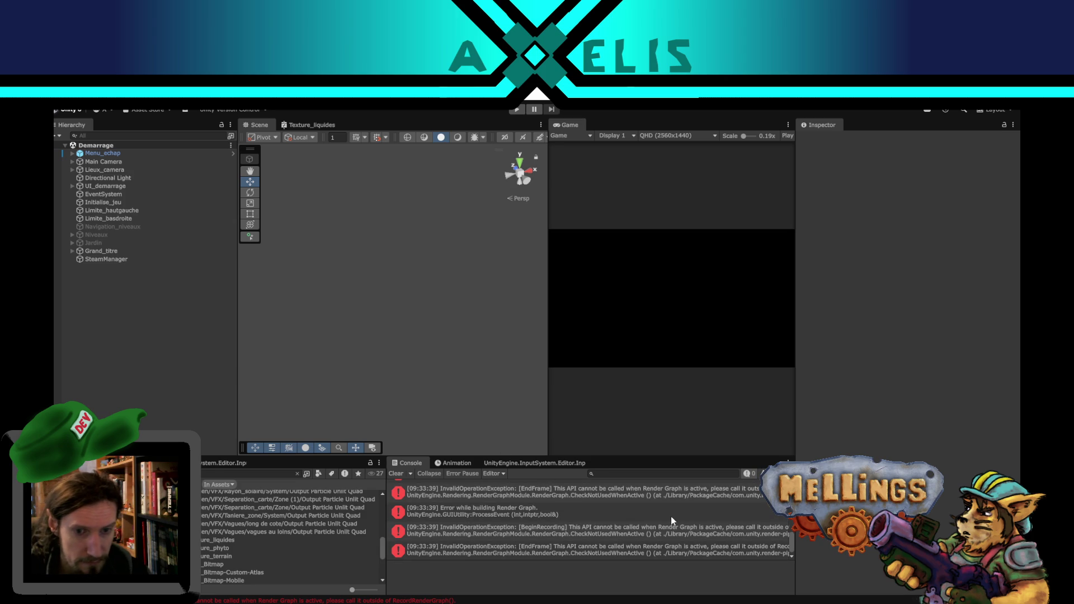
# Step: Clear the console, check Texture_liquides's compiled-code platforms without changing them, then launch Phytower from Unity Hub
pyautogui.click(398, 474)
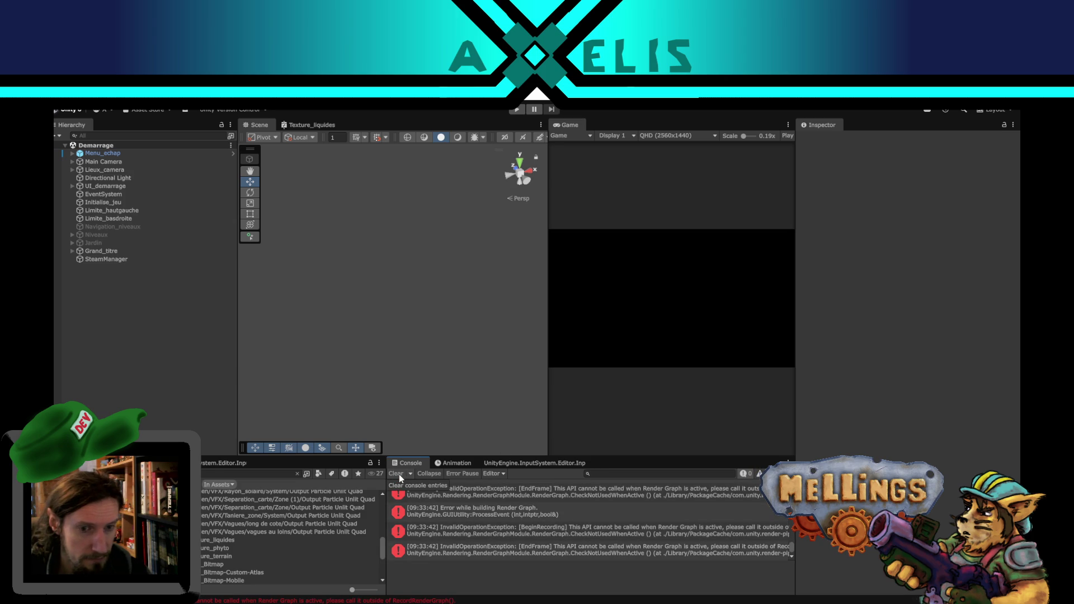
pyautogui.click(240, 540)
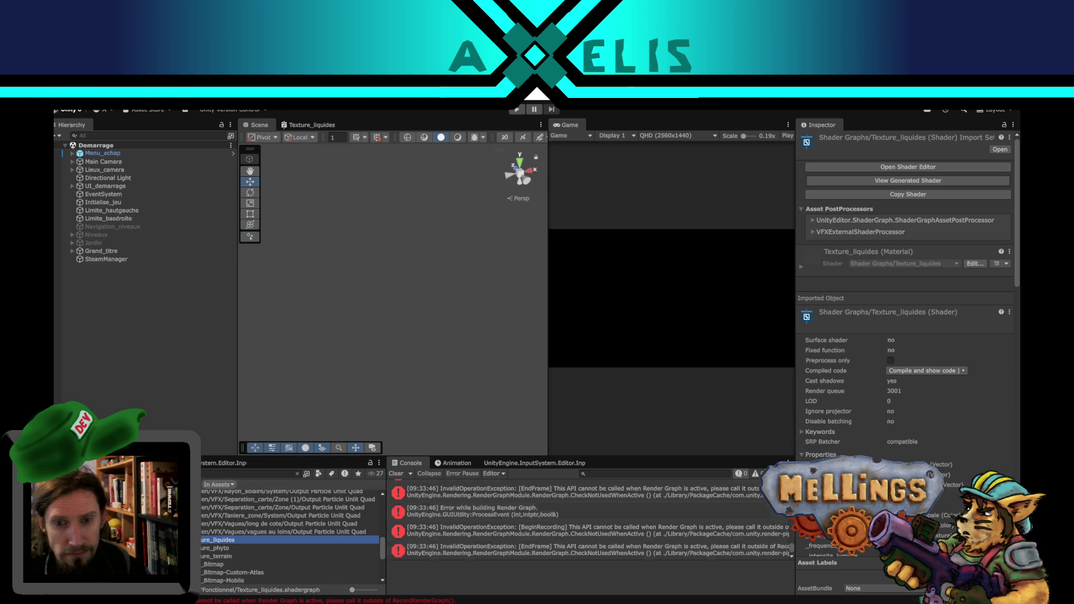
pyautogui.click(963, 371)
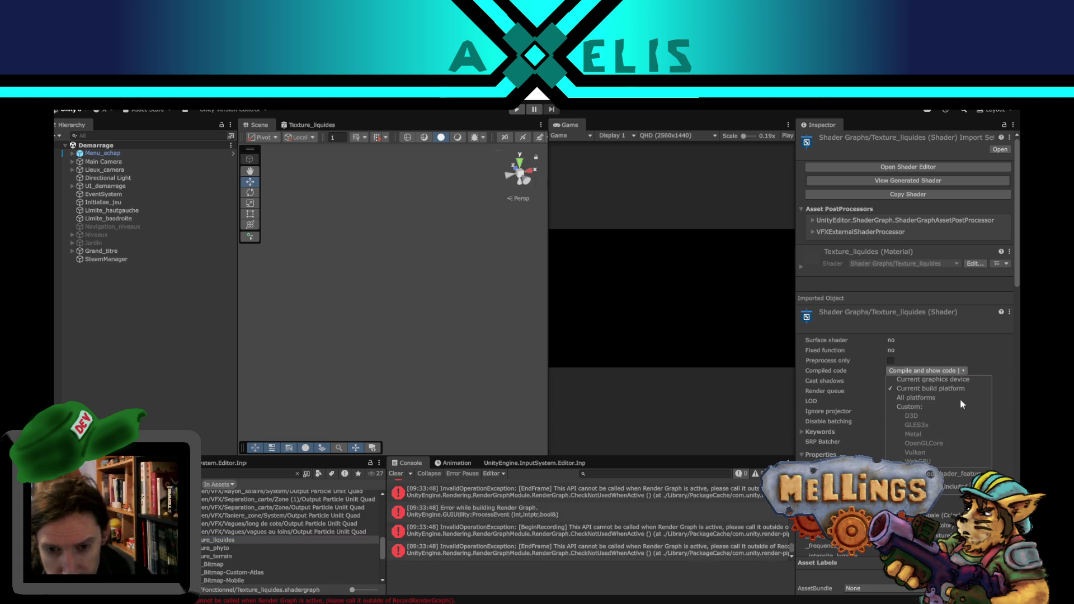
pyautogui.click(134, 372)
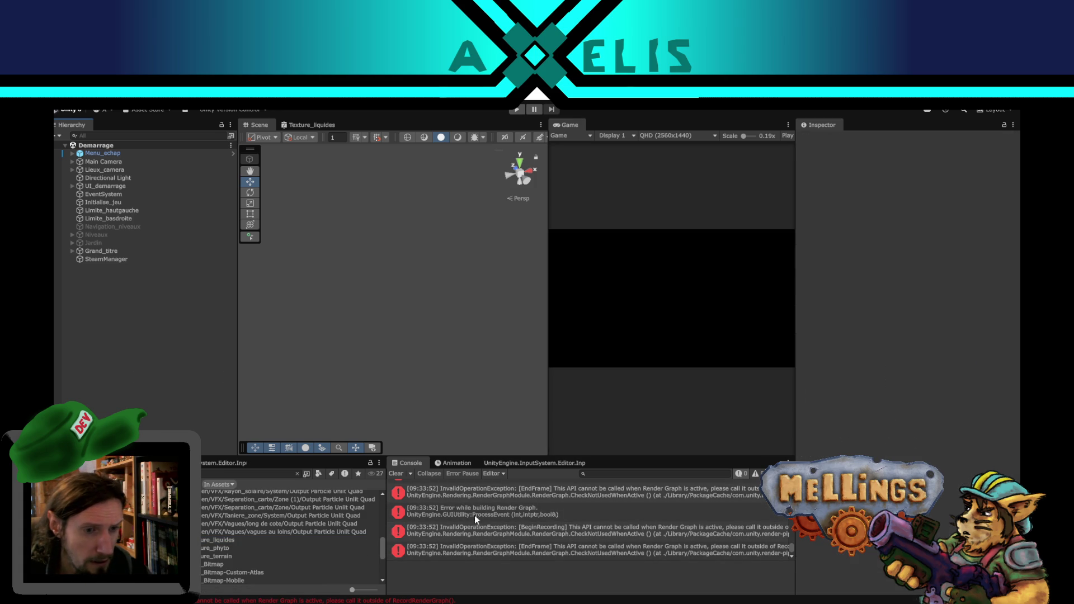
pyautogui.click(400, 474)
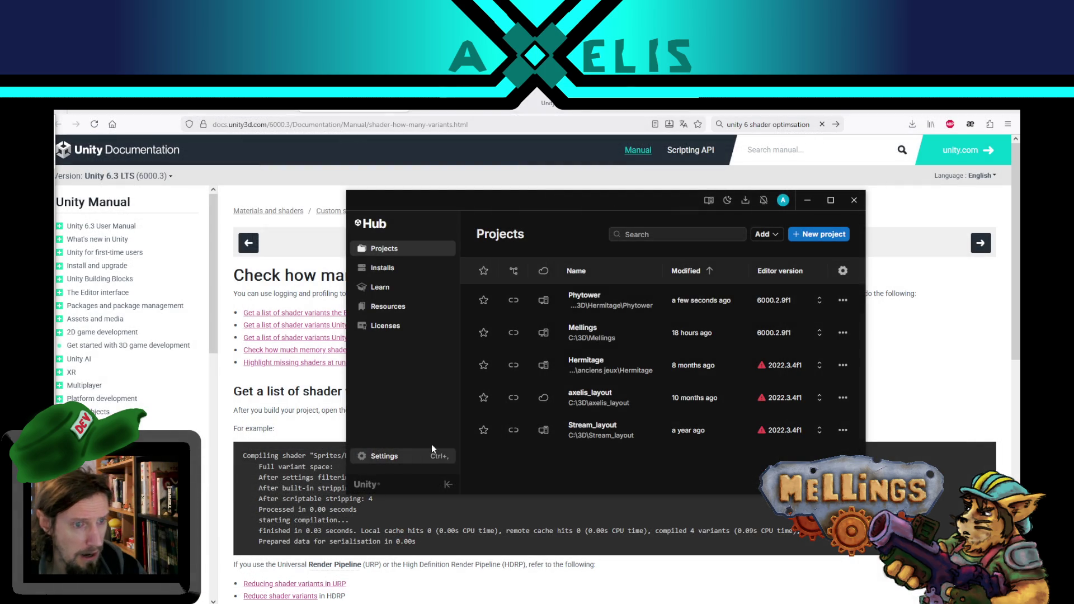
pyautogui.click(591, 302)
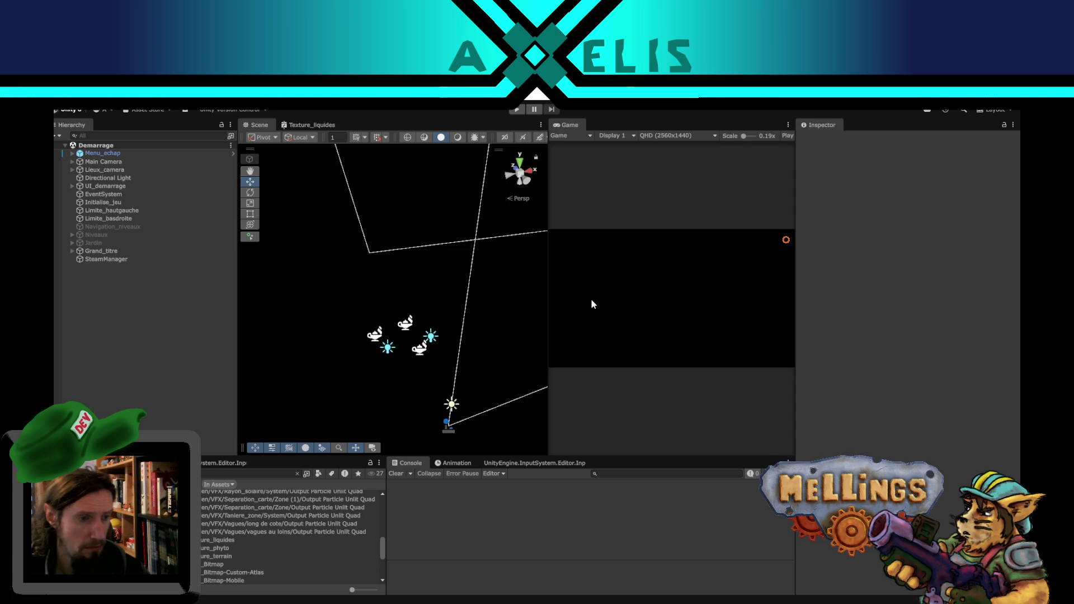
# Step: Save the Texture_liquides shader graph with Ctrl+S and open the Texture_phyto and Texture_terrain graphs
pyautogui.click(217, 539)
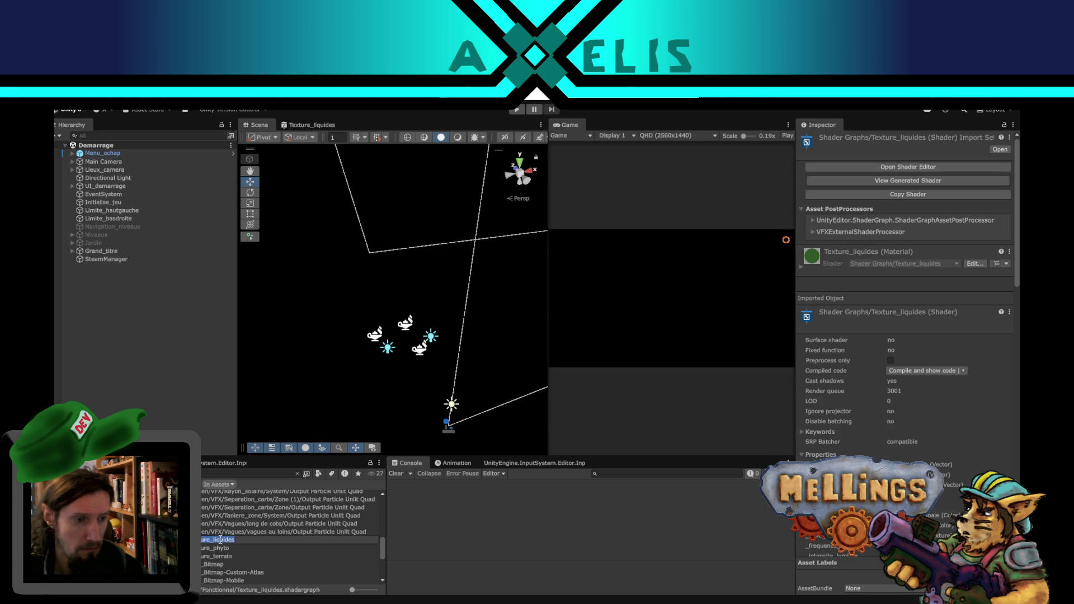
pyautogui.press('Return')
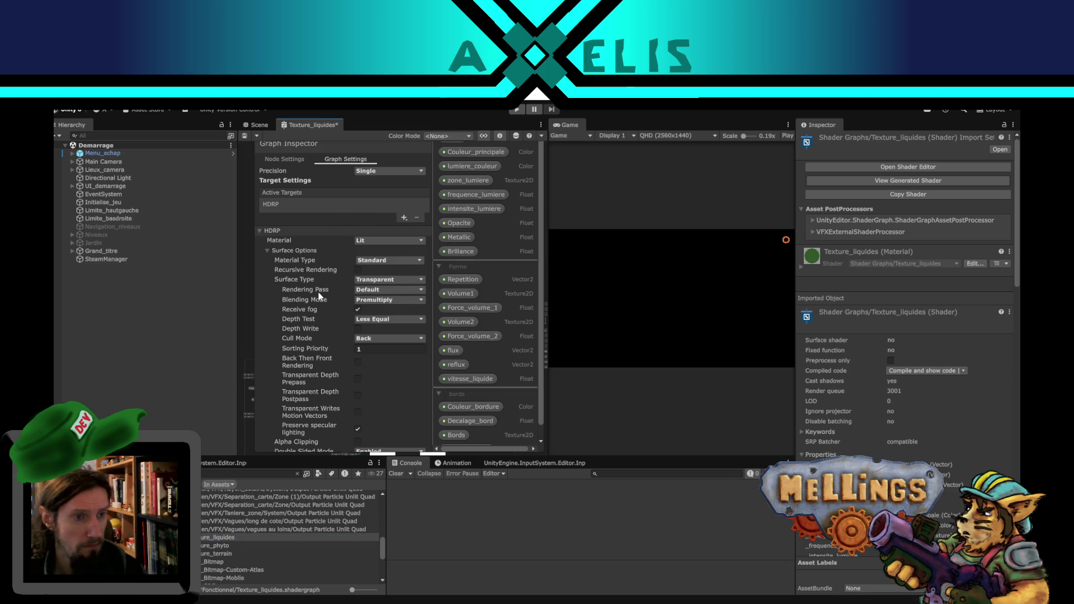
pyautogui.hotkey('ctrl', 's')
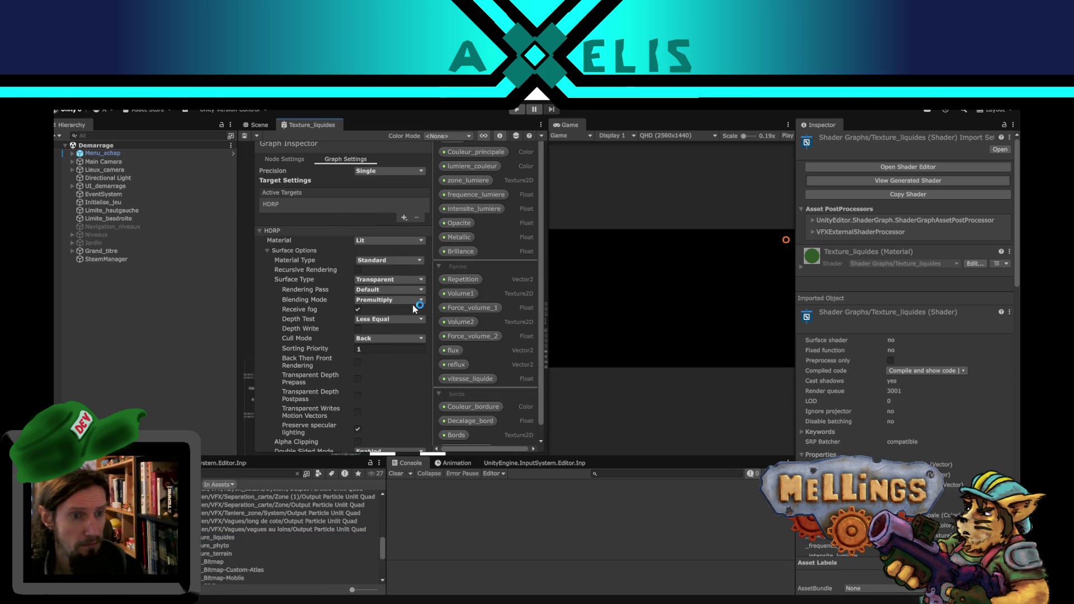
pyautogui.doubleClick(225, 545)
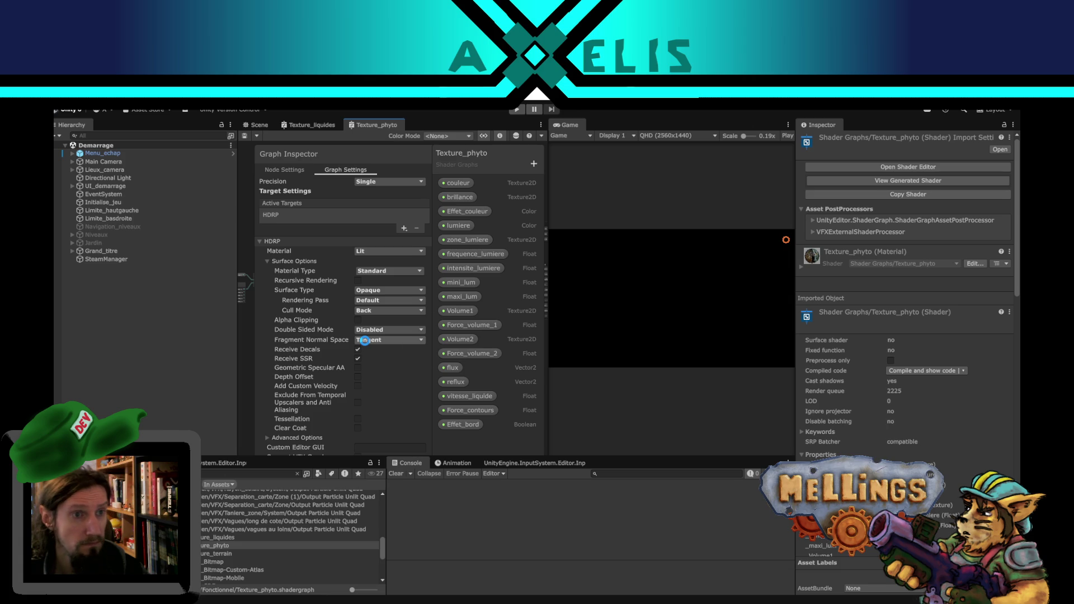
pyautogui.doubleClick(224, 553)
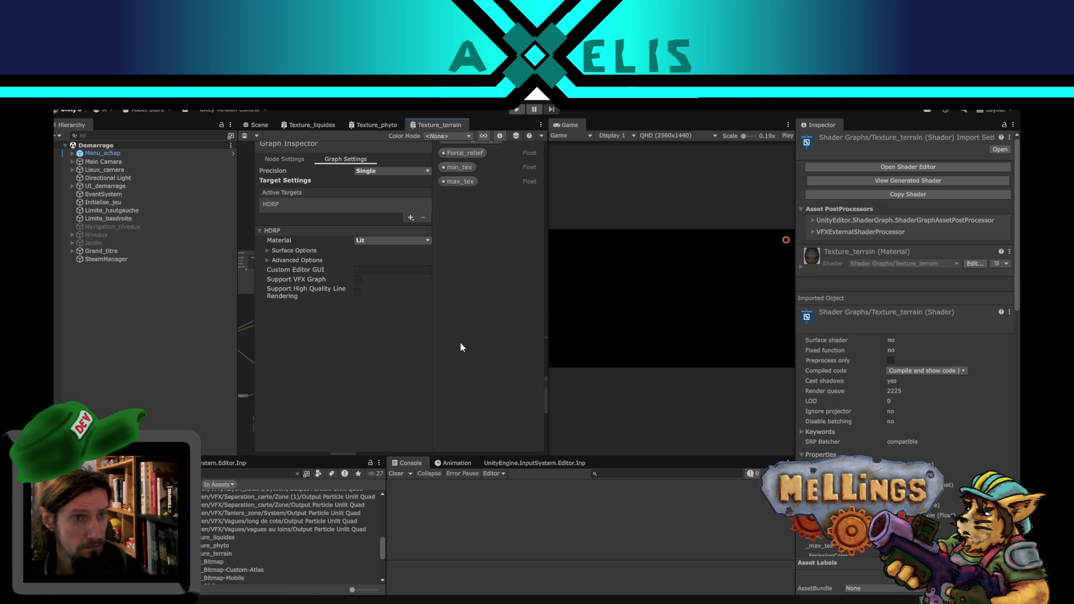
# Step: Review the compiled-code platform choices of Texture_terrain, Texture_phyto and Texture_liquides without changing them
pyautogui.click(963, 371)
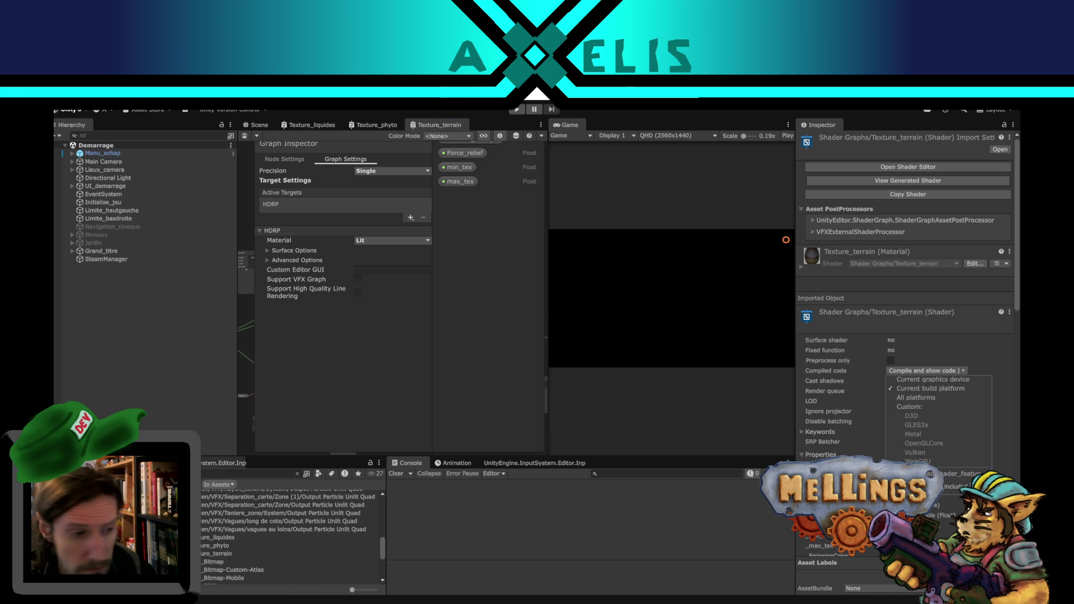
pyautogui.click(217, 545)
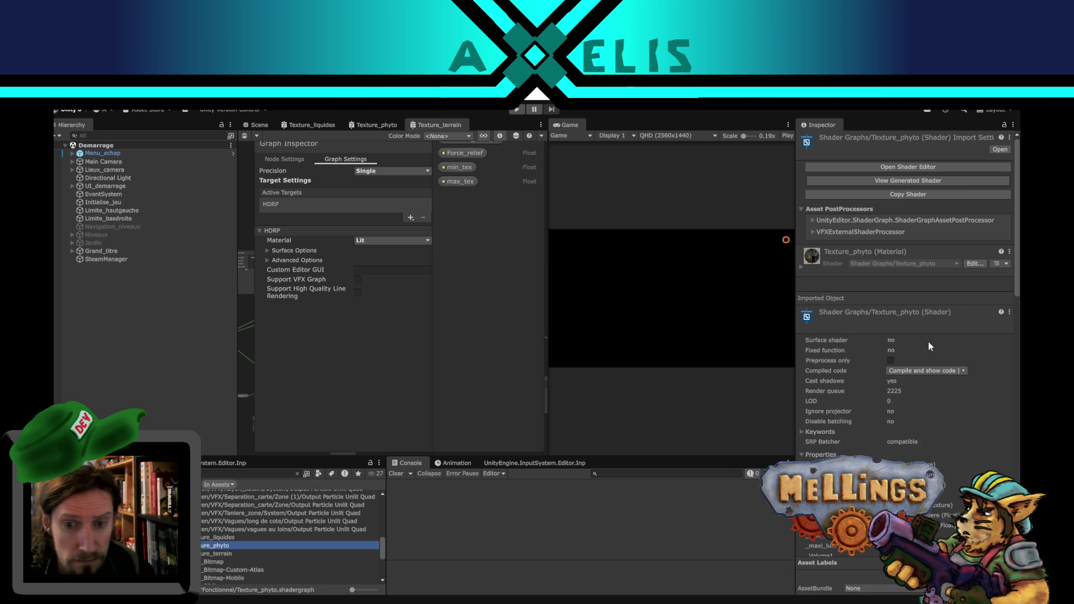
pyautogui.click(965, 373)
pyautogui.click(966, 372)
pyautogui.click(238, 541)
pyautogui.click(234, 537)
pyautogui.scroll(-1, 258, 531)
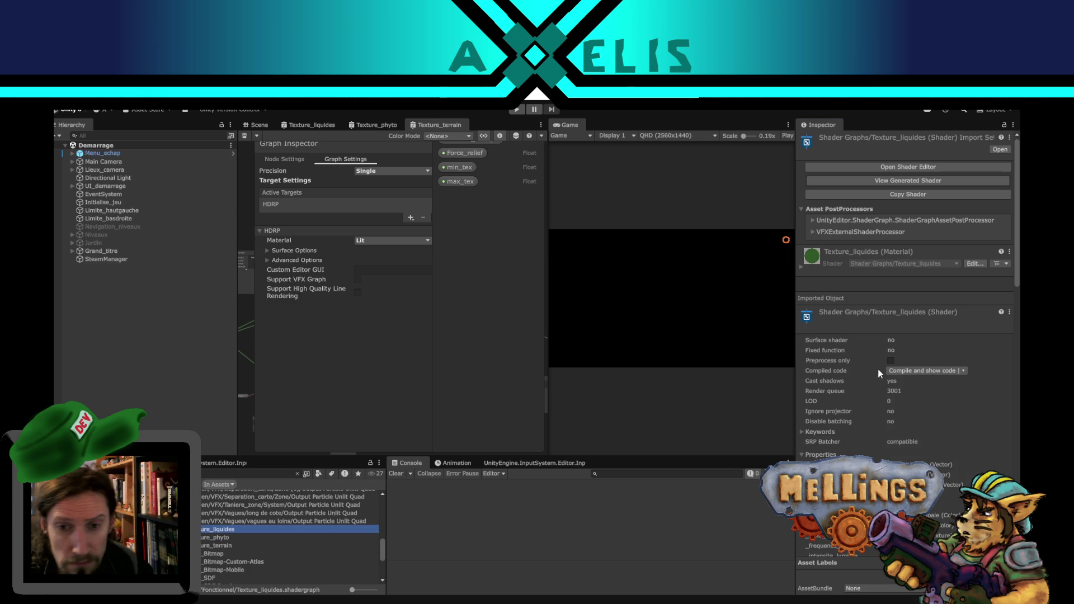
pyautogui.click(965, 372)
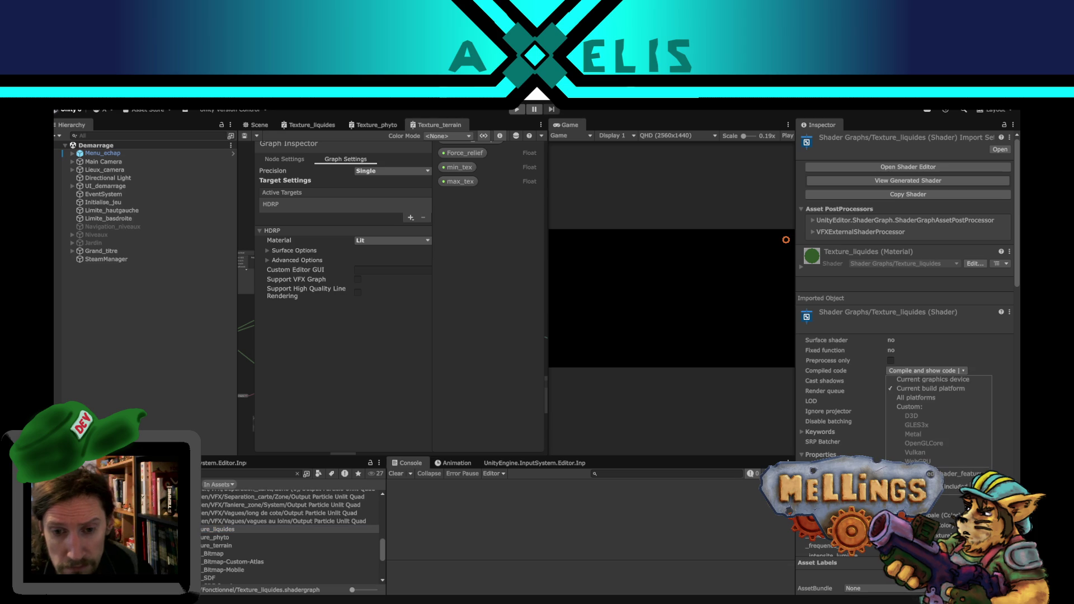
pyautogui.click(112, 318)
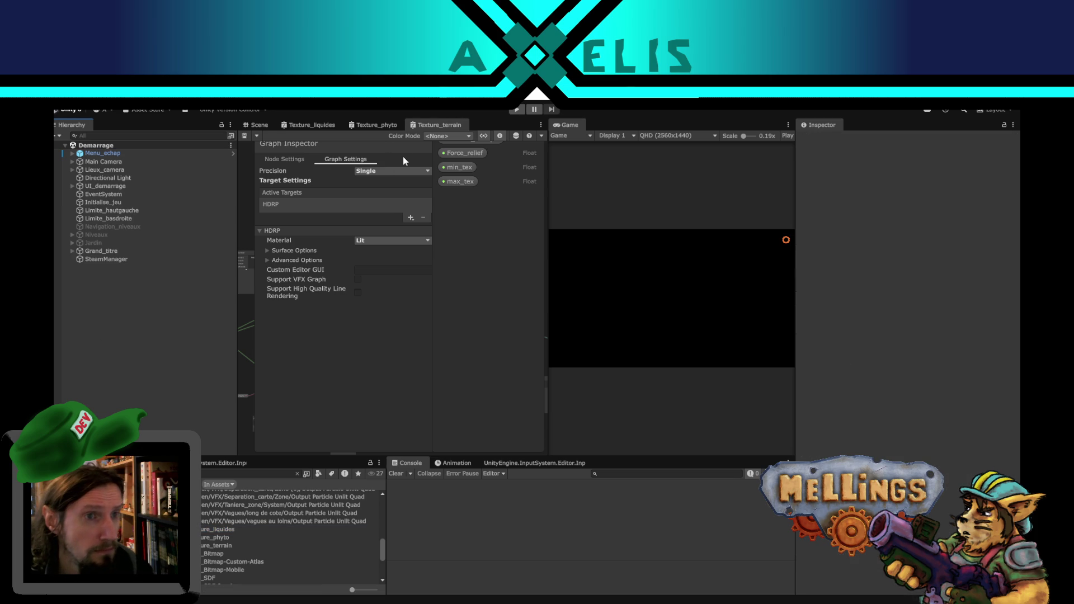
# Step: Switch to the Scene view and pan, orbit and zoom in on the tree on the terrain
pyautogui.click(261, 124)
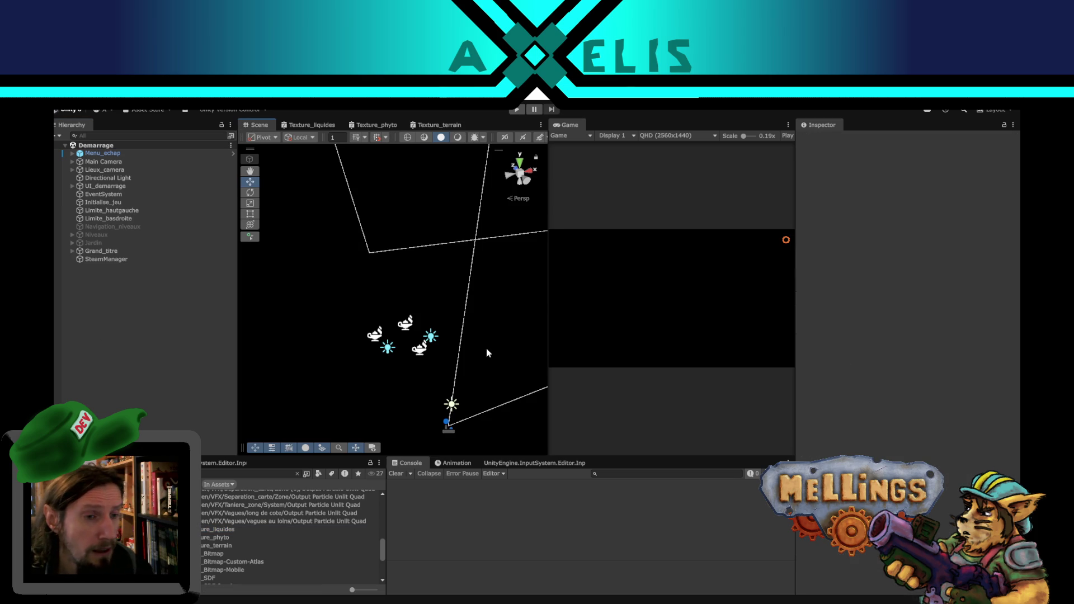
pyautogui.moveTo(373, 255); pyautogui.dragTo(385, 258)
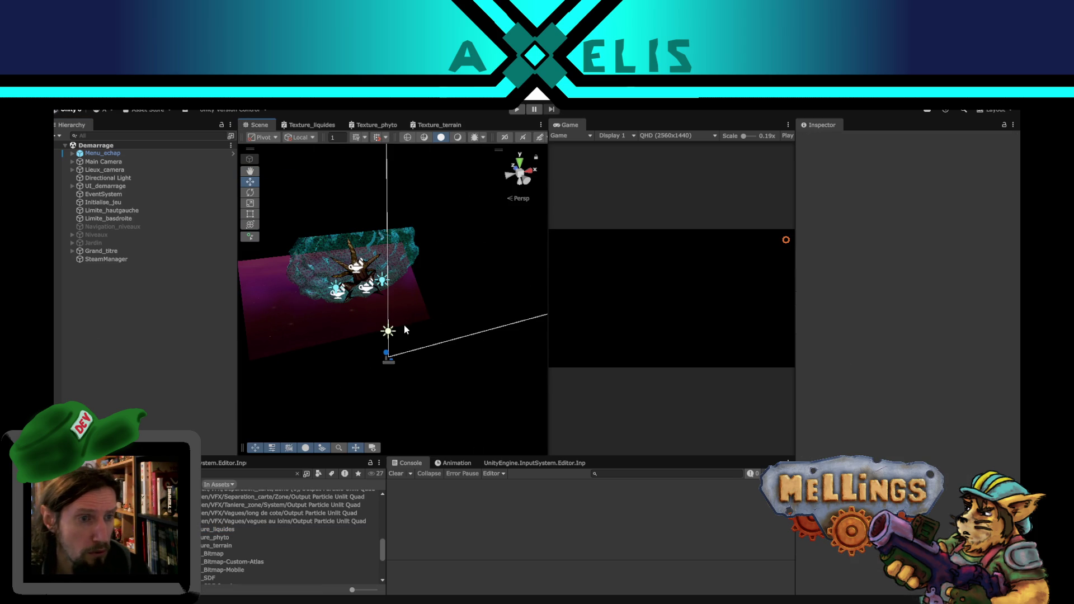
pyautogui.moveTo(358, 295)
pyautogui.keyDown('alt'); pyautogui.mouseDown()
pyautogui.moveTo(391, 301)
pyautogui.moveTo(475, 386)
pyautogui.moveTo(397, 431)
pyautogui.moveTo(439, 342)
pyautogui.moveTo(381, 265)
pyautogui.mouseUp(); pyautogui.keyUp('alt')
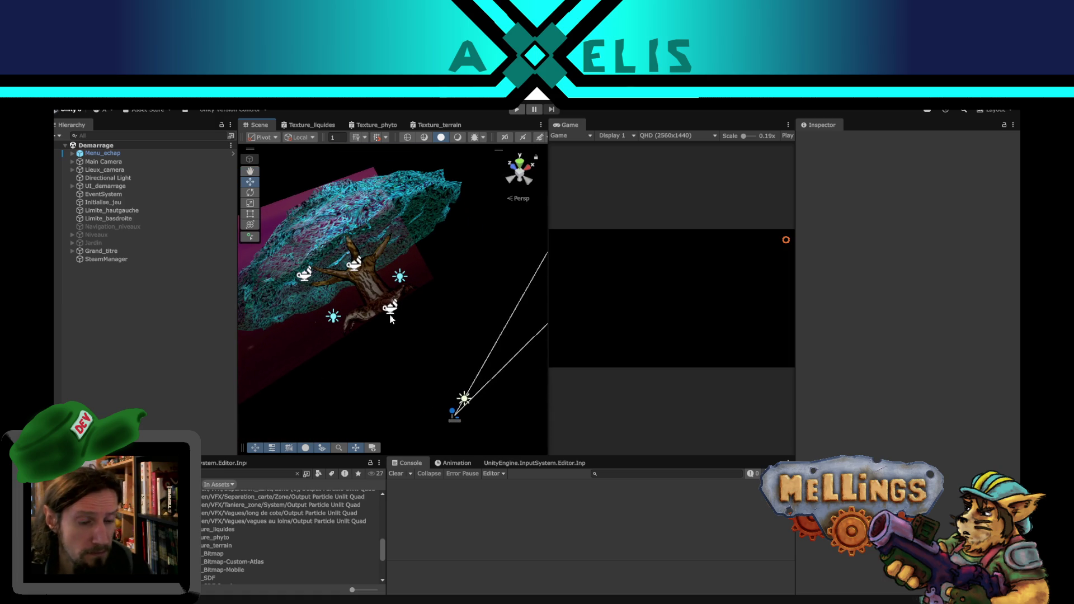
pyautogui.scroll(10, 260, 550)
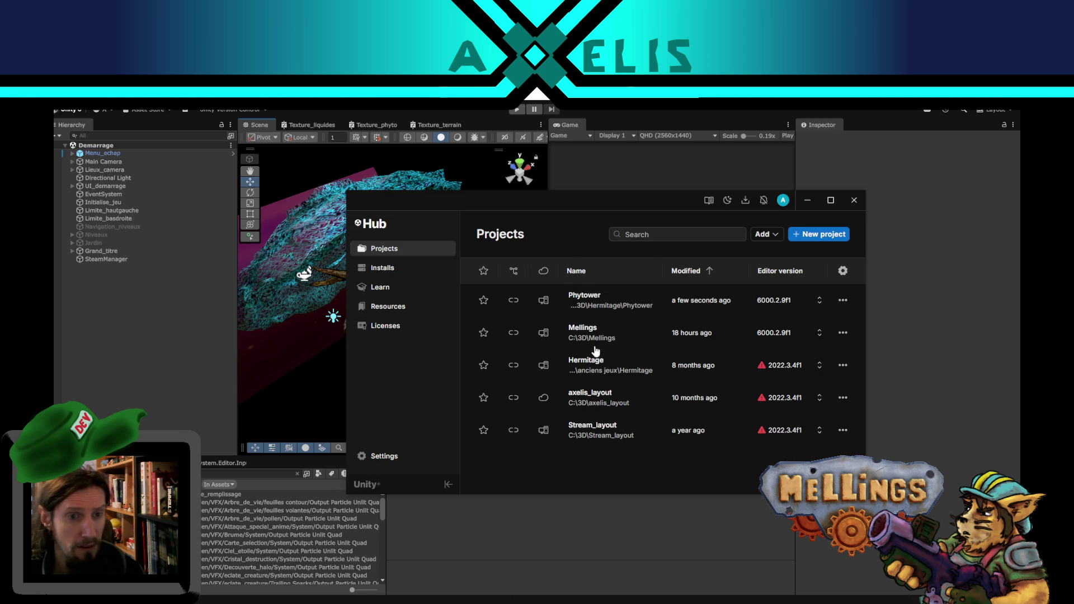
# Step: Launch the Mellings project from Unity Hub and wait for its Intro scene to load
pyautogui.click(597, 333)
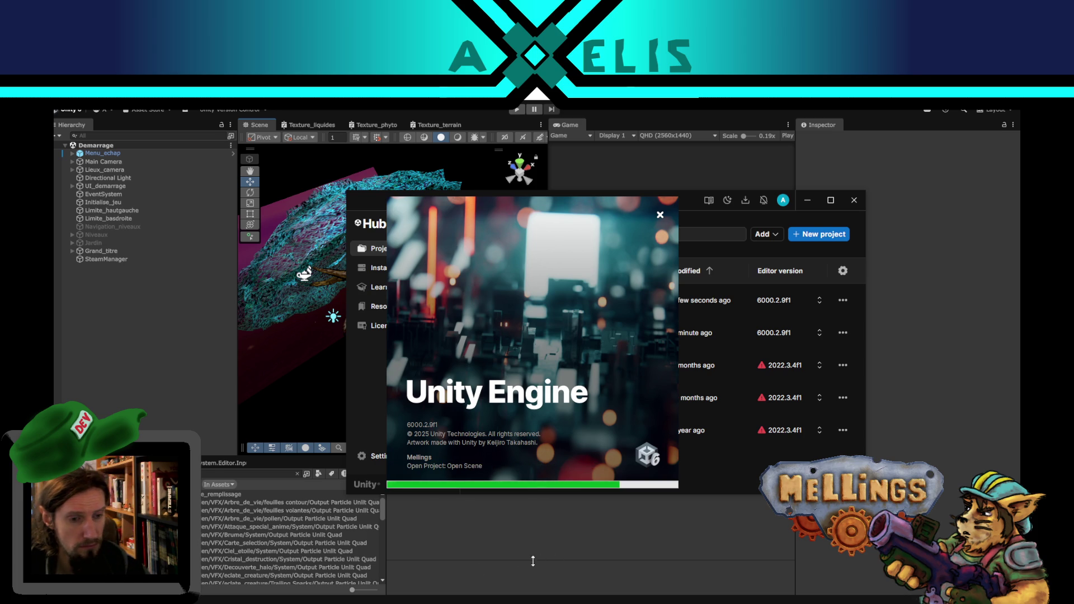
pyautogui.moveTo(244, 588)
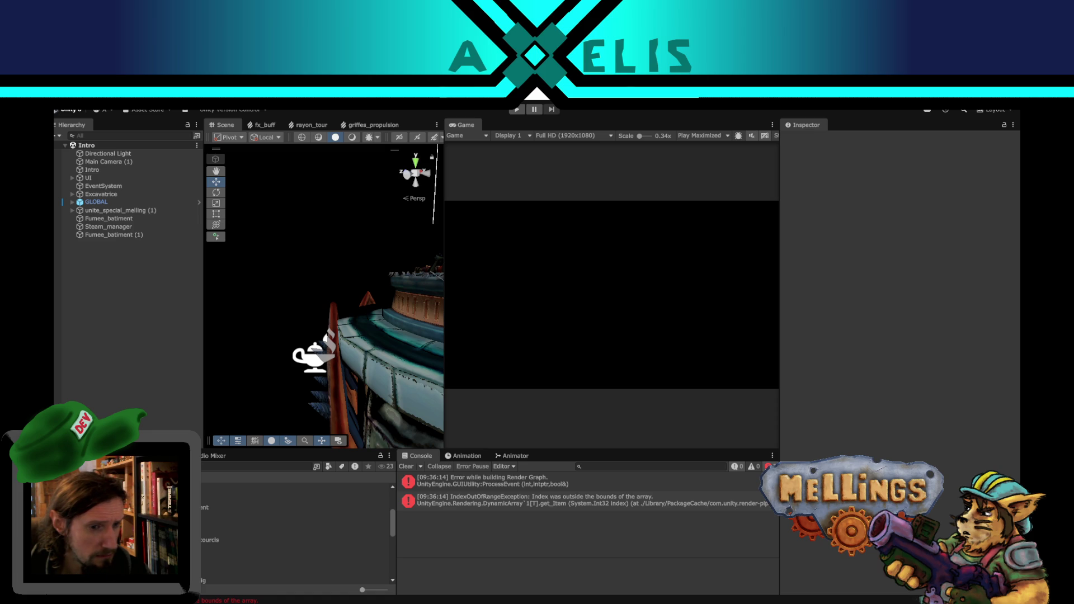
# Step: Select the IndexOutOfRangeException in the Console and follow its DynamicArray.cs:369 stack-trace link
pyautogui.click(524, 501)
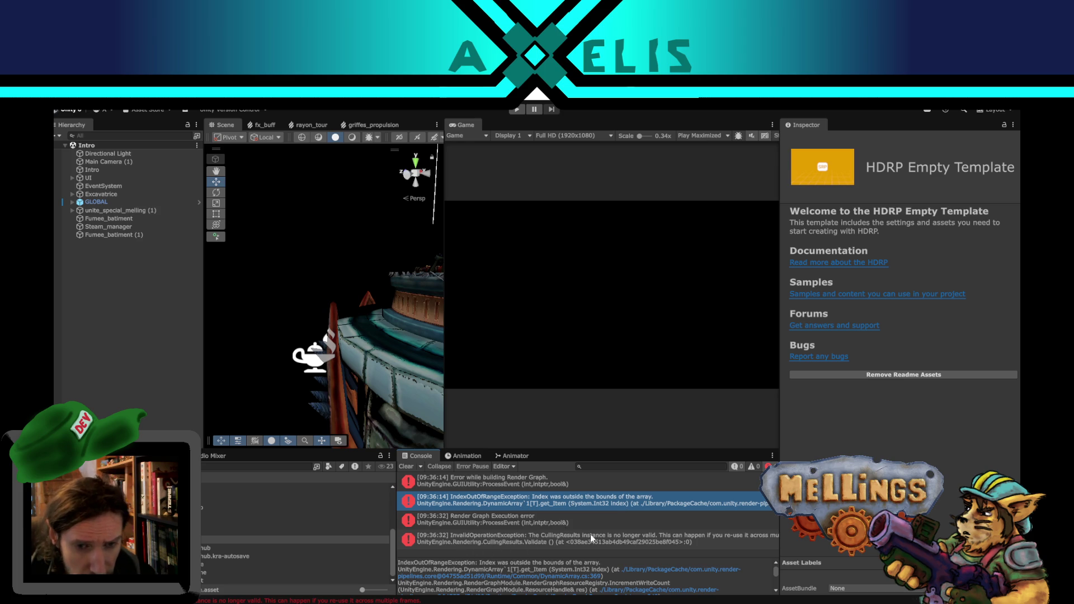
pyautogui.click(588, 577)
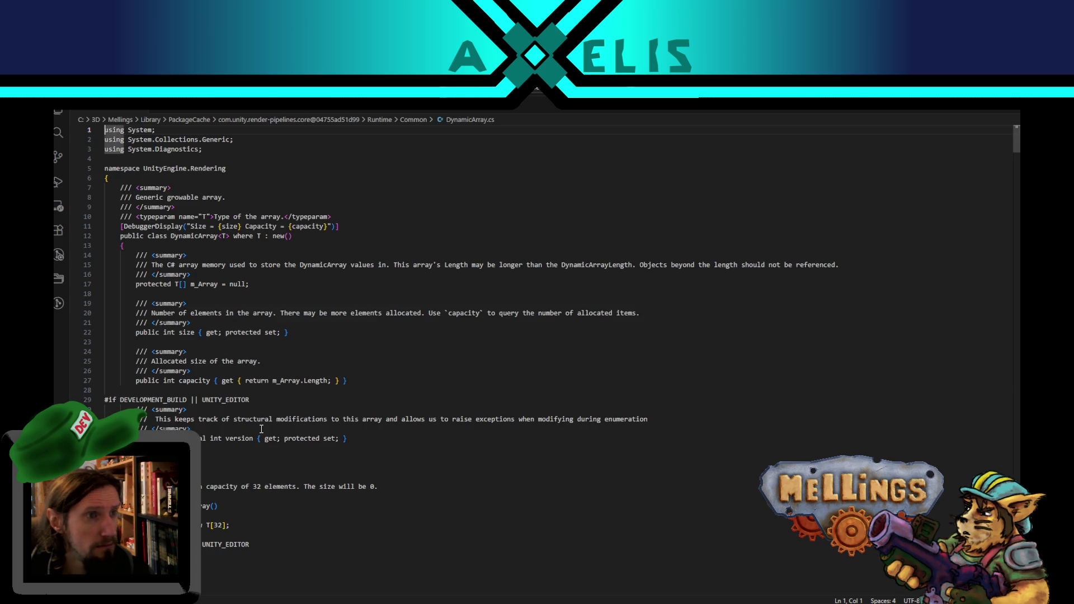
# Step: Jump to line 369 of DynamicArray.cs in the code editor and scroll through the indexer
pyautogui.moveTo(527, 602)
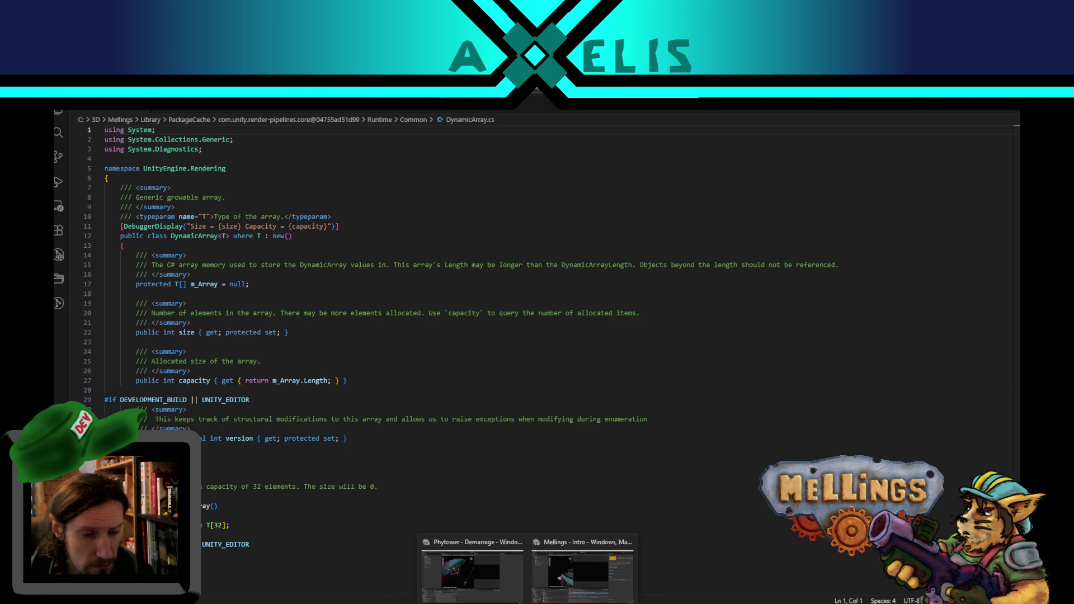
pyautogui.click(613, 537)
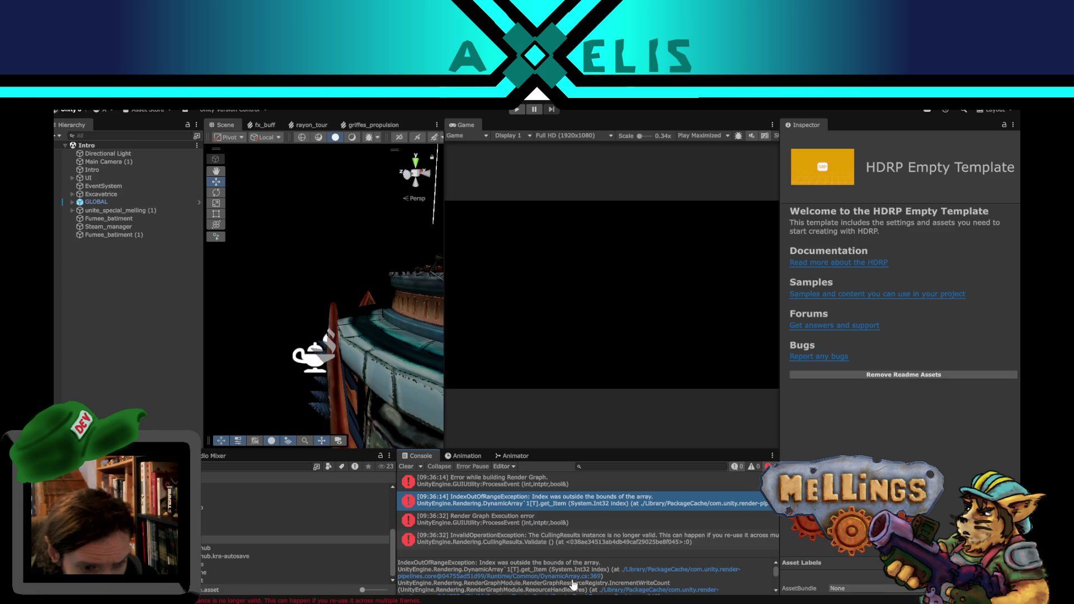
pyautogui.click(470, 578)
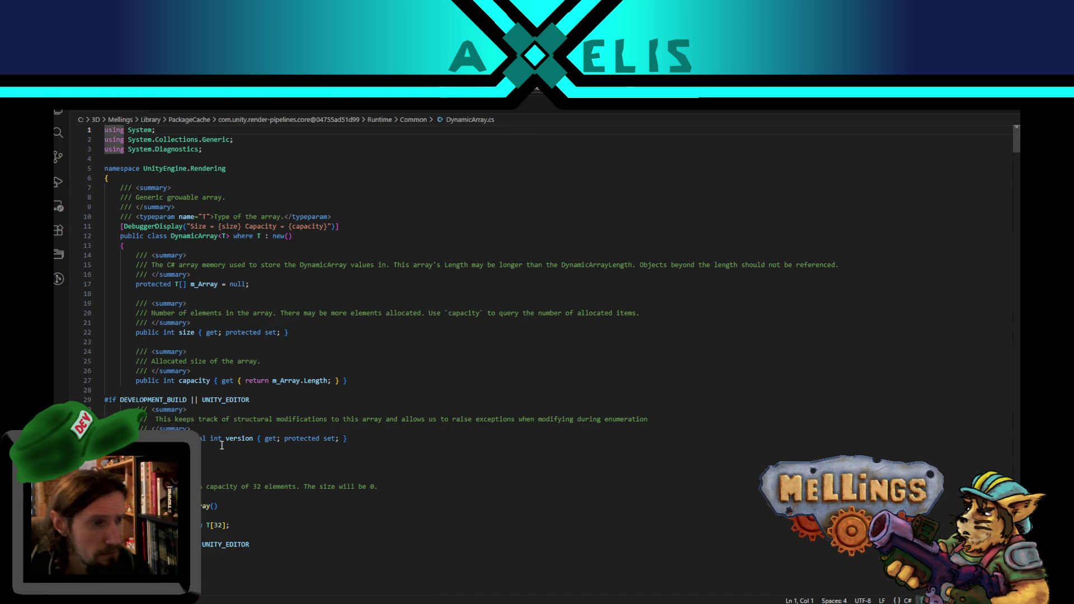
pyautogui.scroll(-20, 1003, 230)
pyautogui.scroll(-20, 1003, 236)
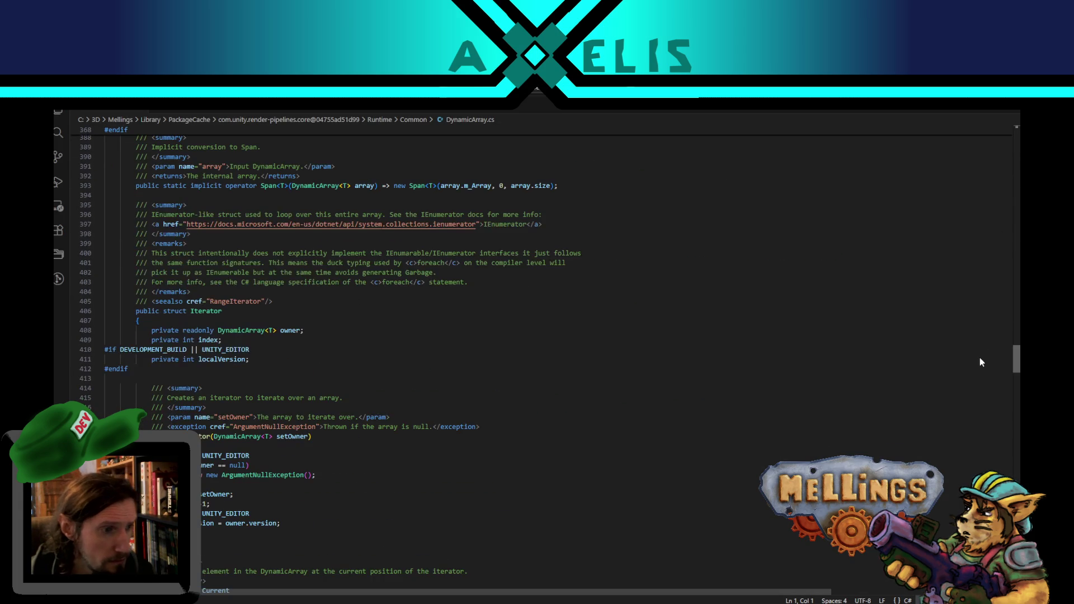
pyautogui.scroll(-15, 984, 327)
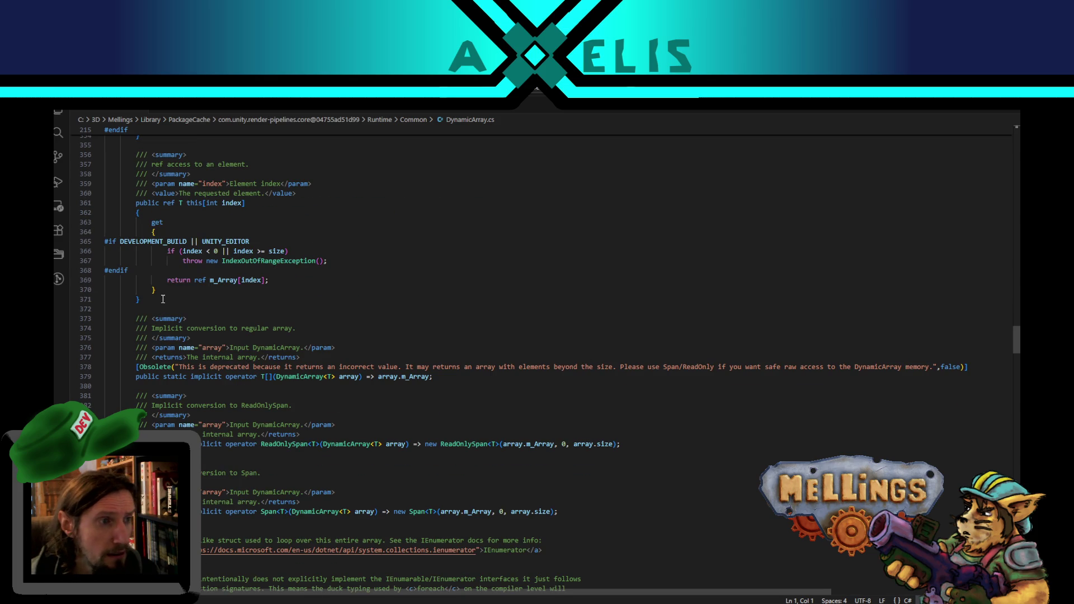
# Step: Highlight m_Array, DEVELOPMENT_BUILD and index to trace their uses in the indexer code
pyautogui.doubleClick(228, 281)
pyautogui.scroll(3, 276, 404)
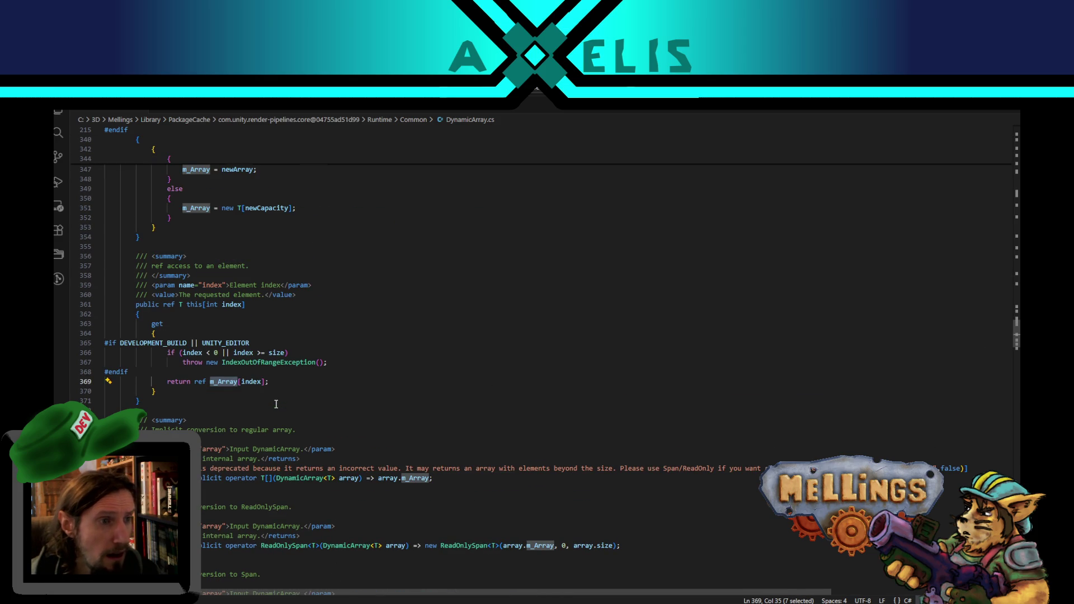
pyautogui.doubleClick(144, 342)
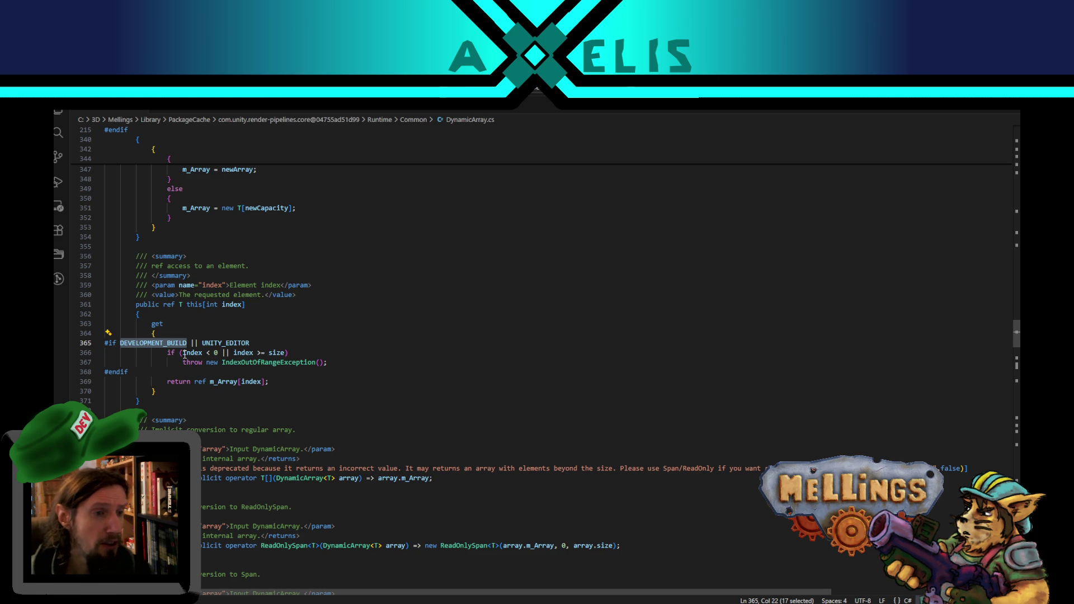
pyautogui.scroll(3, 243, 368)
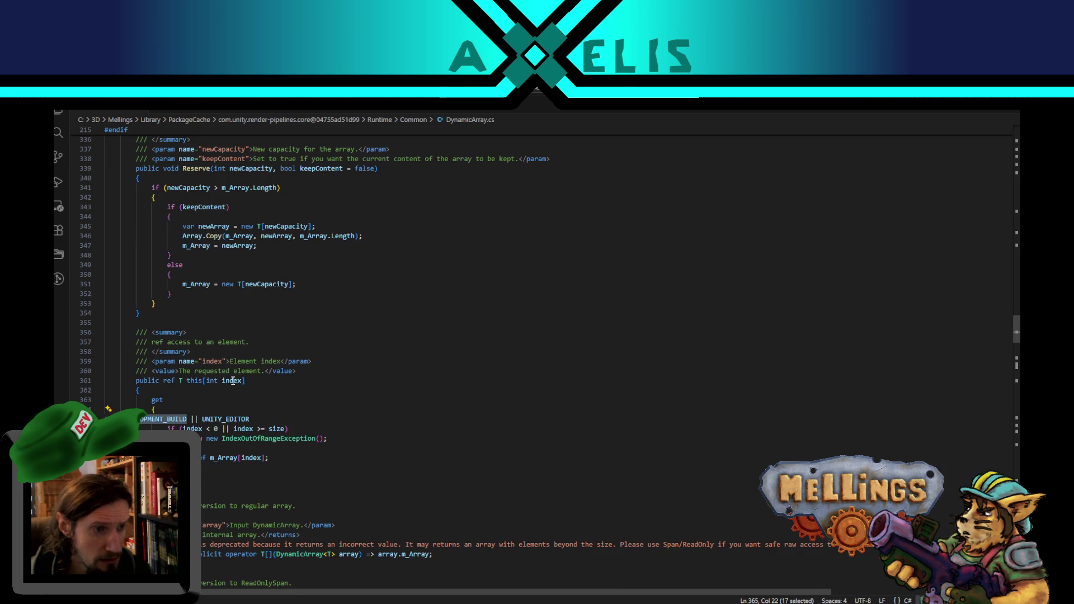
pyautogui.doubleClick(233, 381)
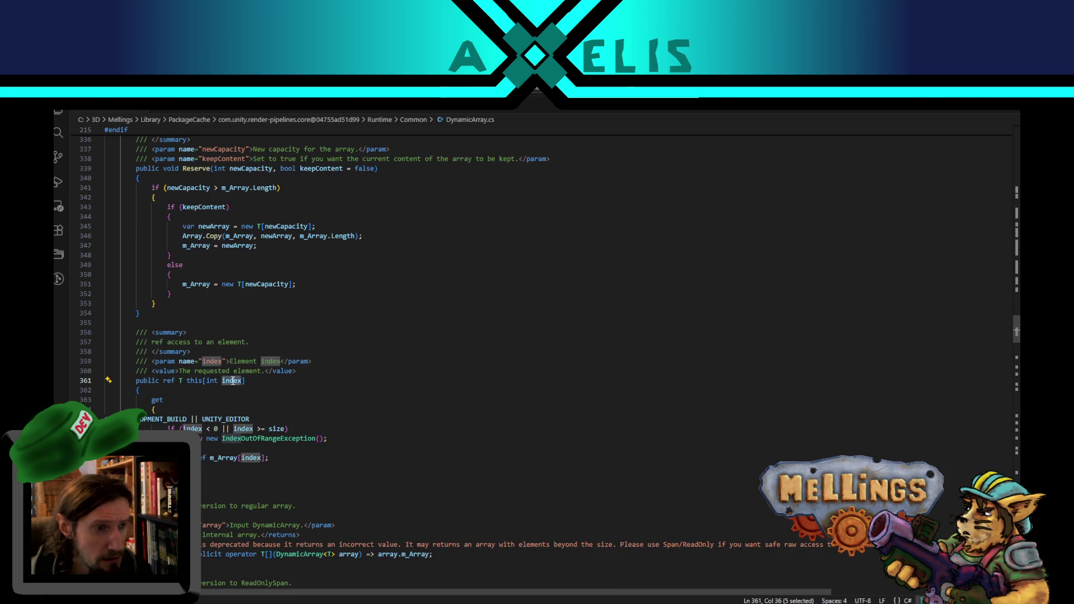
pyautogui.scroll(2, 279, 452)
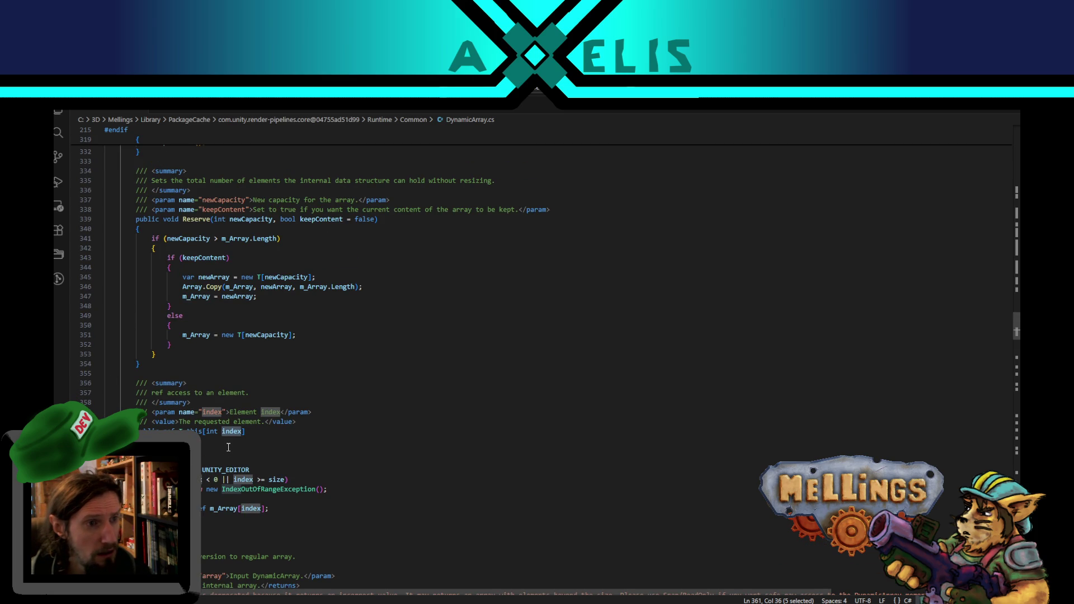
pyautogui.scroll(3, 234, 390)
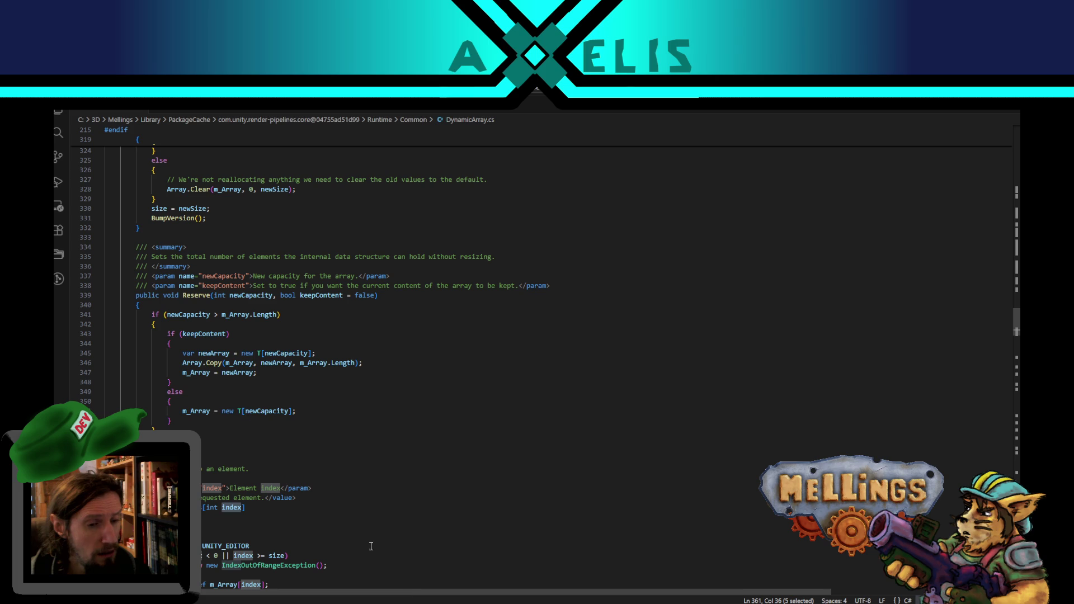
# Step: Read the line 335 summary comment about resizing, then return to the Unity Editor
pyautogui.press('super+3')
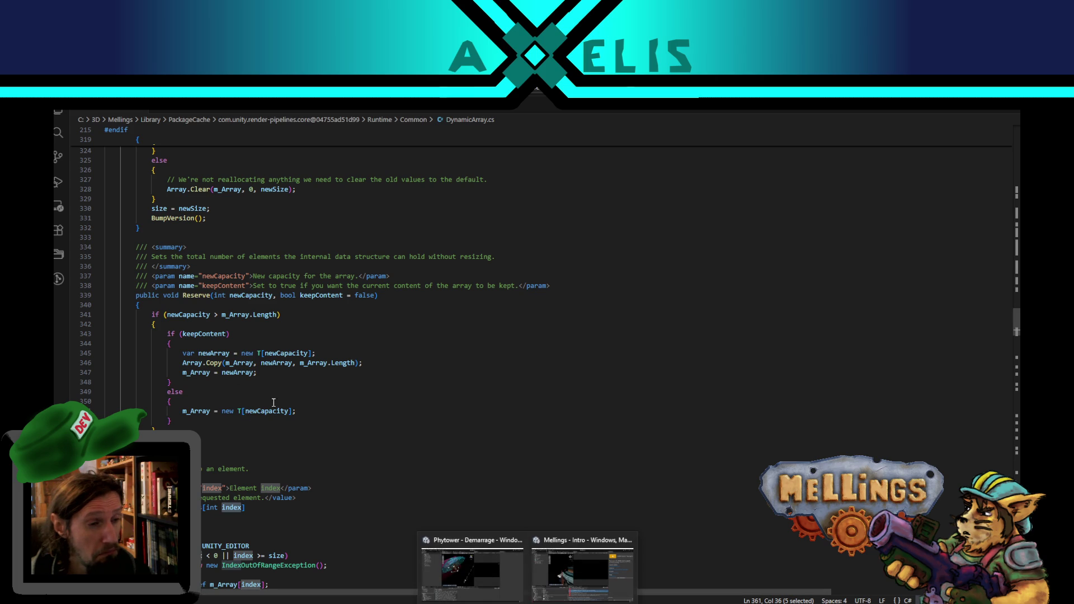
pyautogui.click(300, 412)
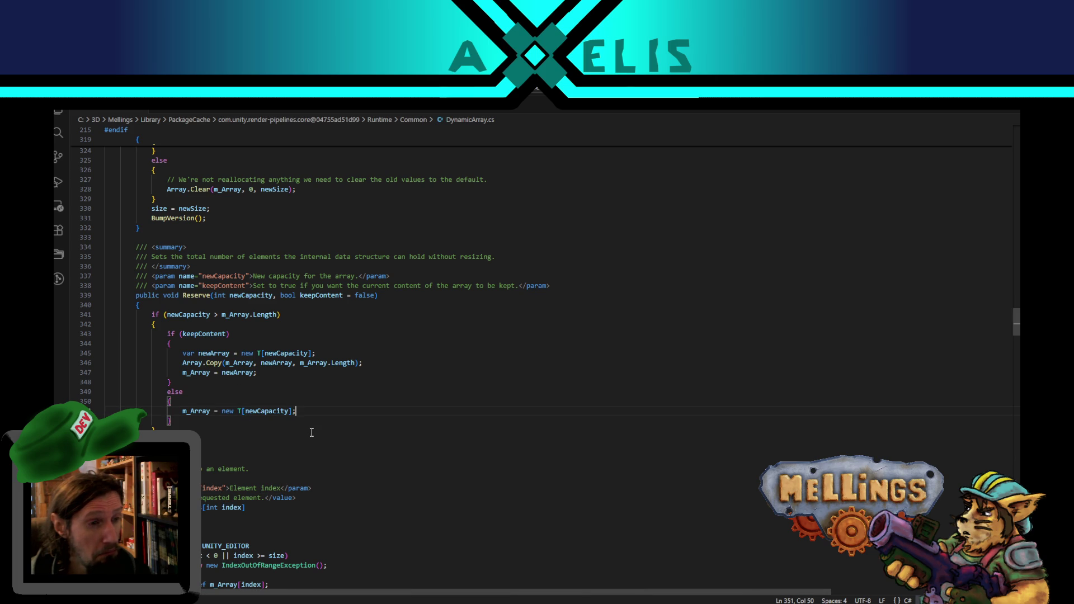
pyautogui.scroll(3, 311, 432)
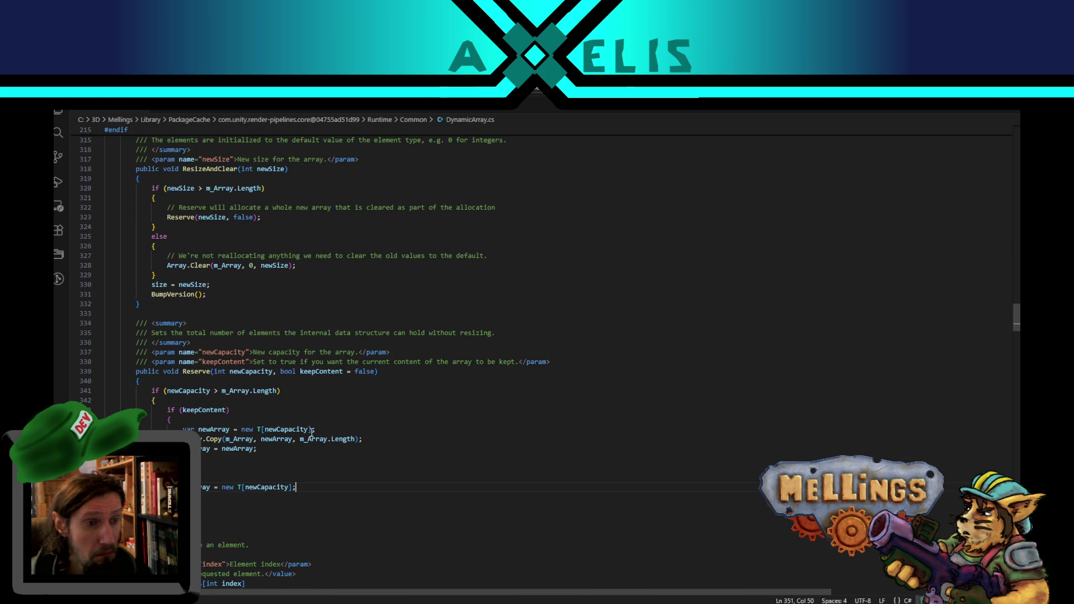
pyautogui.click(315, 332)
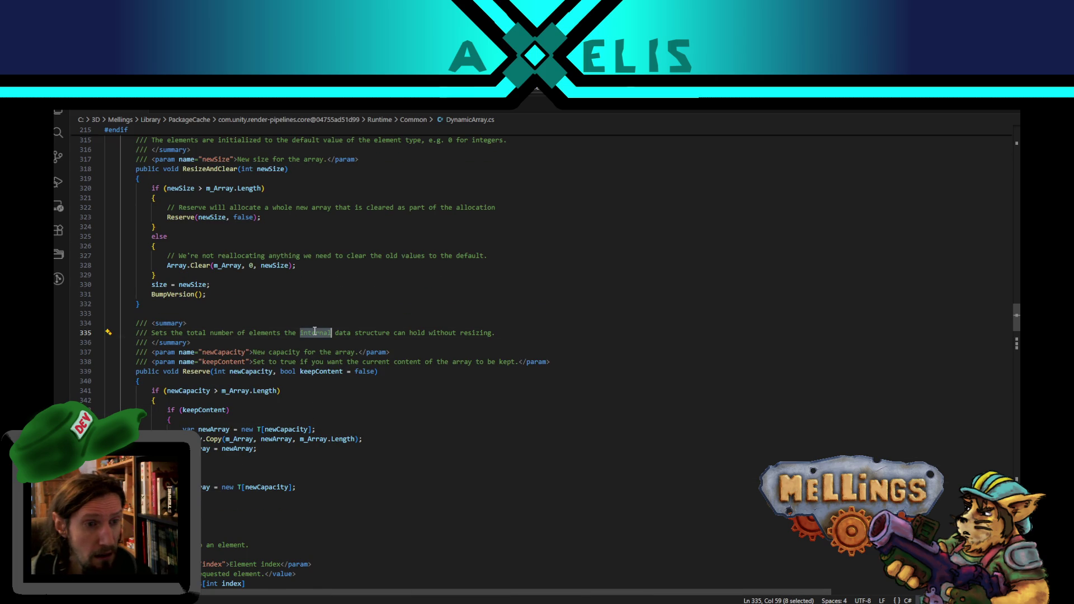
pyautogui.doubleClick(482, 333)
pyautogui.moveTo(398, 333); pyautogui.dragTo(151, 334)
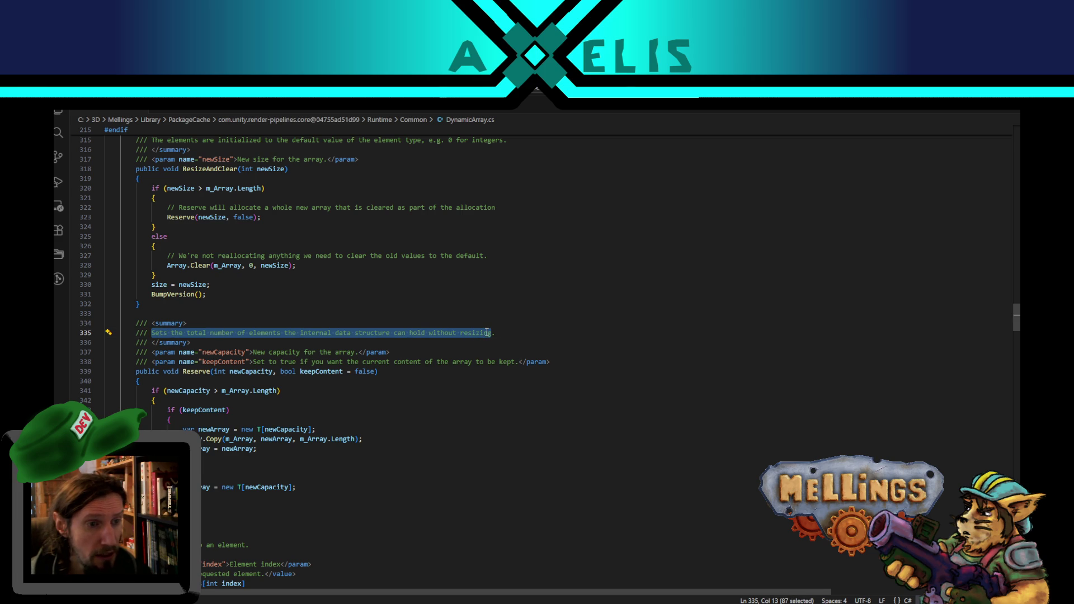
pyautogui.press('Right')
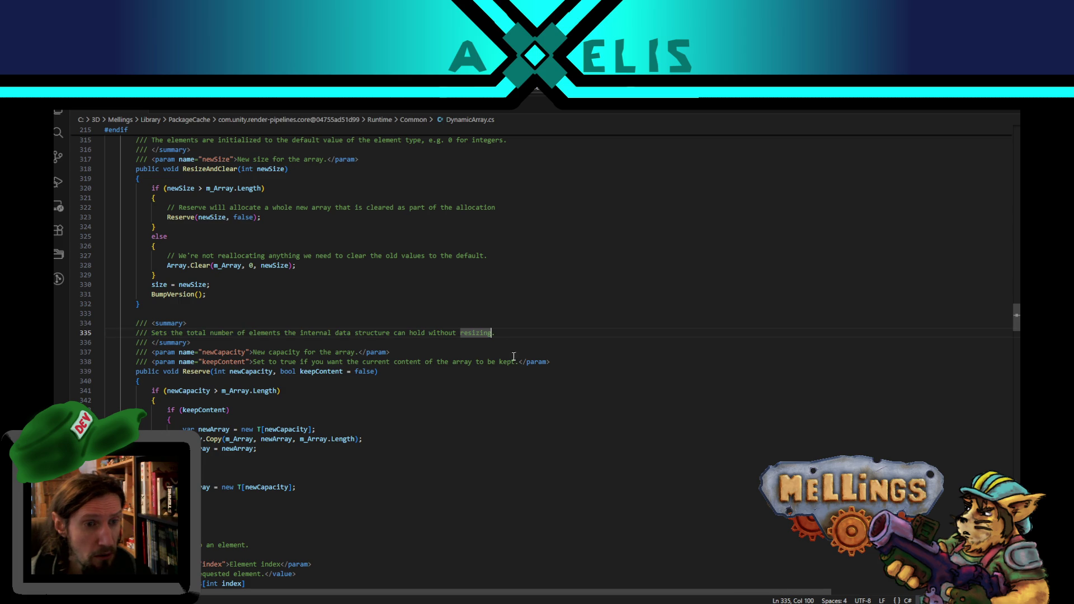
pyautogui.click(499, 334)
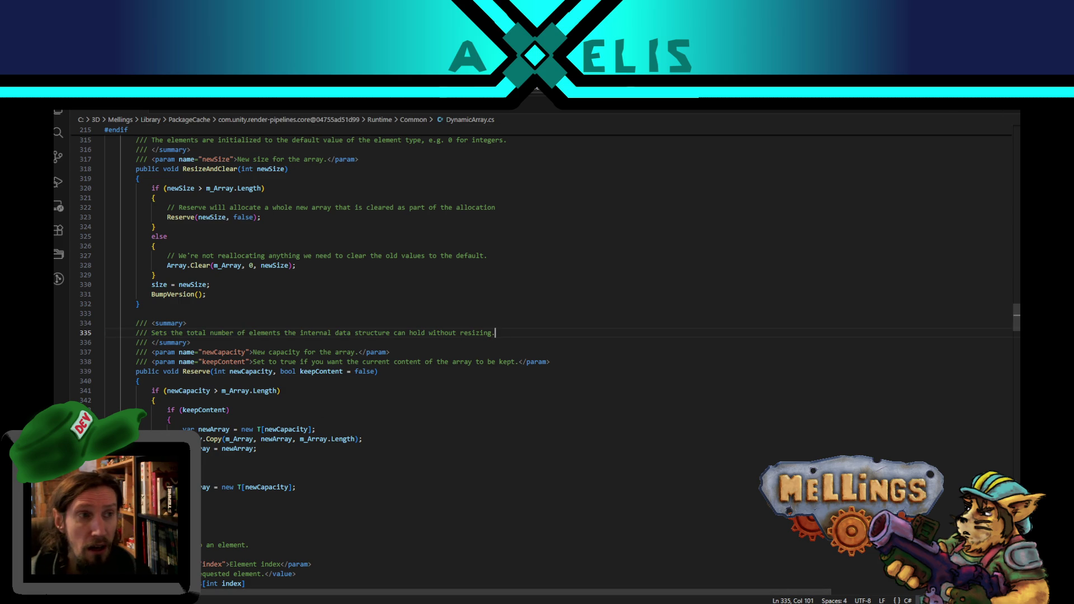
pyautogui.hotkey('alt', 'Tab')
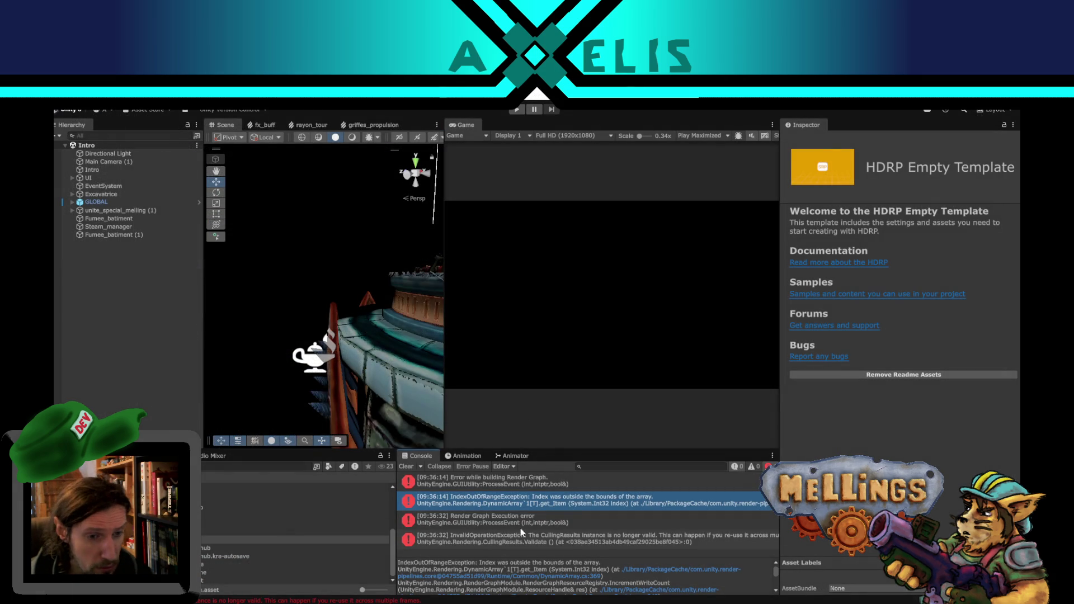
# Step: View Texture_mellings's compiled-code platform list without changing it, then bring up Unity Hub
pyautogui.click(154, 394)
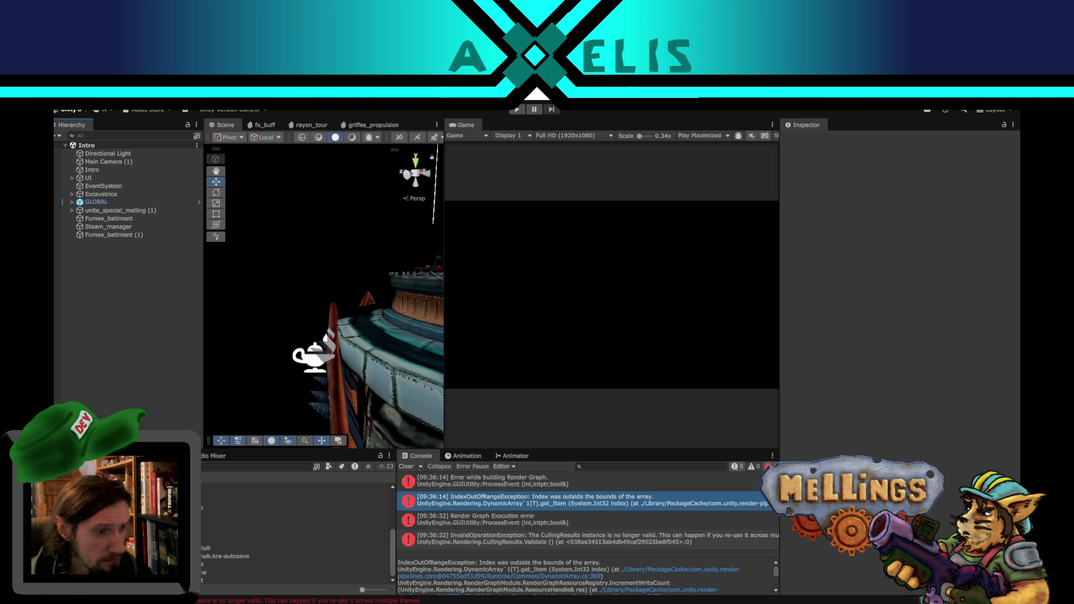
pyautogui.scroll(5, 297, 531)
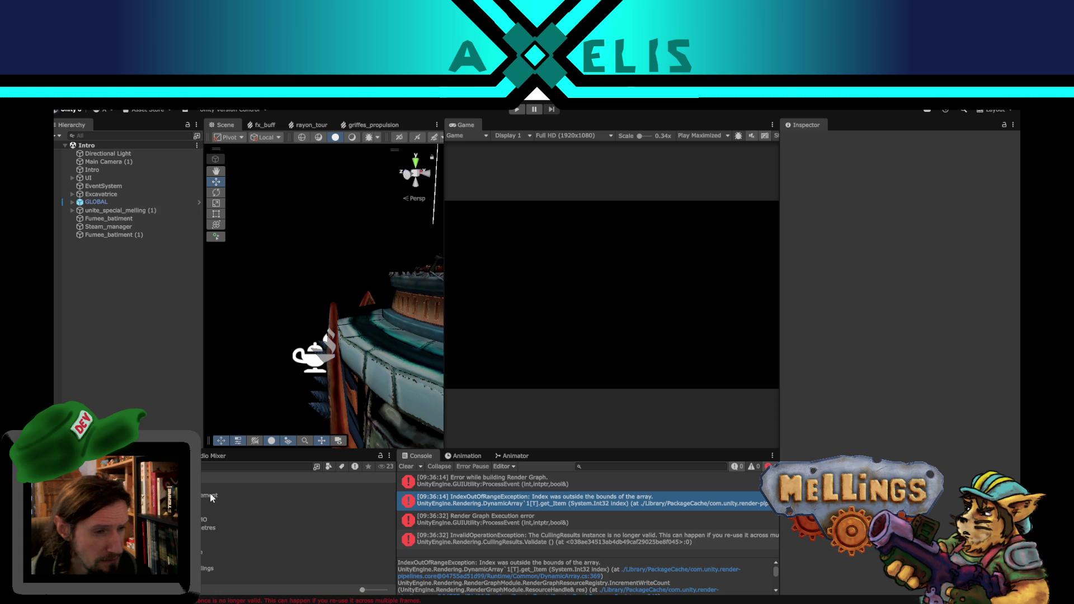
pyautogui.click(206, 568)
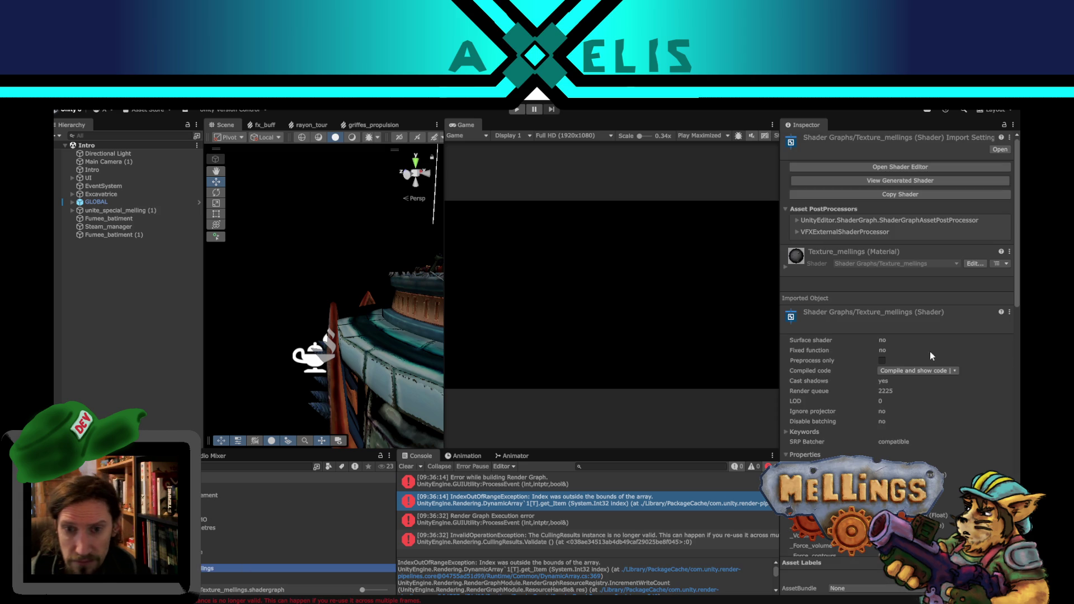
pyautogui.click(958, 371)
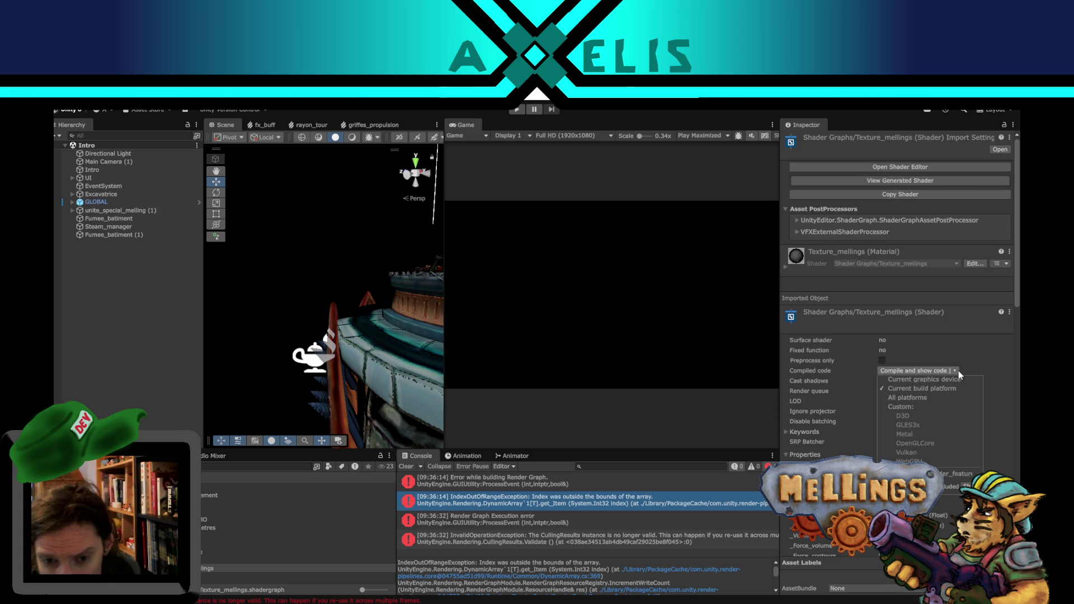
pyautogui.click(125, 329)
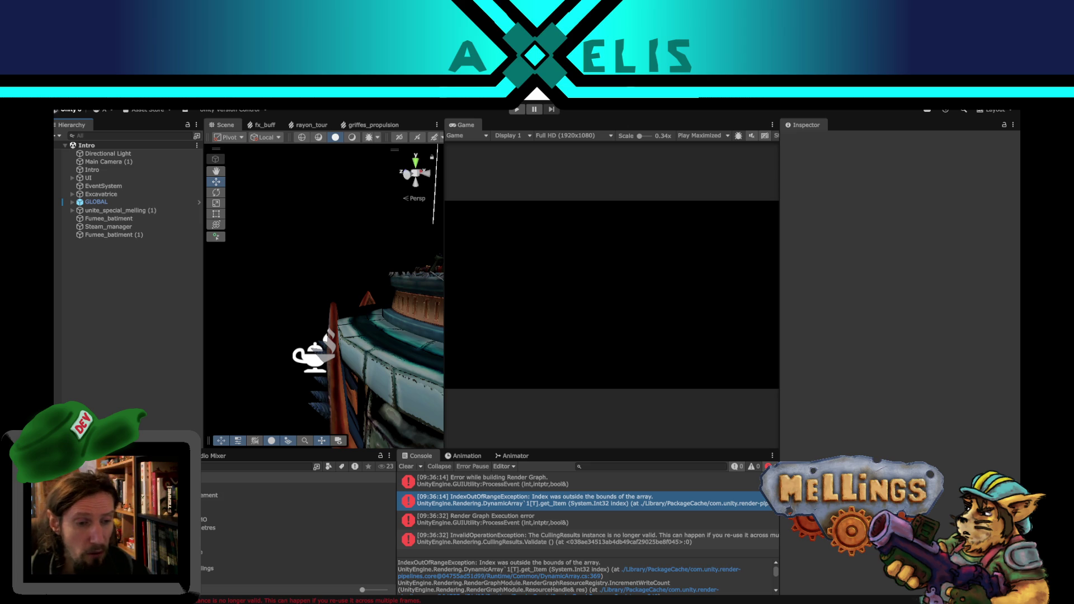
pyautogui.moveTo(522, 566)
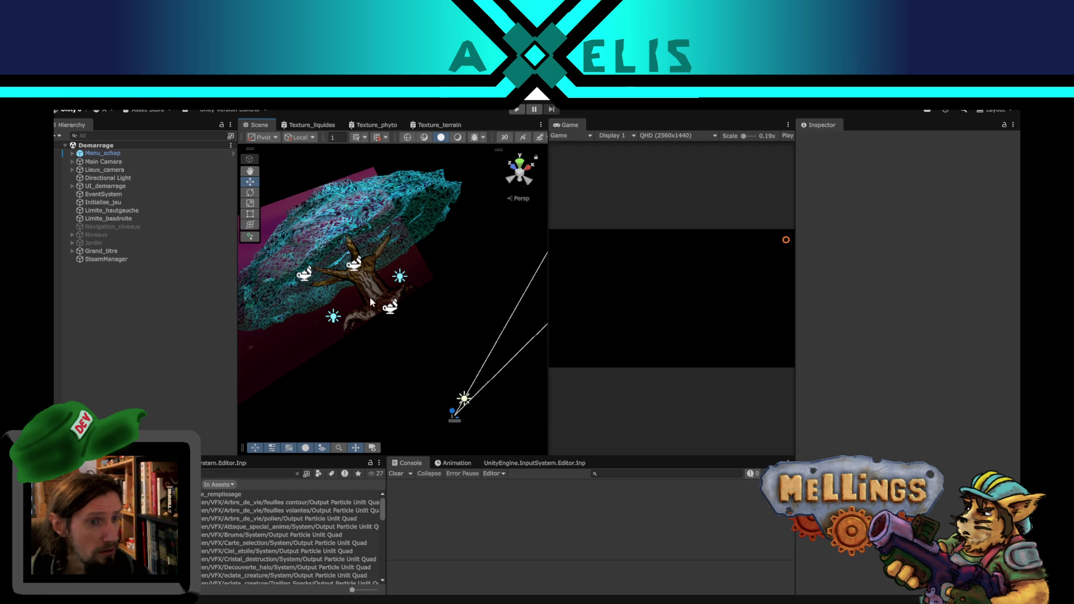
pyautogui.click(366, 292)
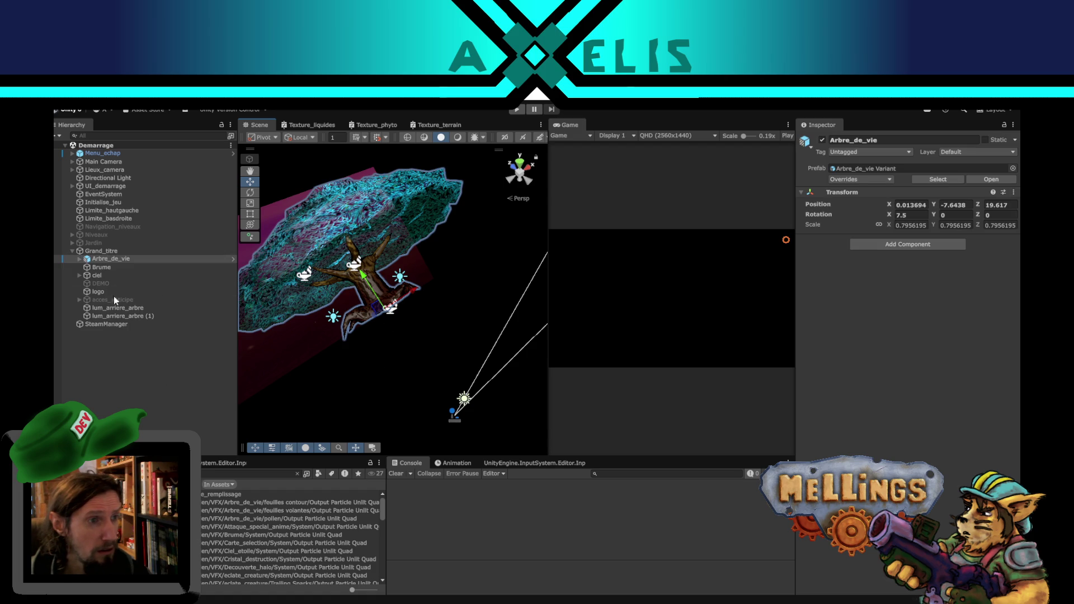
pyautogui.click(105, 251)
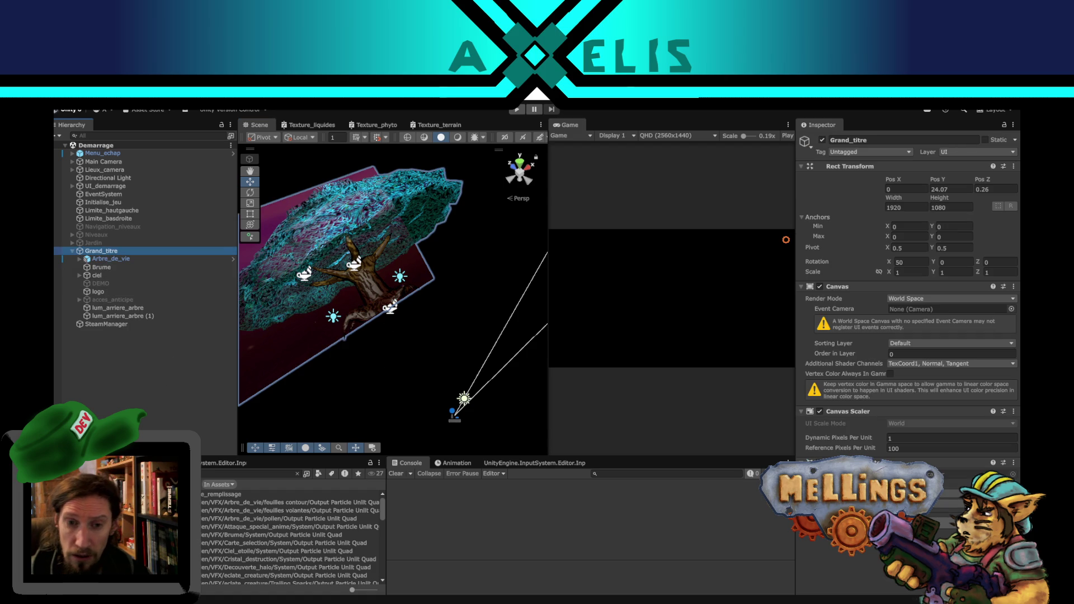
pyautogui.click(152, 383)
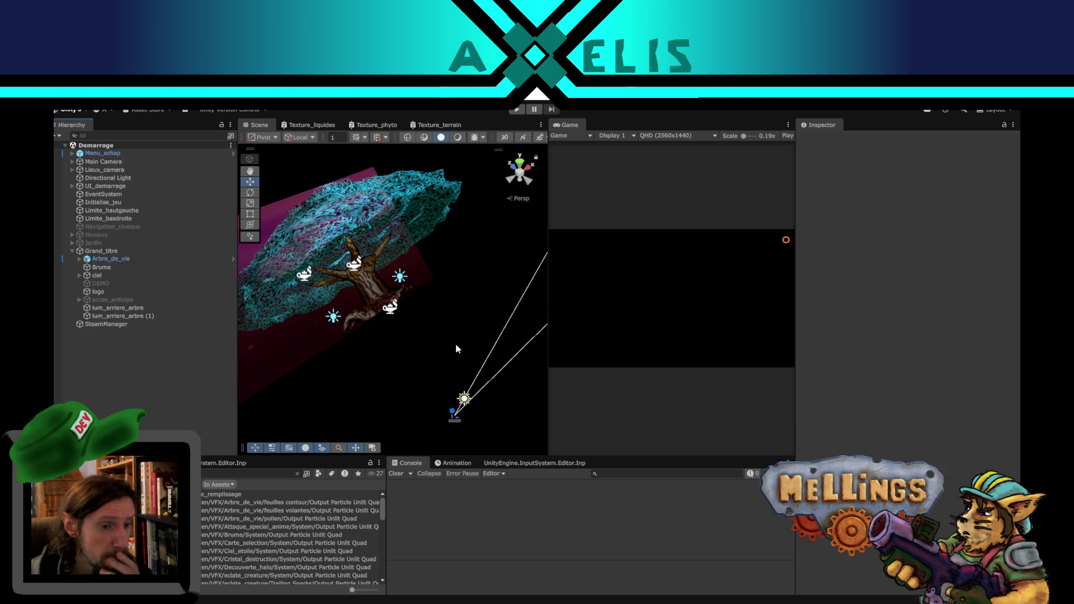
pyautogui.moveTo(312, 413)
pyautogui.mouseDown()
pyautogui.moveTo(277, 411)
pyautogui.moveTo(352, 414)
pyautogui.mouseUp()
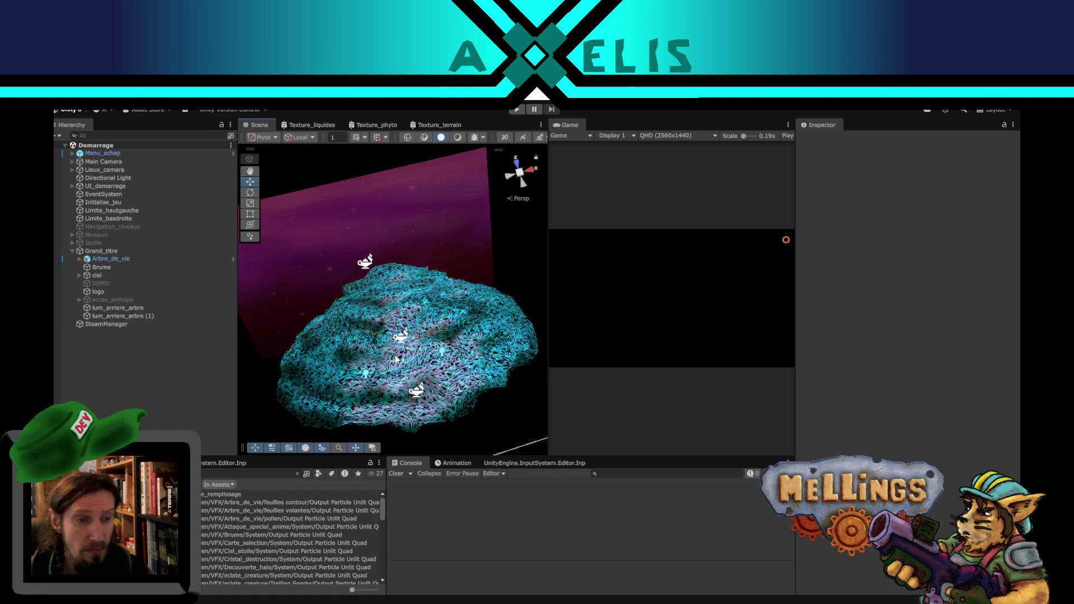
pyautogui.moveTo(380, 370); pyautogui.dragTo(364, 300)
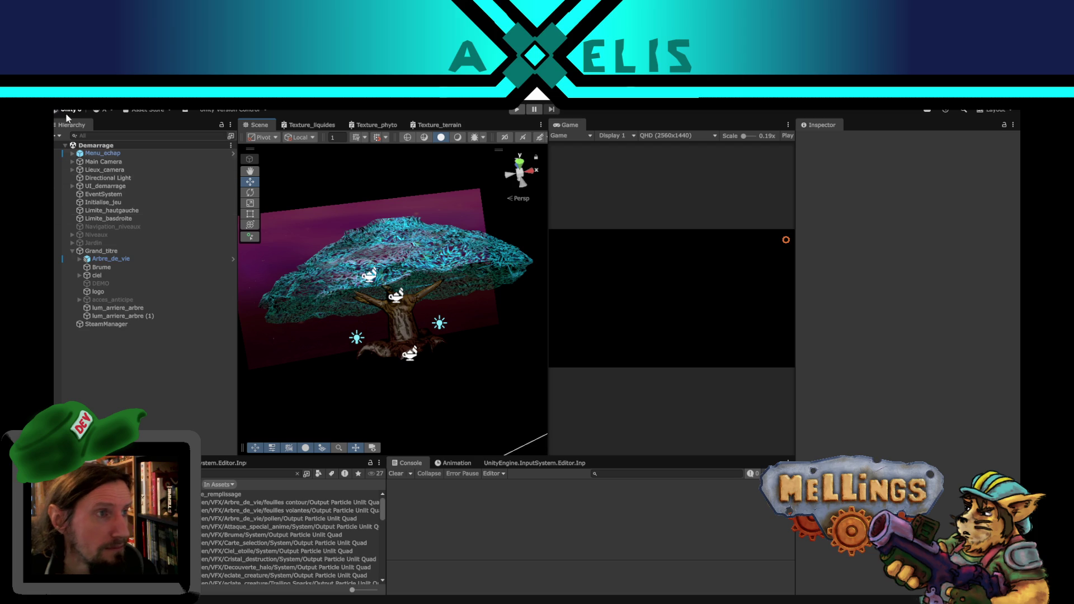
pyautogui.click(63, 101)
pyautogui.click(120, 219)
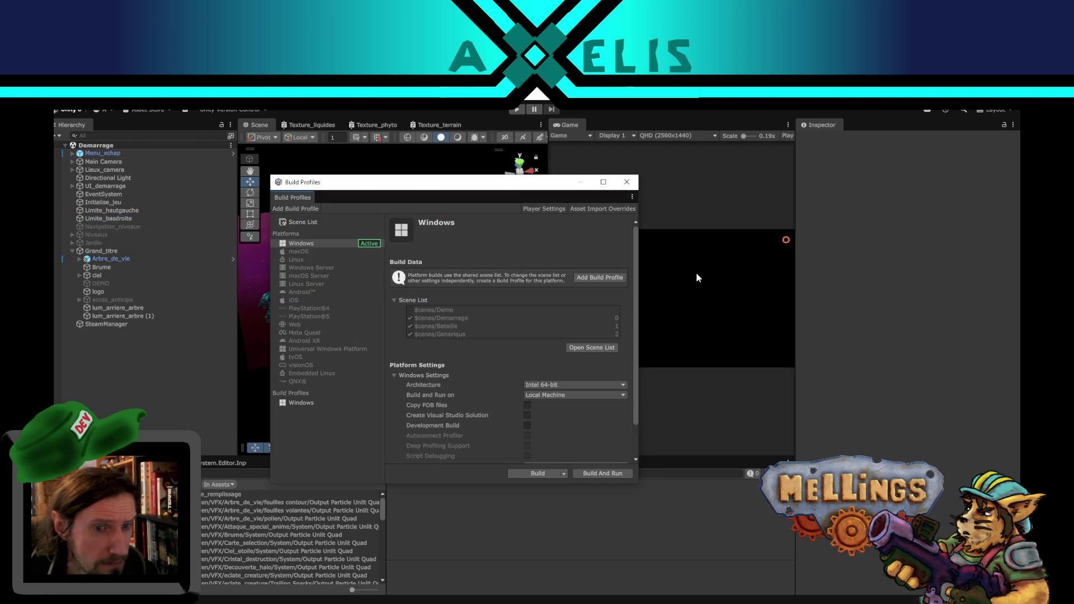
# Step: Keep Local Machine and Default compression, then choose Clean Build... from the Build dropdown
pyautogui.scroll(-3, 584, 411)
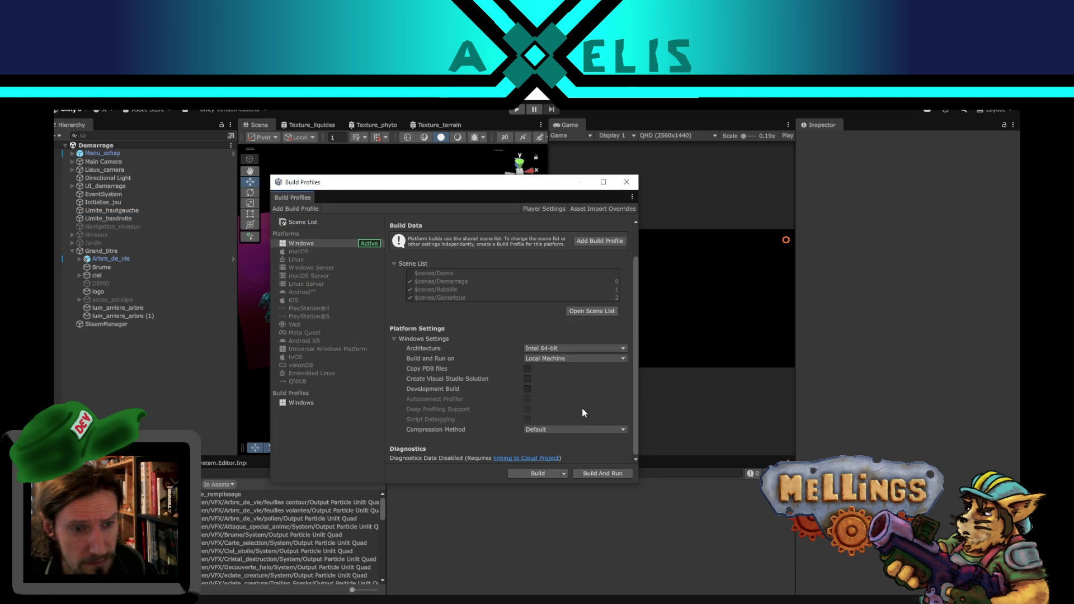
pyautogui.click(552, 358)
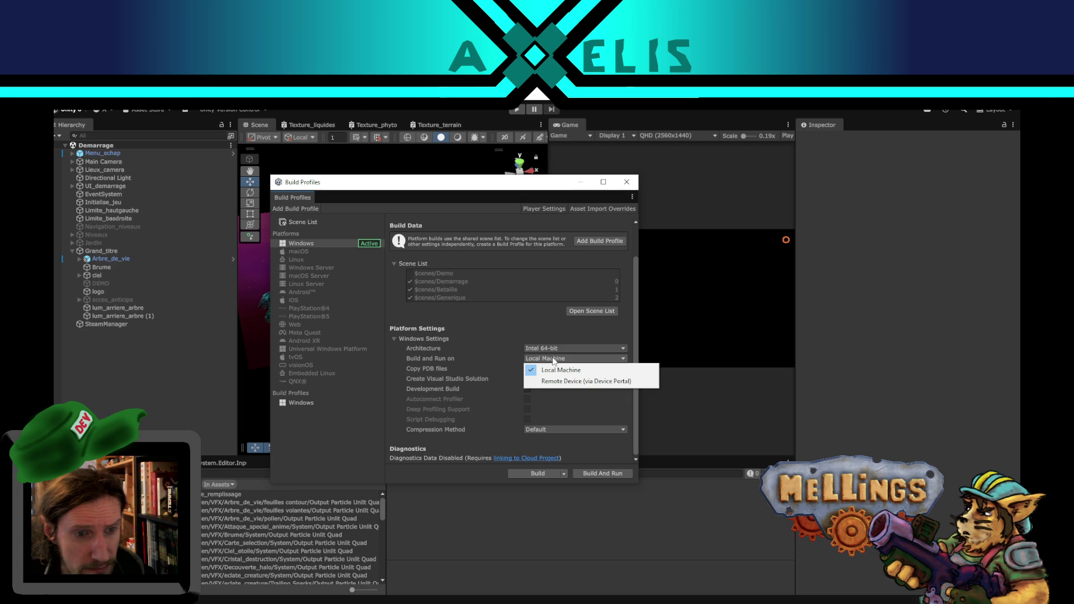
pyautogui.click(288, 440)
pyautogui.click(550, 430)
pyautogui.click(321, 428)
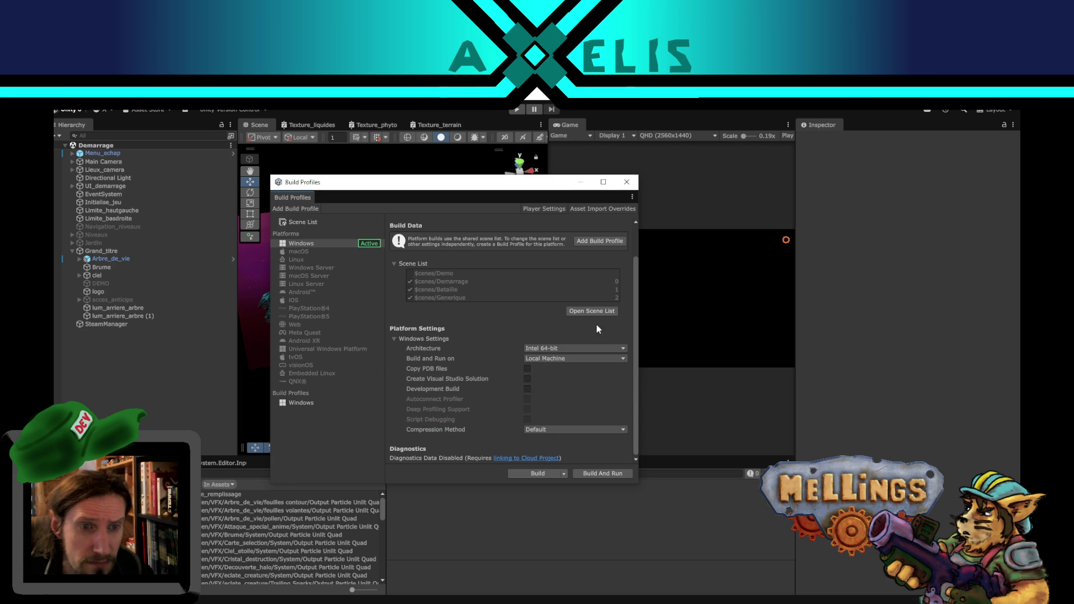
pyautogui.scroll(2, 457, 387)
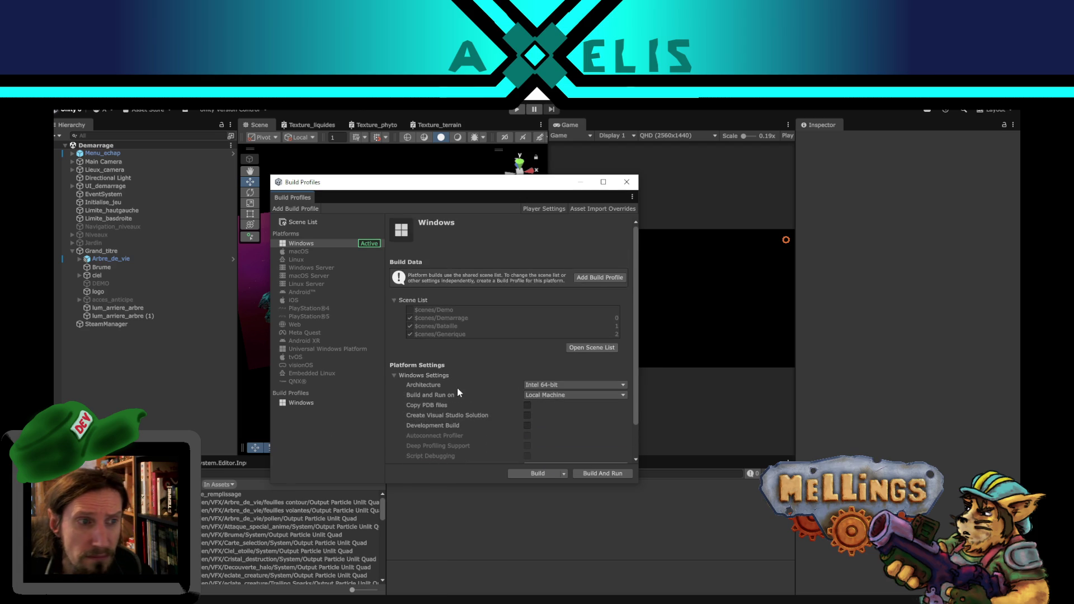
pyautogui.scroll(-2, 467, 400)
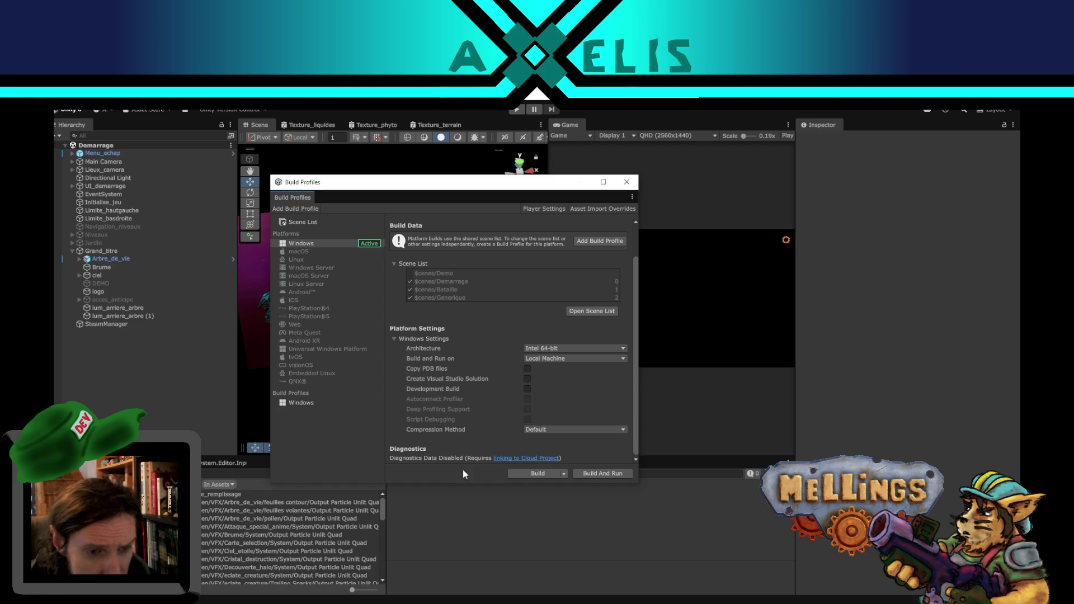
pyautogui.click(564, 474)
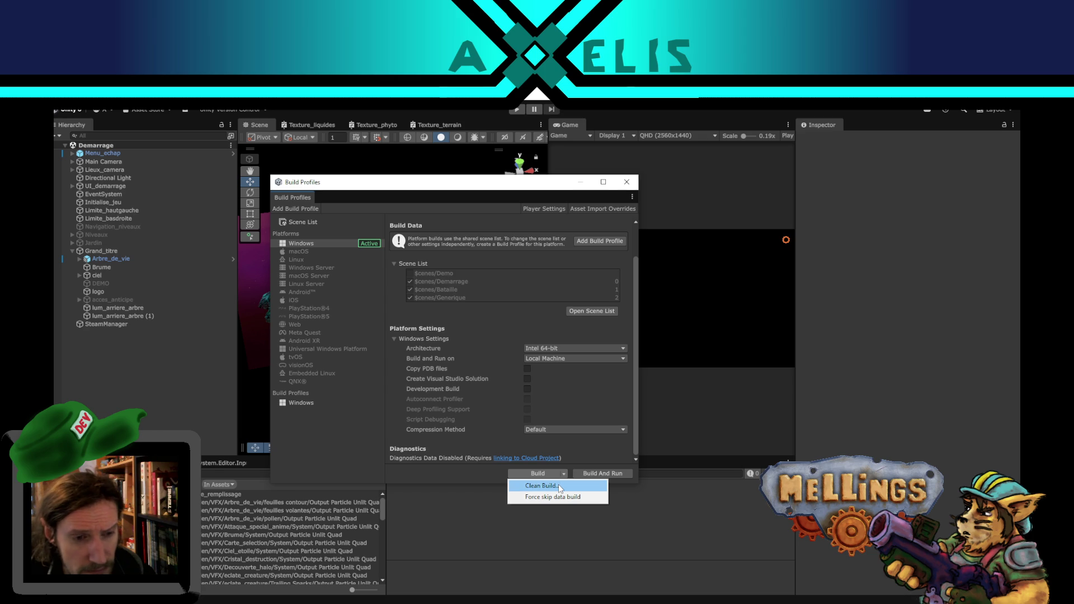
pyautogui.click(559, 486)
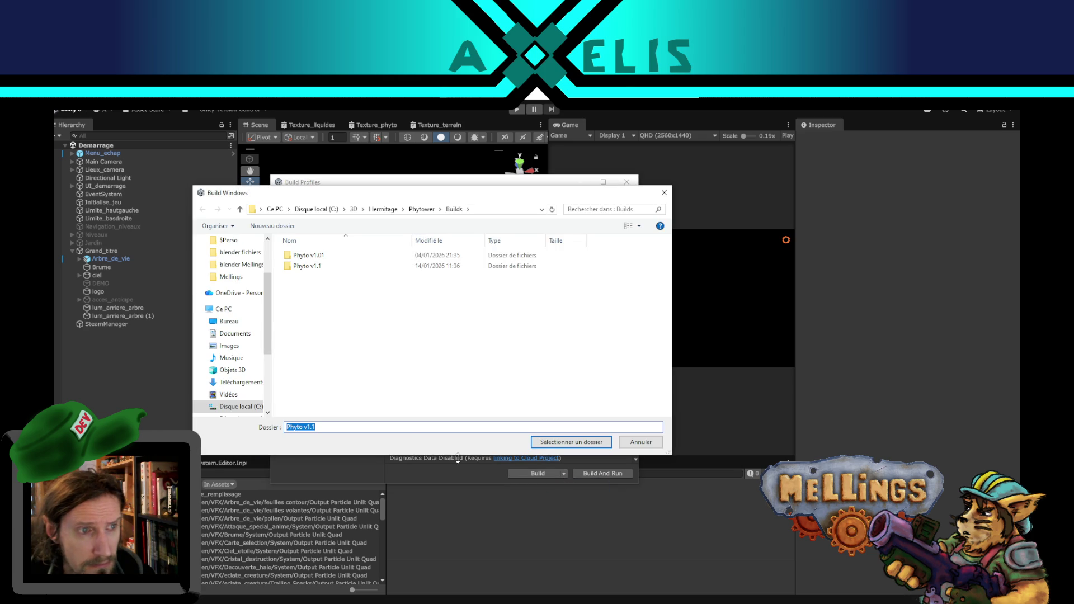
# Step: Cancel the folder dialog, restart Clean Build..., and deselect the proposed Phyto v1.1 folder
pyautogui.click(636, 442)
pyautogui.click(563, 473)
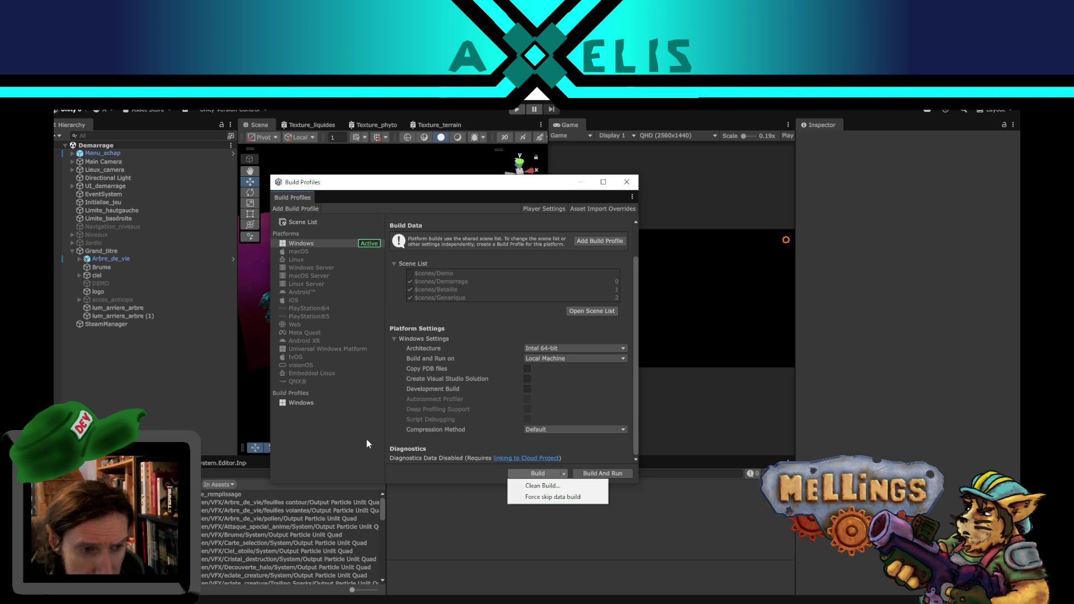
pyautogui.click(542, 485)
pyautogui.click(311, 317)
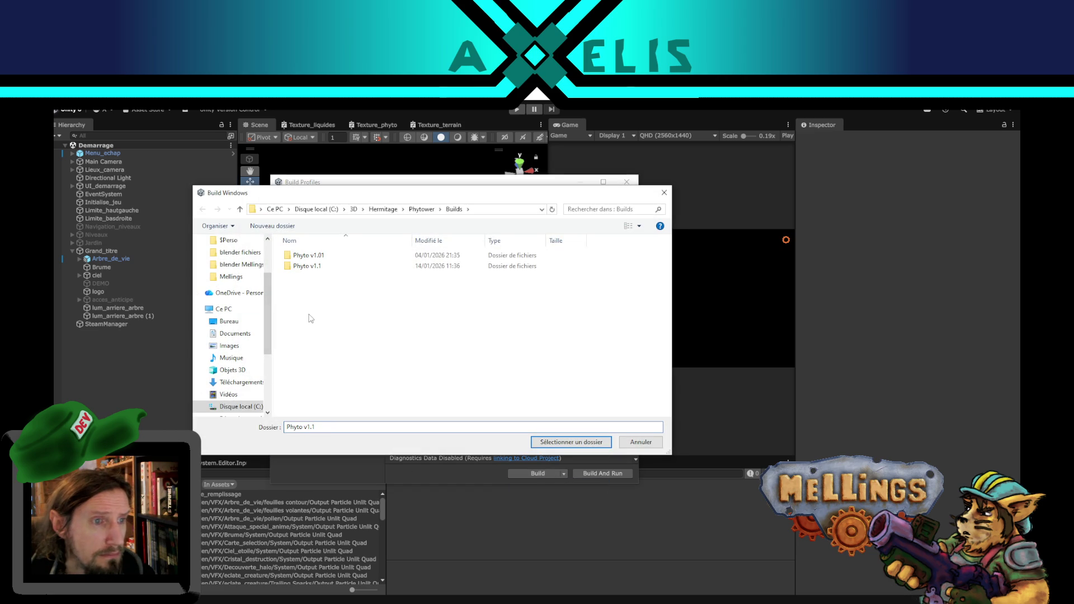
# Step: Create a 'Phyto v1.1 aye' folder inside Builds and select it as the output location
pyautogui.rightClick(305, 293)
pyautogui.moveTo(274, 427)
pyautogui.click(333, 424)
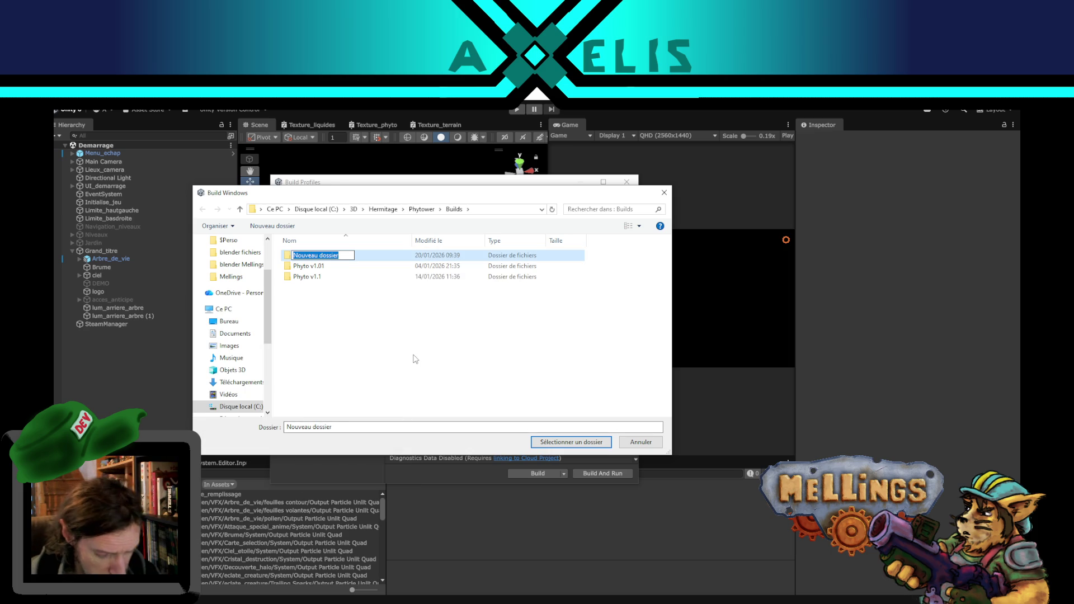
pyautogui.write('P')
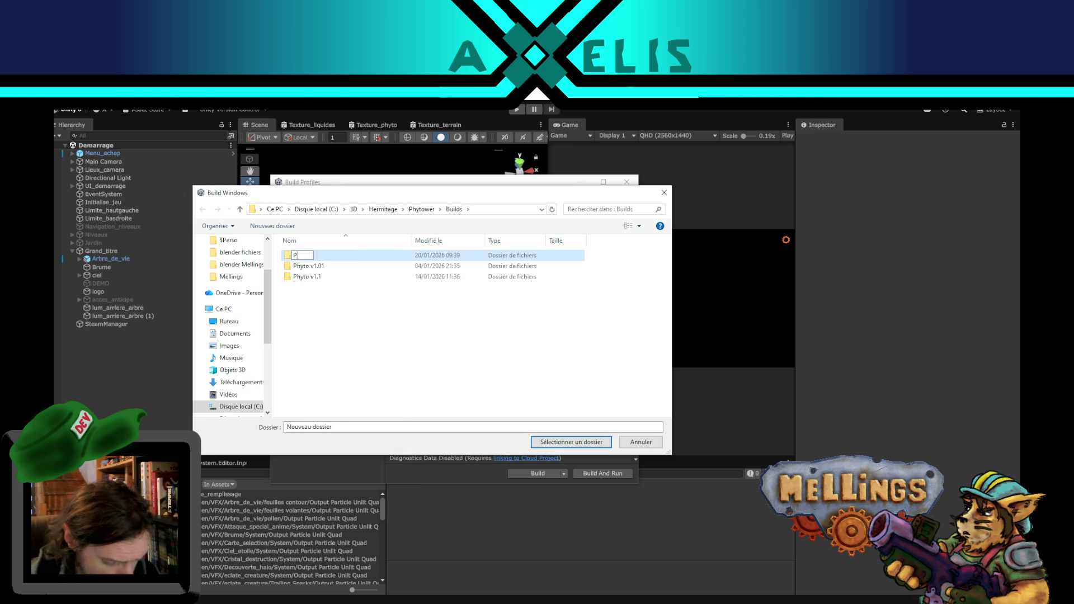
pyautogui.write('hyto v1.1')
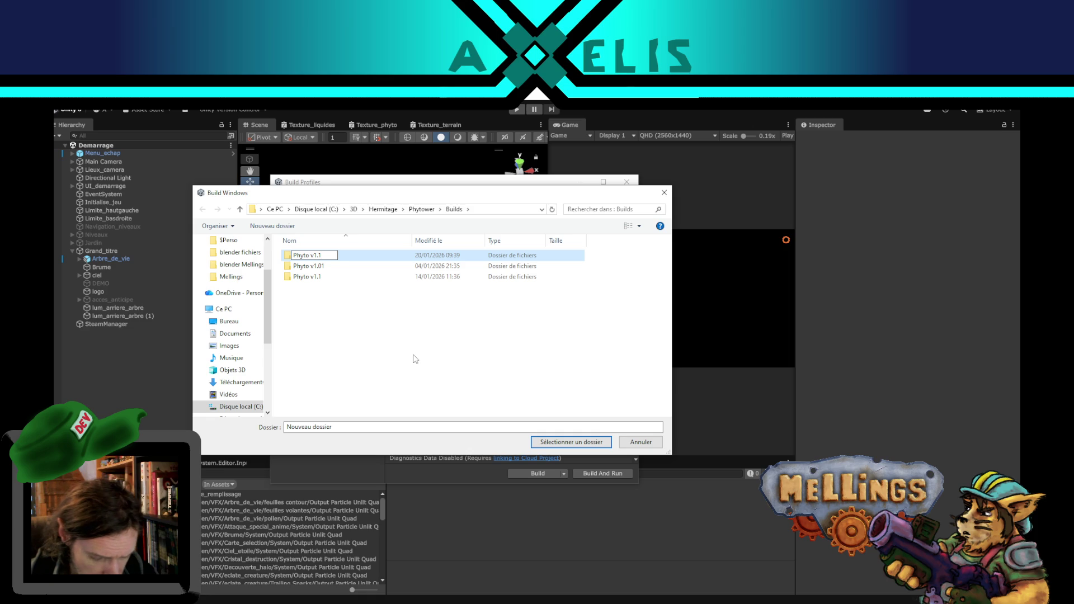
pyautogui.write(' aye')
pyautogui.press('Return')
pyautogui.press('Return')
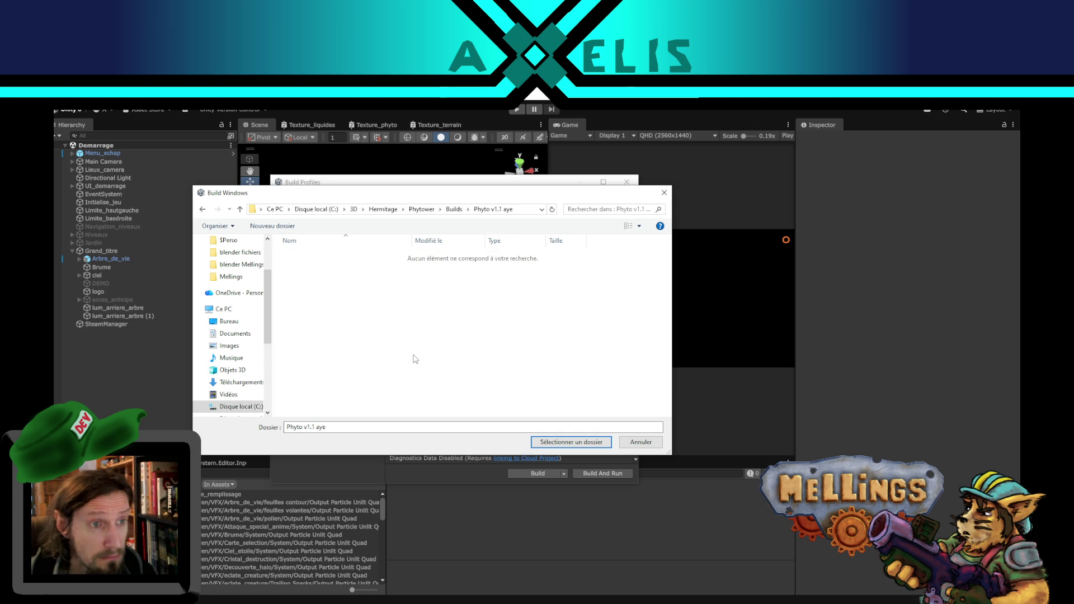
pyautogui.click(558, 442)
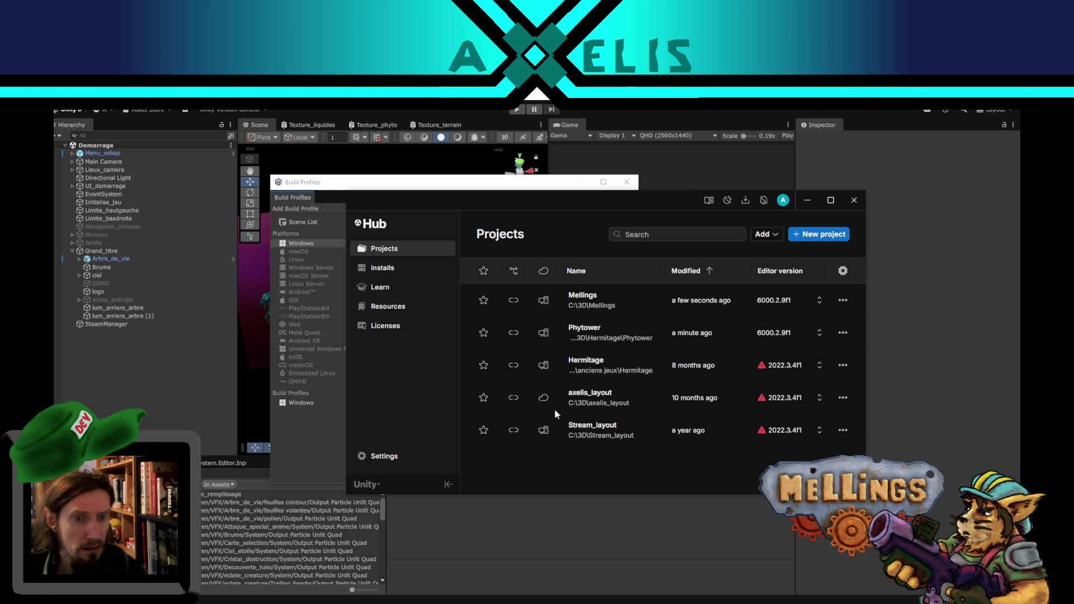
# Step: Launch Mellings from Unity Hub's Projects list while the Phytower build continues
pyautogui.click(593, 312)
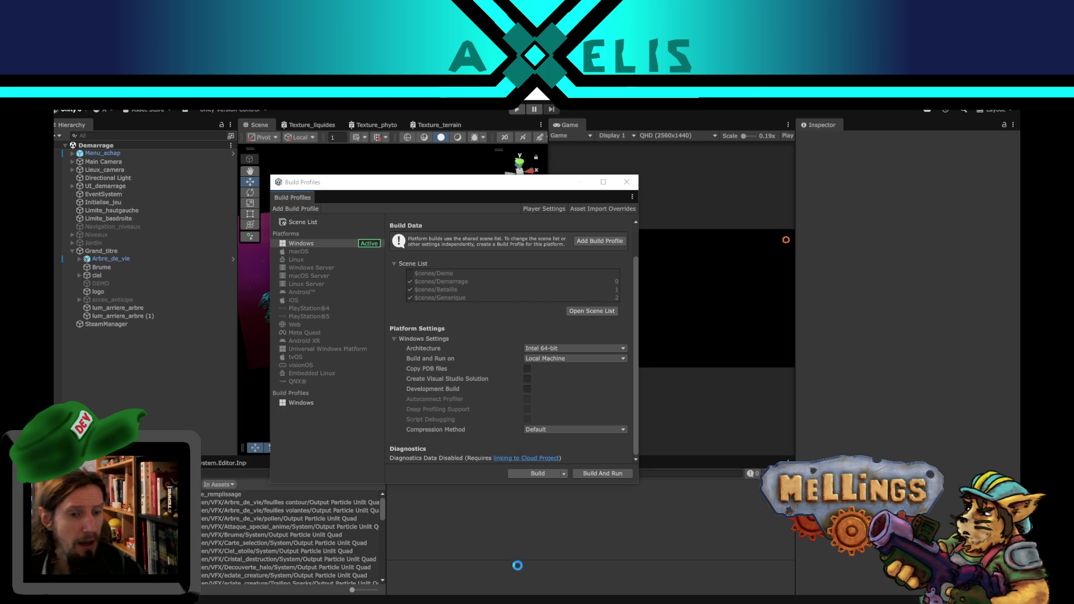
# Step: Switch to the Mellings editor, deselect the Readme and clear the four console errors
pyautogui.moveTo(527, 599)
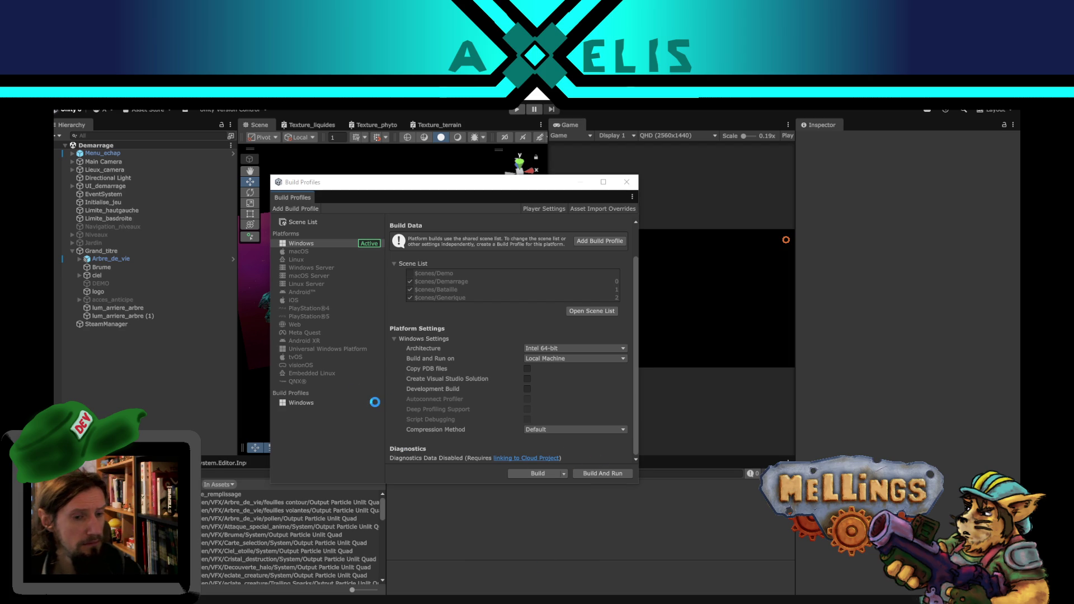
pyautogui.moveTo(453, 598)
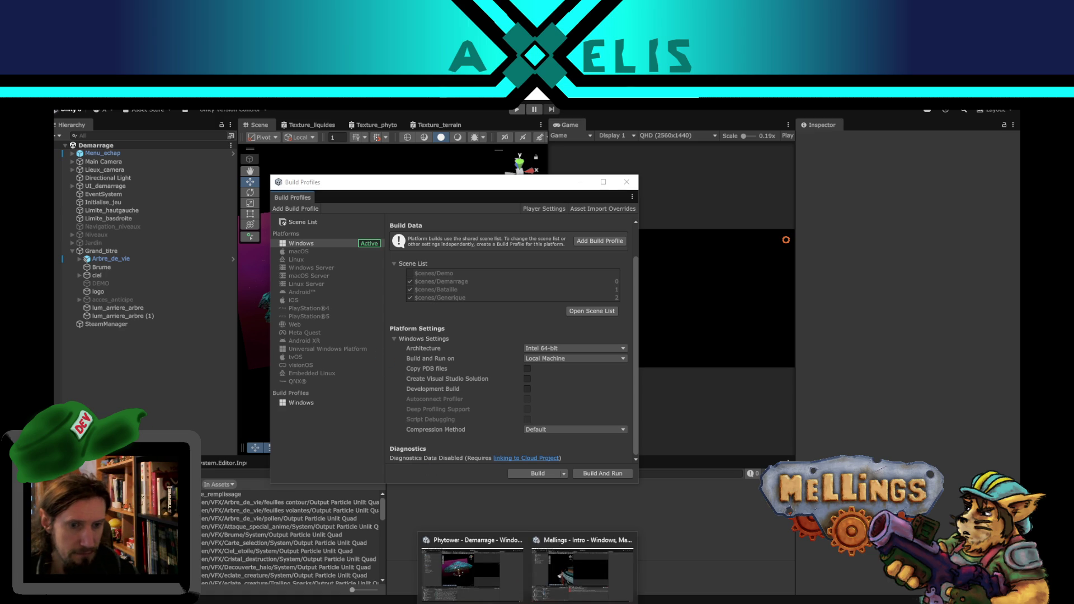
pyautogui.click(607, 557)
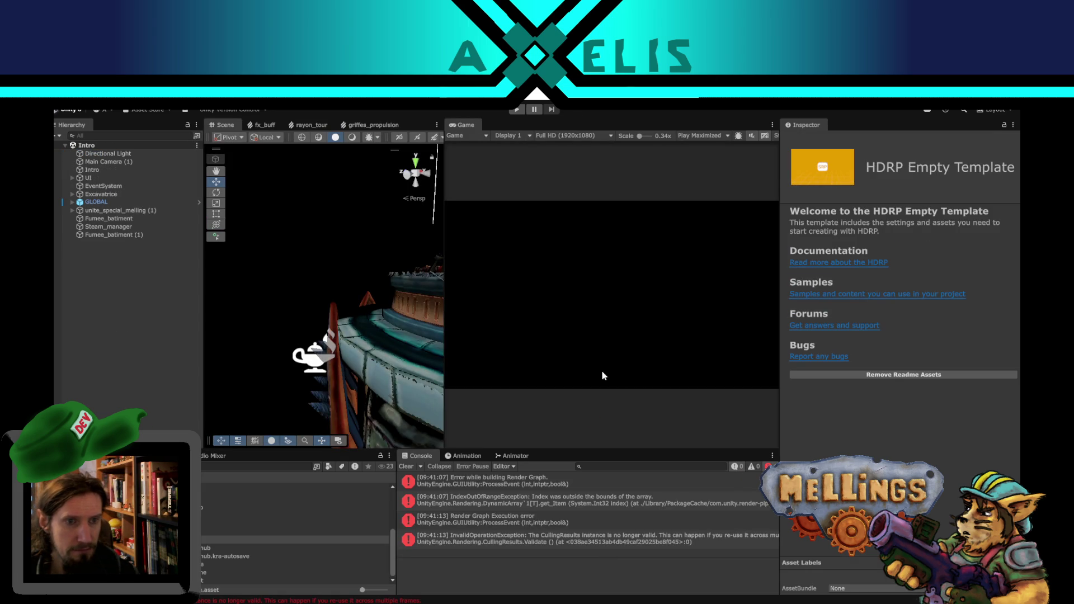
pyautogui.click(160, 316)
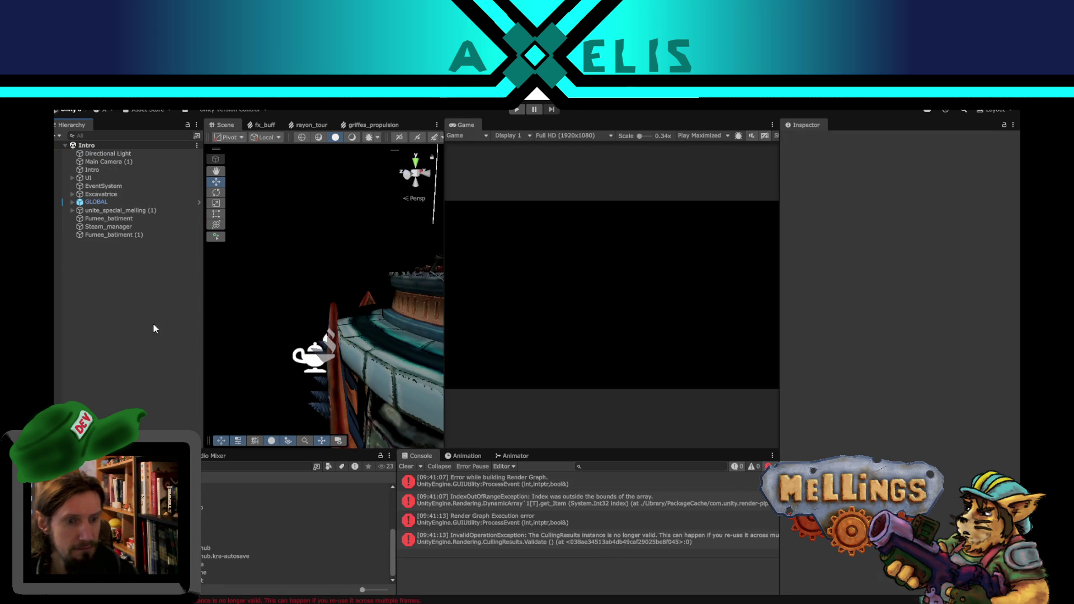
pyautogui.click(406, 466)
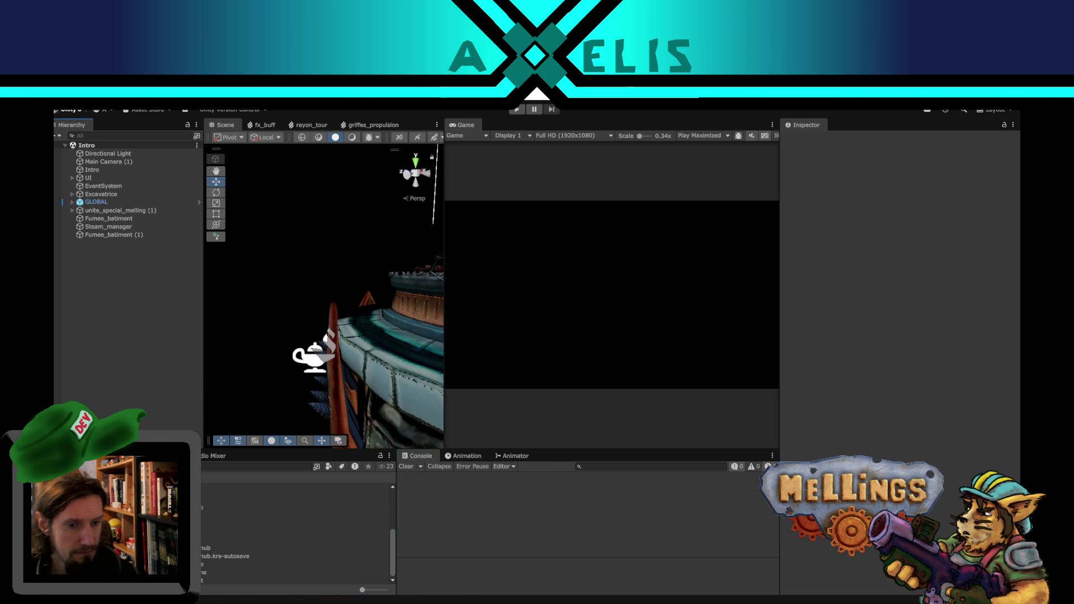
pyautogui.click(486, 595)
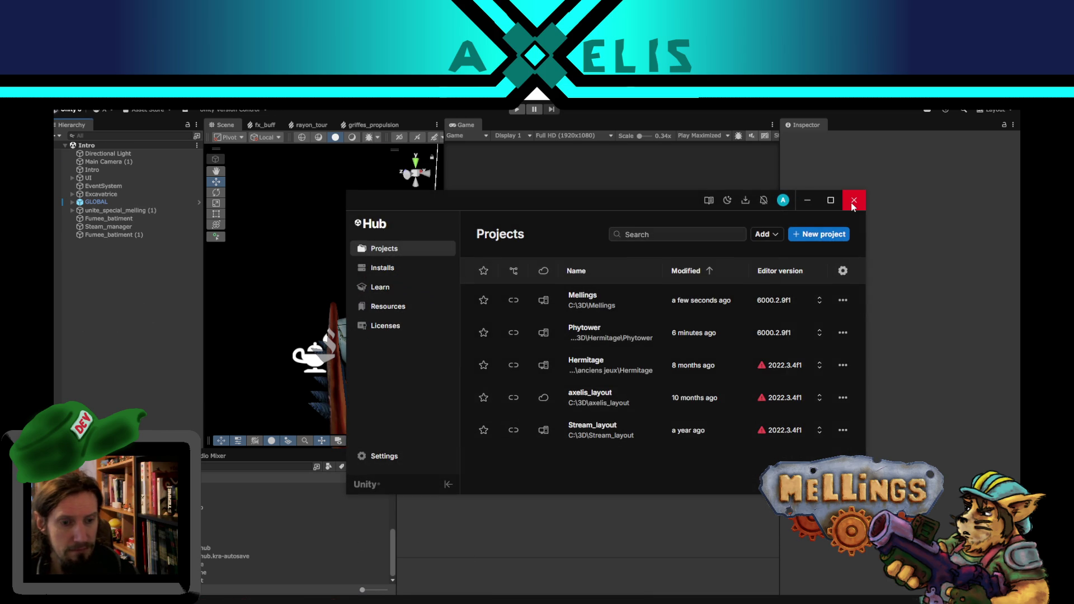
pyautogui.click(854, 204)
pyautogui.moveTo(527, 596)
pyautogui.click(502, 576)
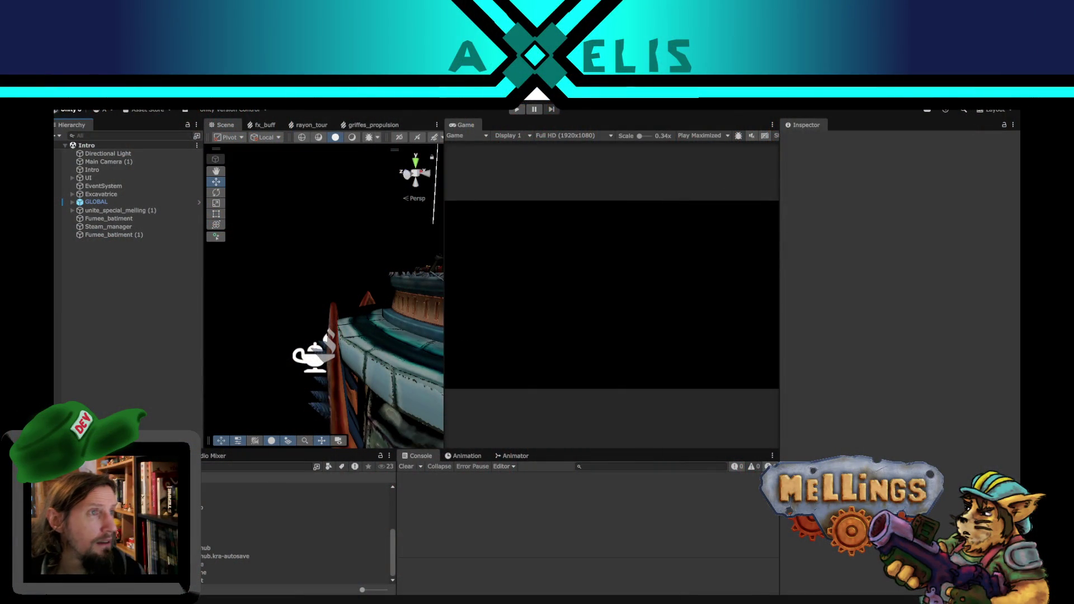
# Step: Bring up the mellings.txt notes and move to the end of the déroulement line
pyautogui.hotkey('alt', 'Tab')
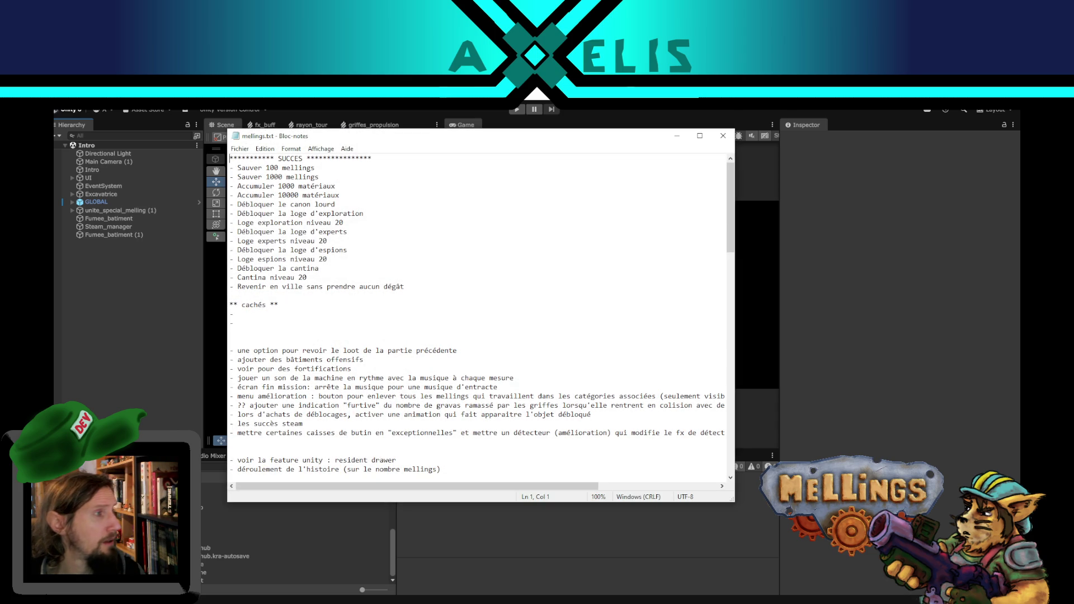
pyautogui.hotkey('alt', 'Tab')
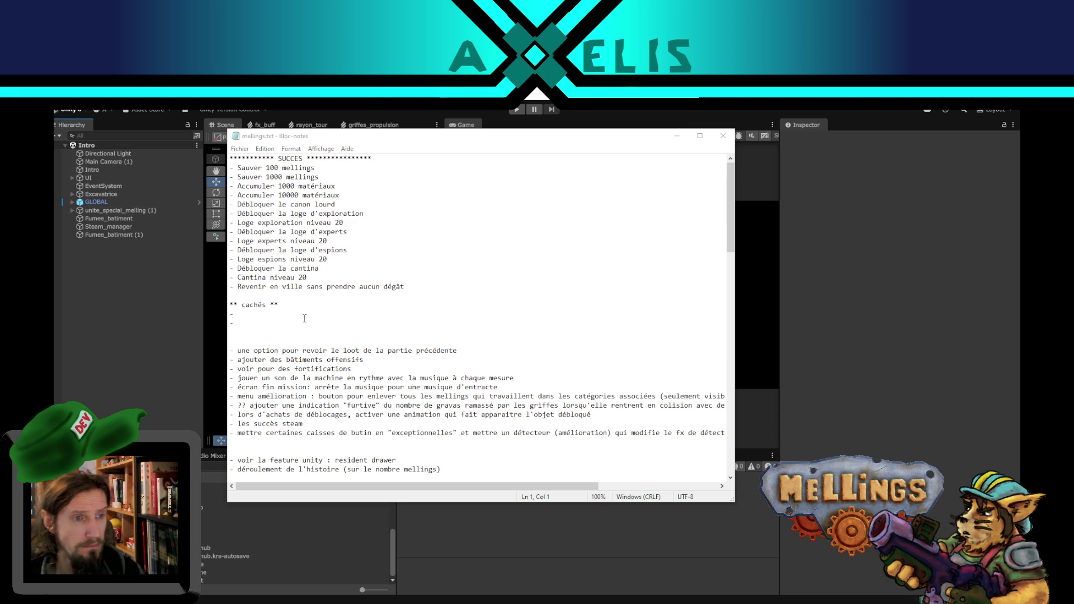
pyautogui.click(363, 315)
pyautogui.scroll(-4, 362, 332)
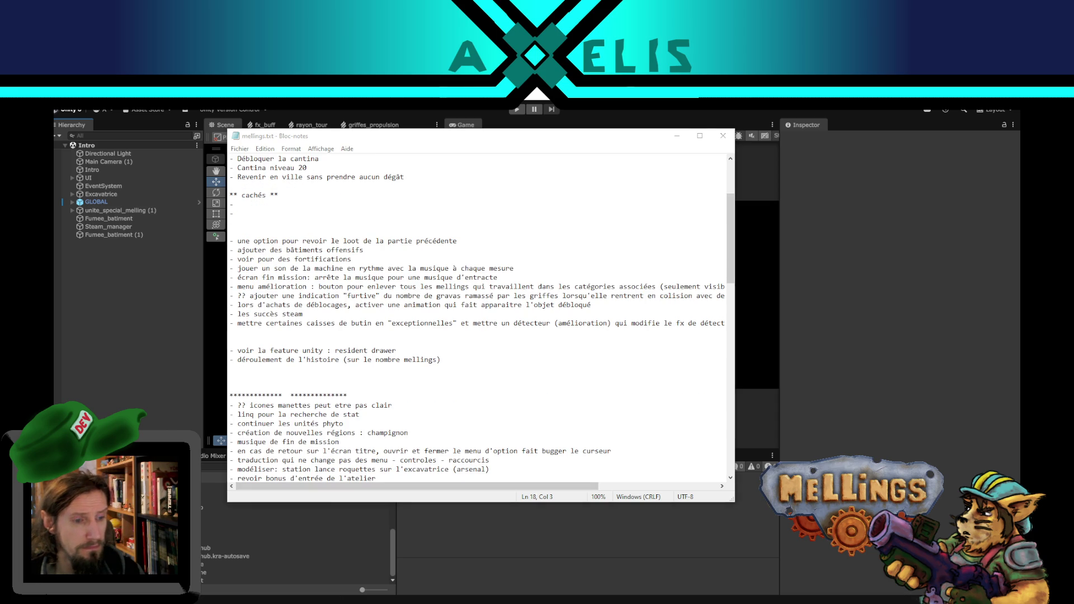
pyautogui.click(460, 359)
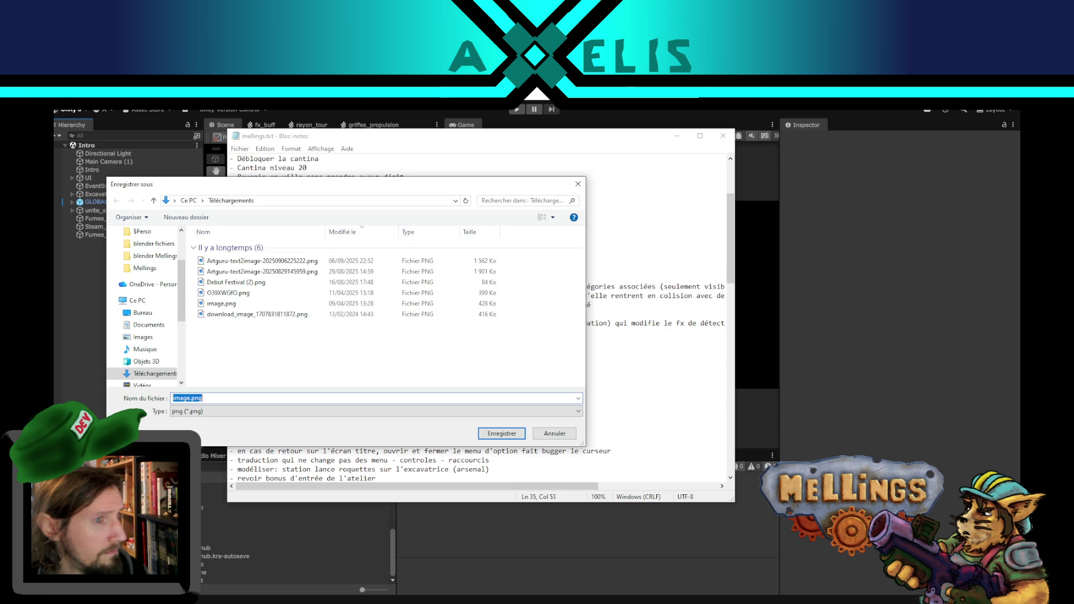
pyautogui.press('Escape')
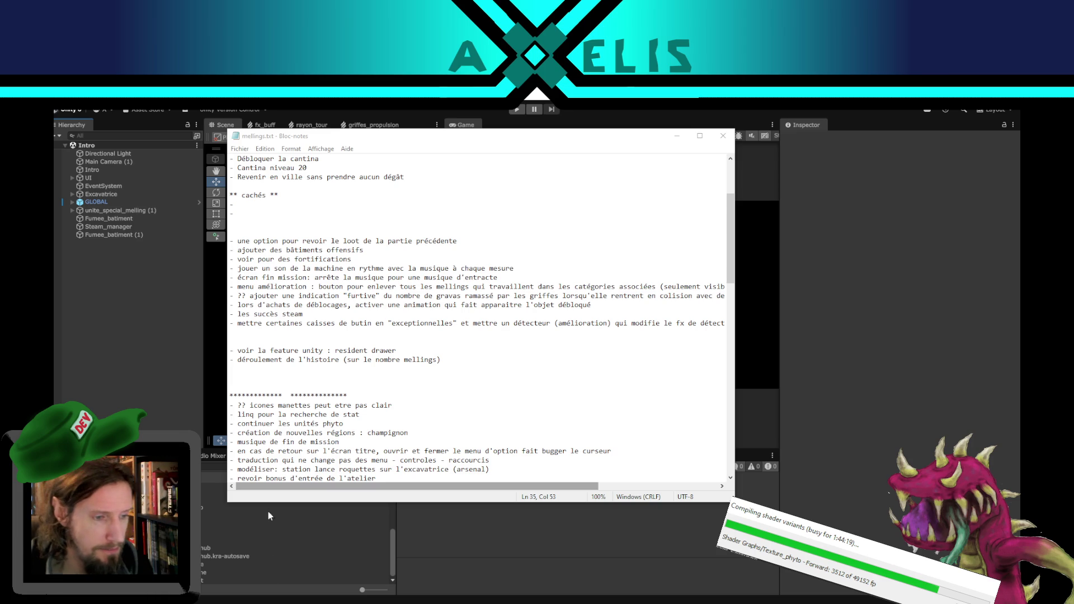
# Step: Return Firefox to the earlier search results page
pyautogui.click(280, 563)
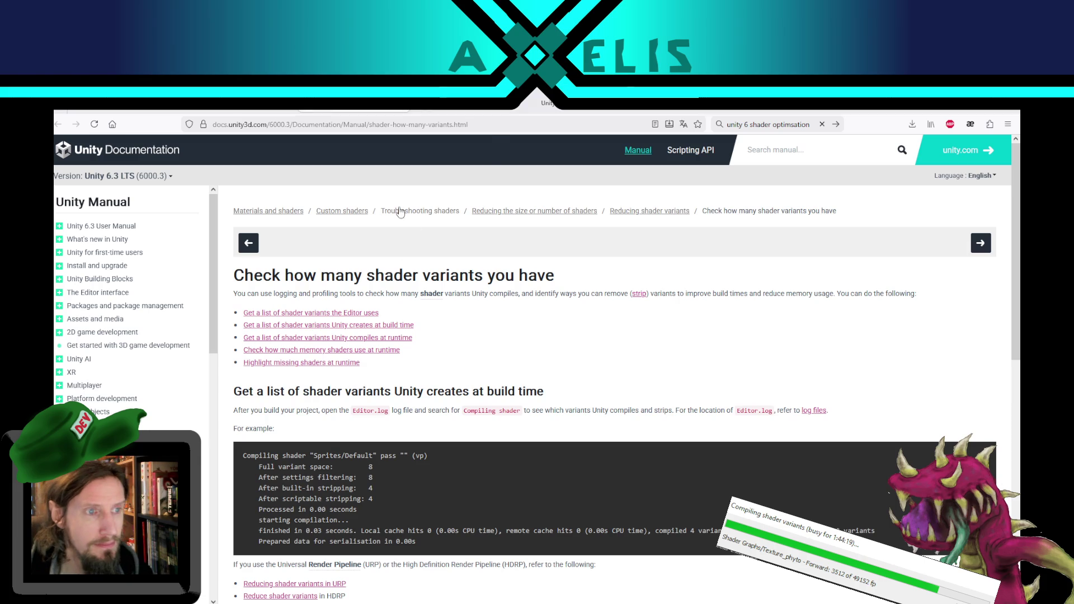
pyautogui.hotkey('alt', 'Left')
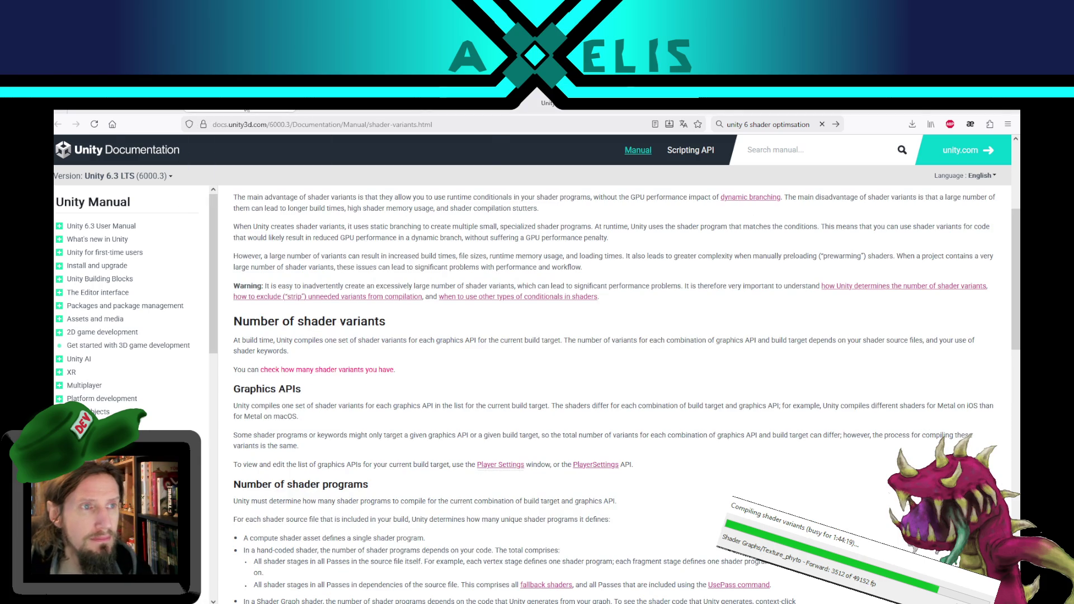
pyautogui.hotkey('alt', 'Left')
pyautogui.hotkey('alt', 'Left')
pyautogui.hotkey('alt', 'Left')
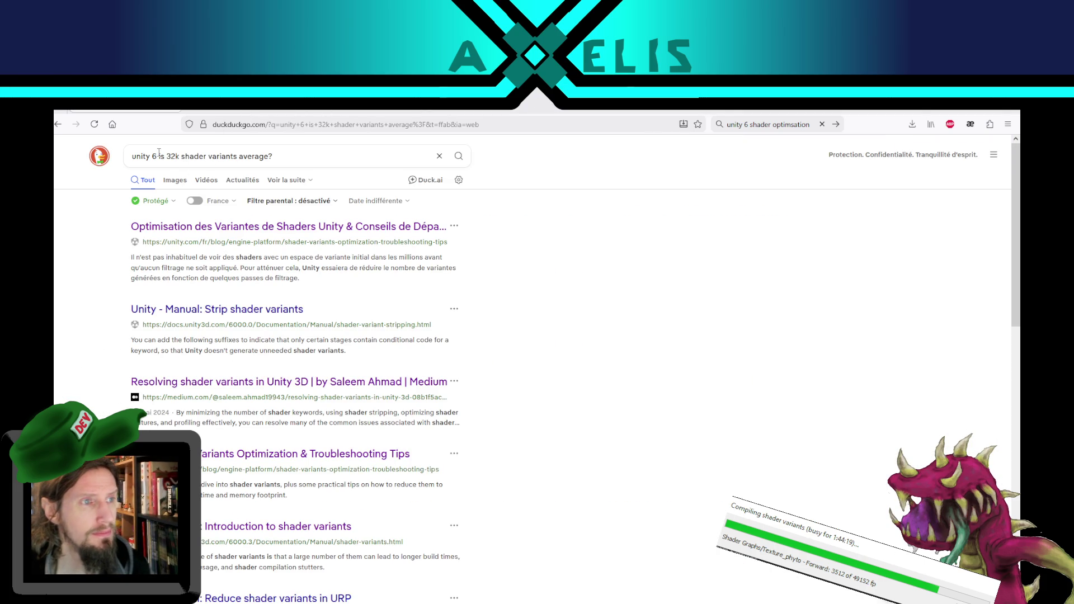
# Step: Search 'shader compilation build time' and open the 'Very long build times' forum thread in a new tab
pyautogui.moveTo(160, 151); pyautogui.dragTo(321, 152)
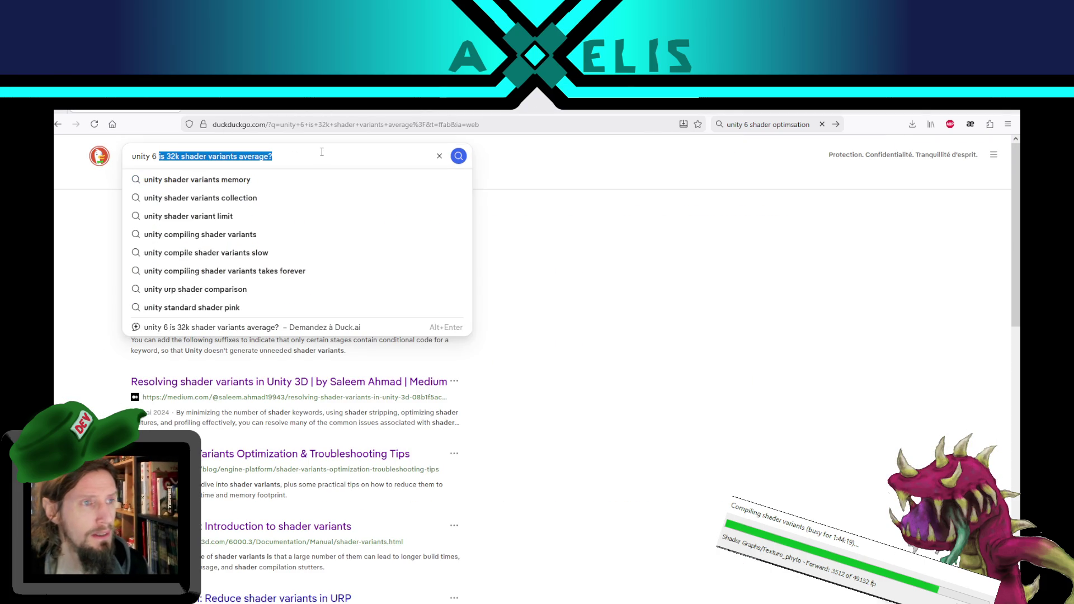
pyautogui.write('shader')
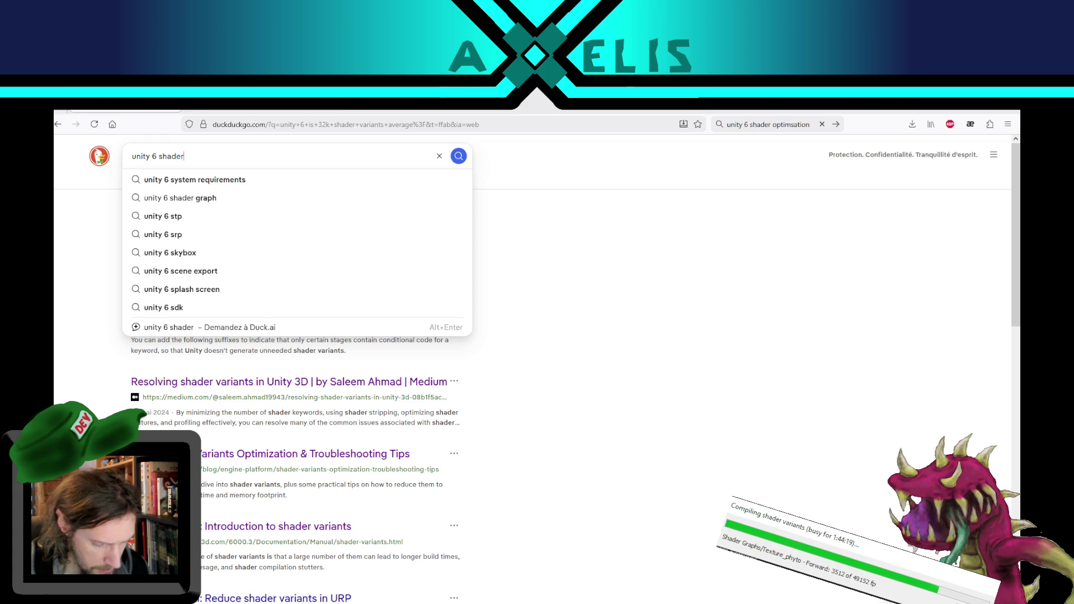
pyautogui.write(' compilation ')
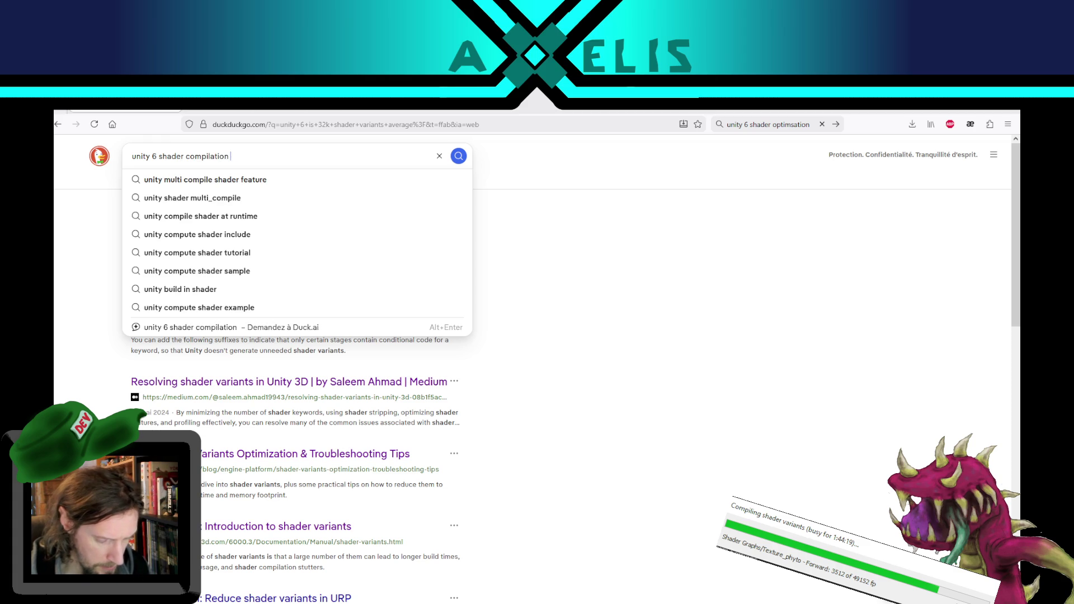
pyautogui.write('build time')
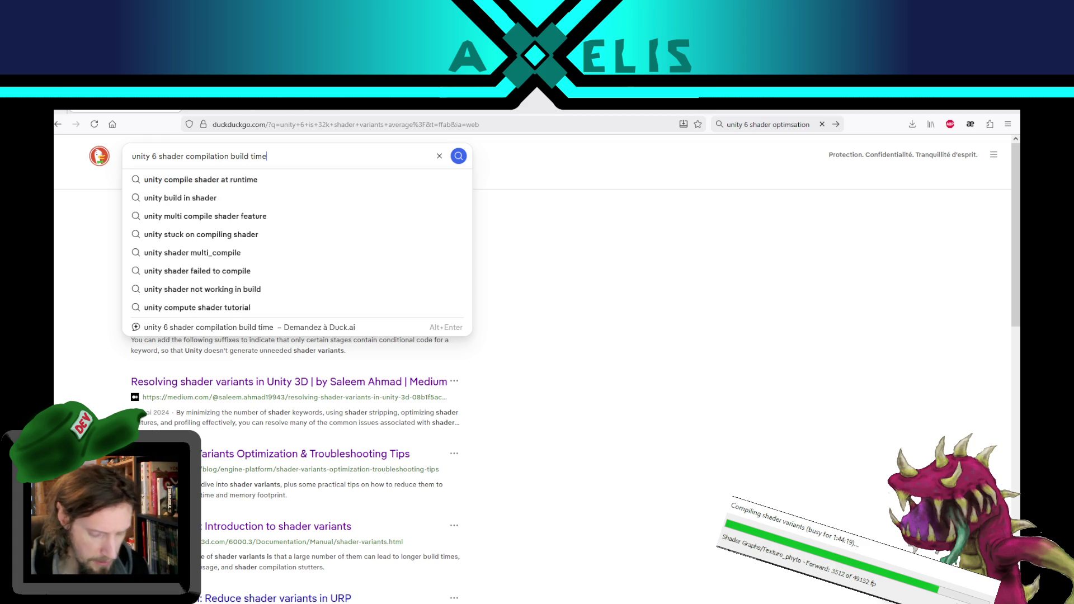
pyautogui.press('Return')
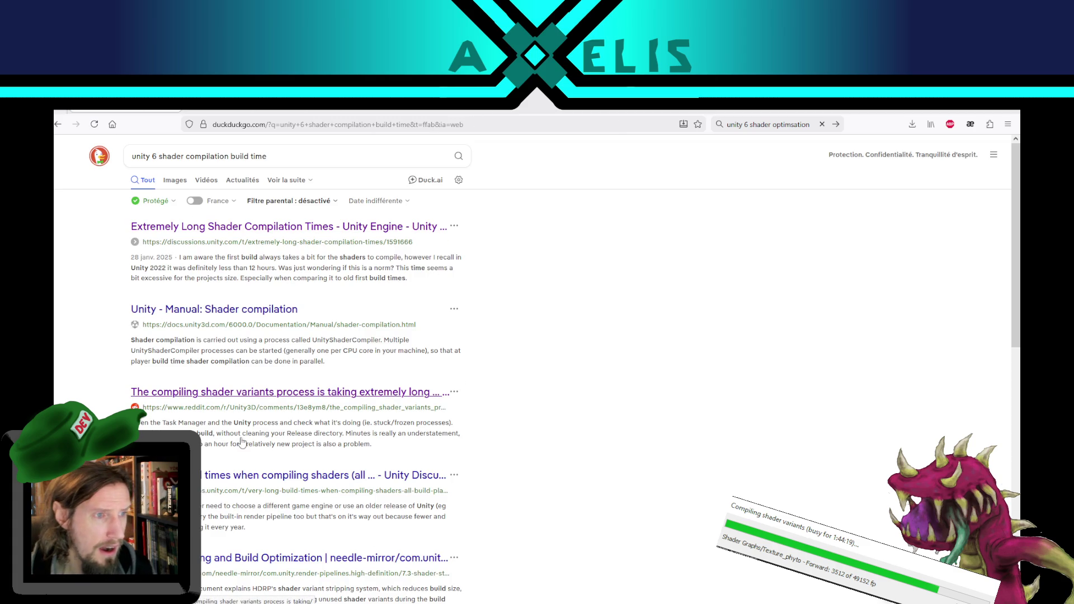
pyautogui.scroll(-3, 526, 471)
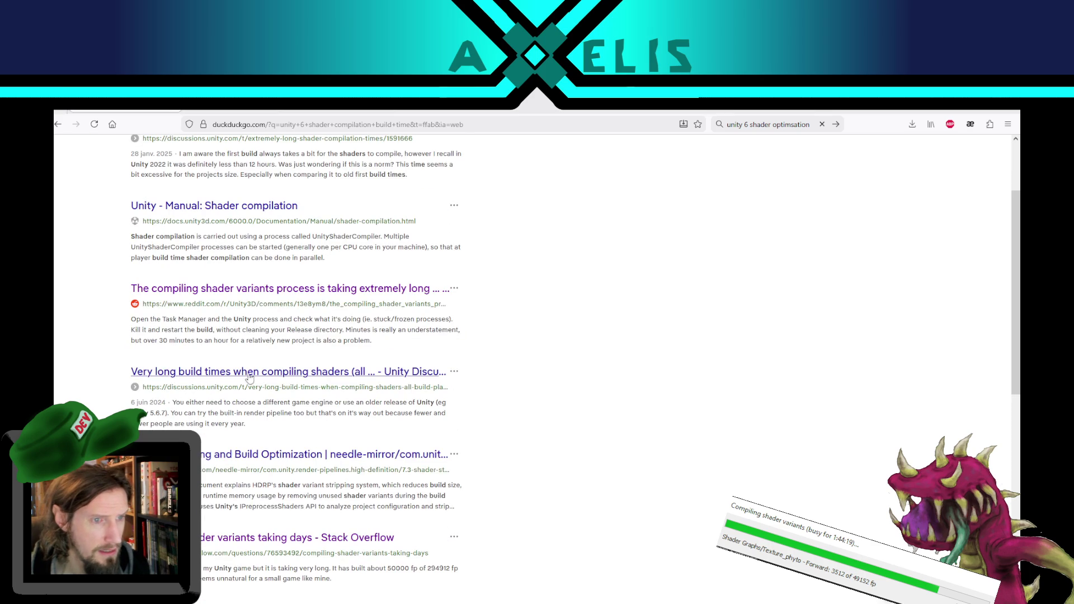
pyautogui.middleClick(217, 375)
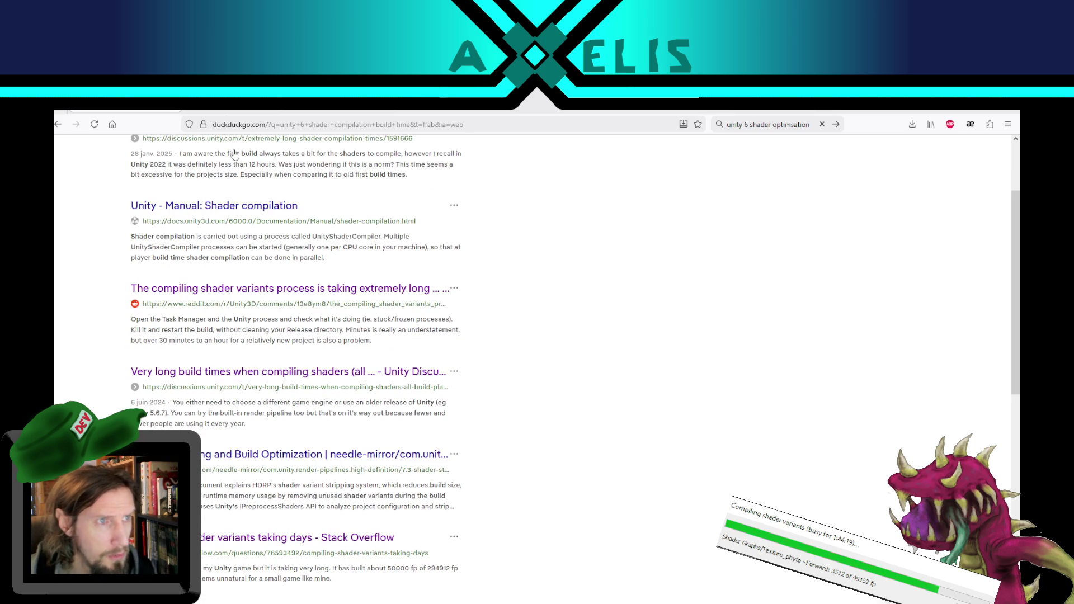
pyautogui.click(239, 107)
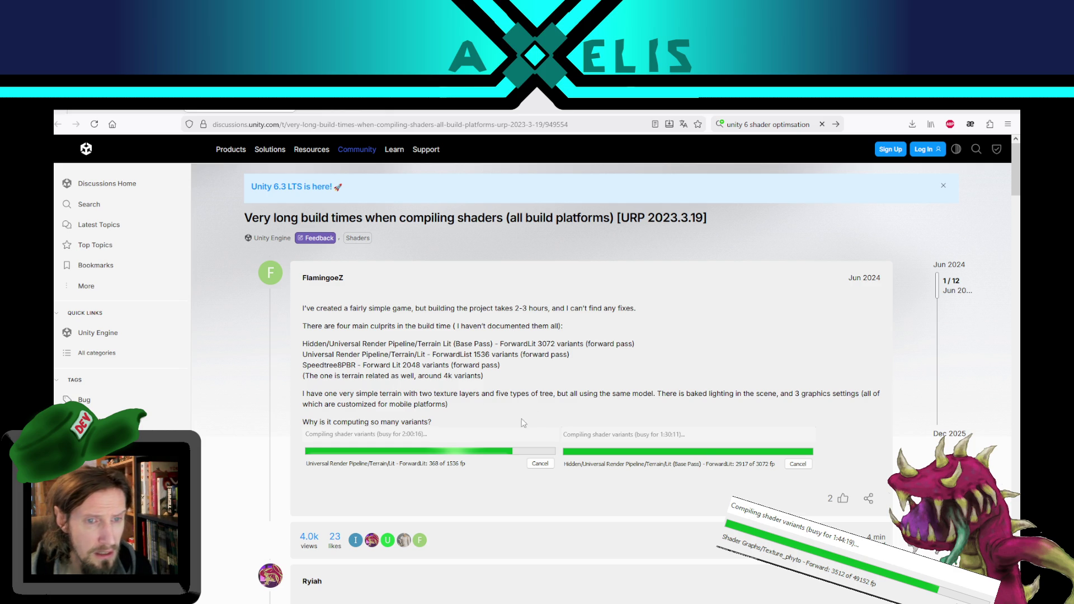
# Step: Scroll down to IPublisher's reply about per-shader compiled-code platforms, then return to Unity
pyautogui.scroll(-3, 573, 395)
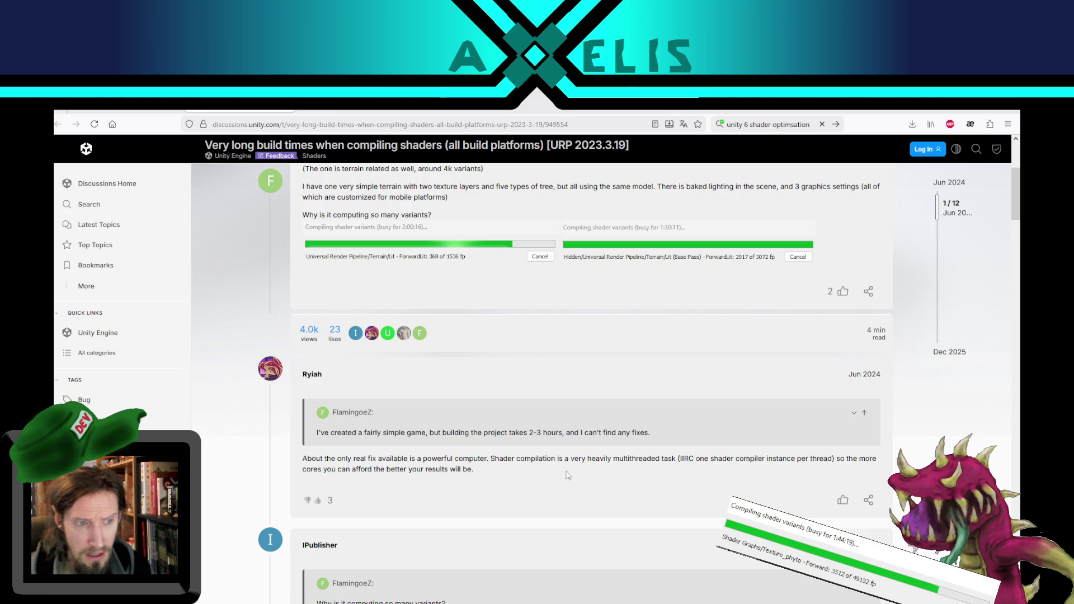
pyautogui.scroll(-5, 517, 473)
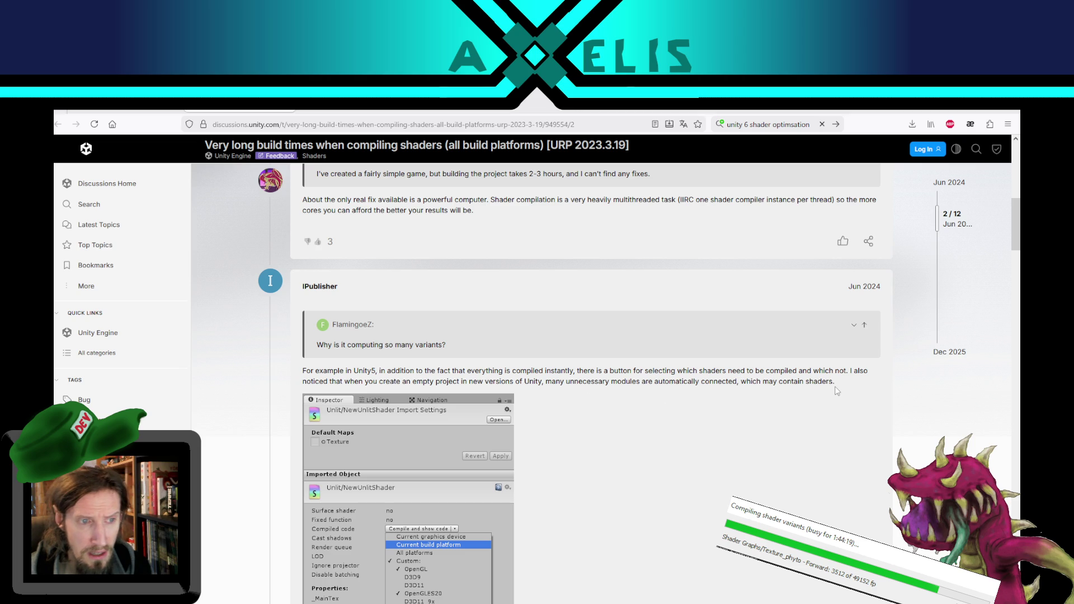
pyautogui.scroll(-2, 602, 375)
pyautogui.scroll(-1, 600, 373)
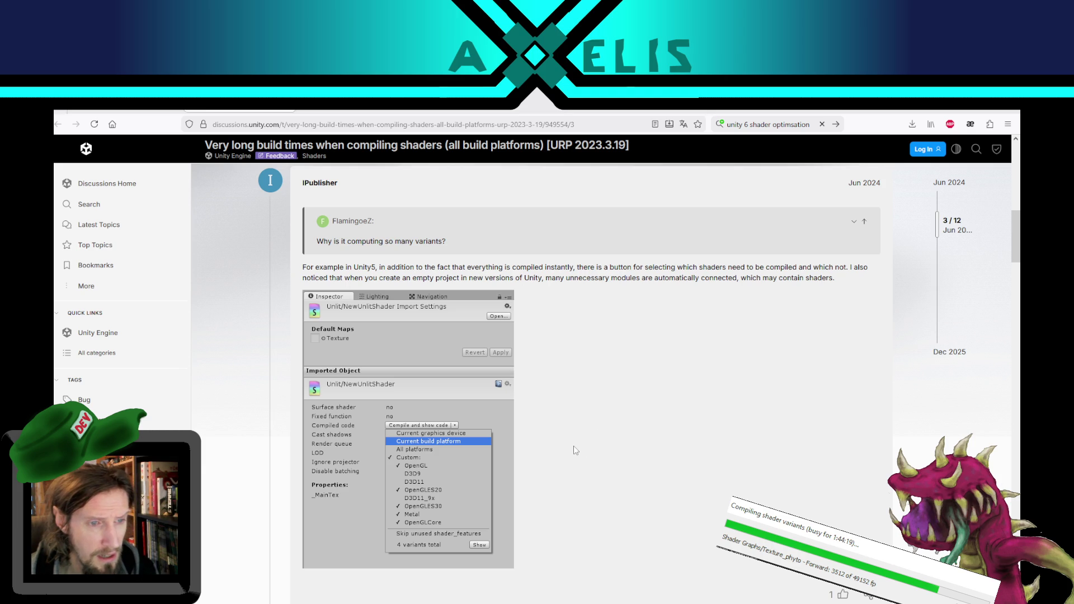
pyautogui.hotkey('alt', 'Tab')
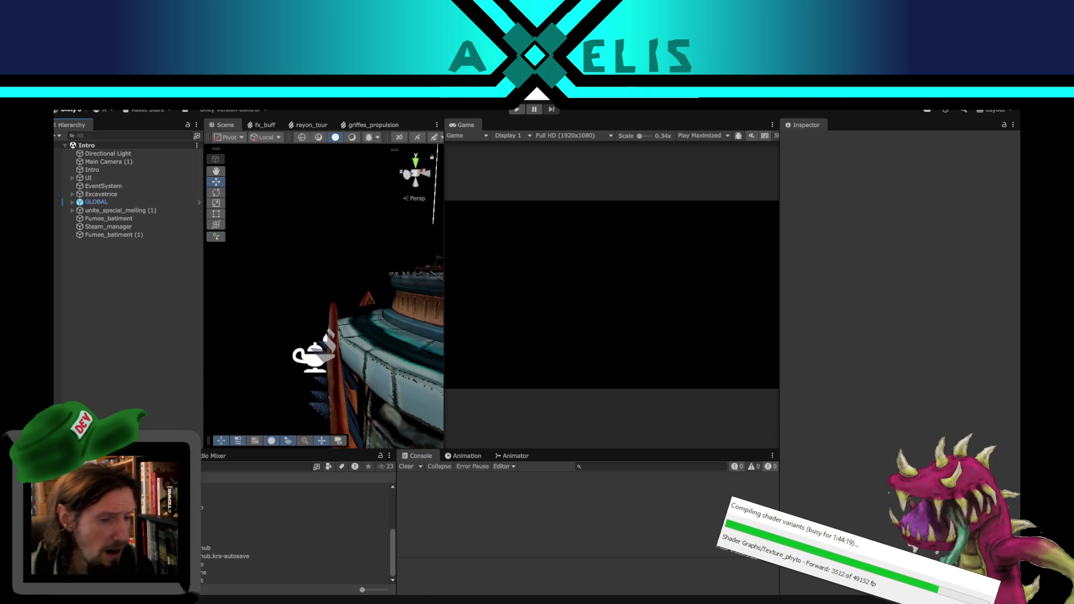
pyautogui.click(319, 565)
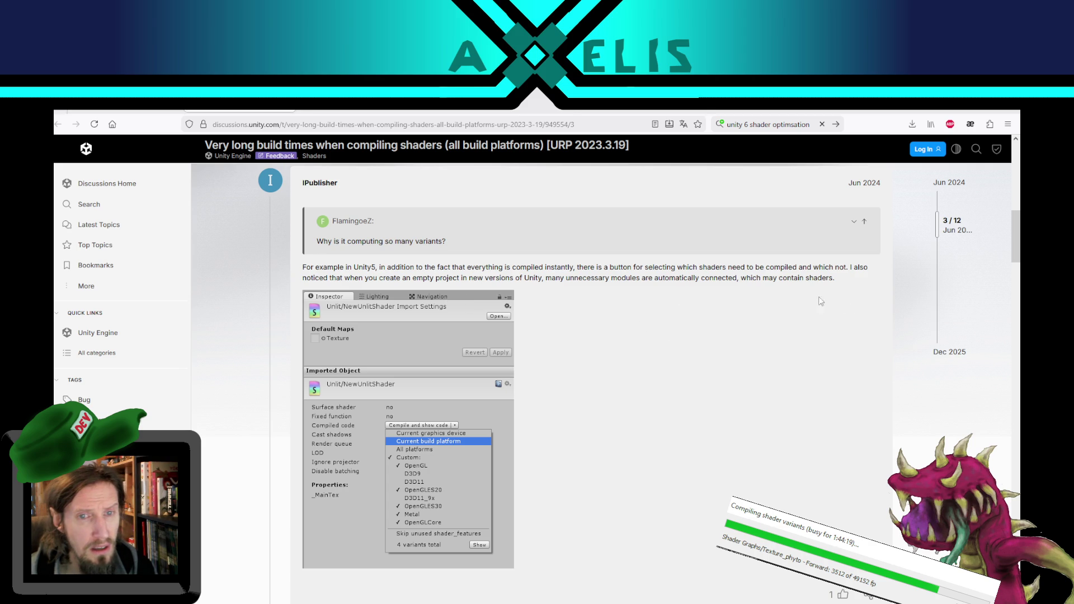
# Step: Read down the forum thread to its last replies
pyautogui.scroll(-1, 786, 320)
pyautogui.scroll(-4, 786, 323)
pyautogui.scroll(2, 612, 307)
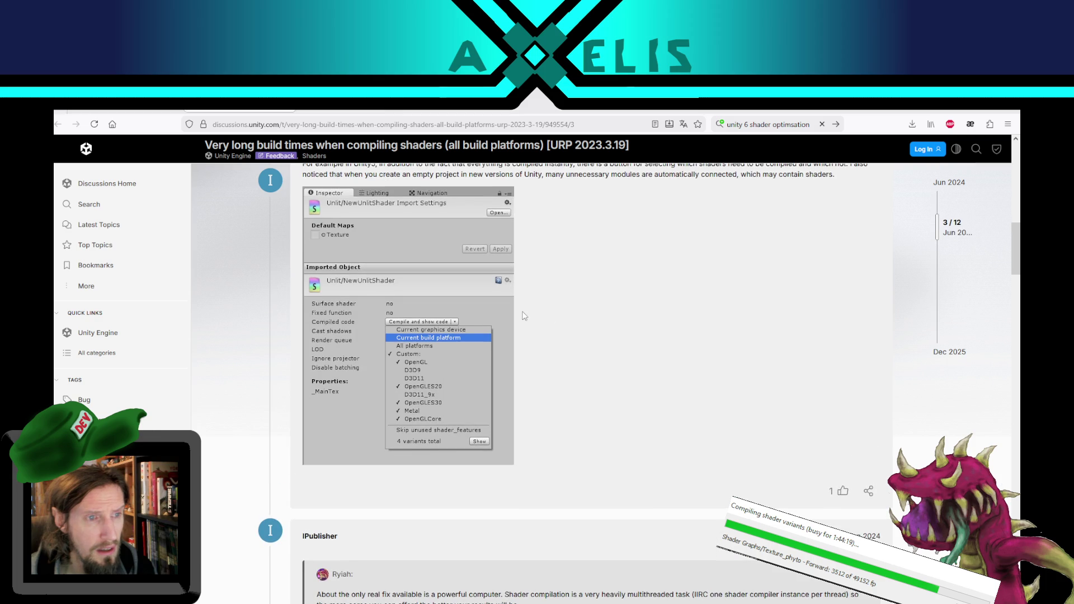
pyautogui.scroll(1, 564, 319)
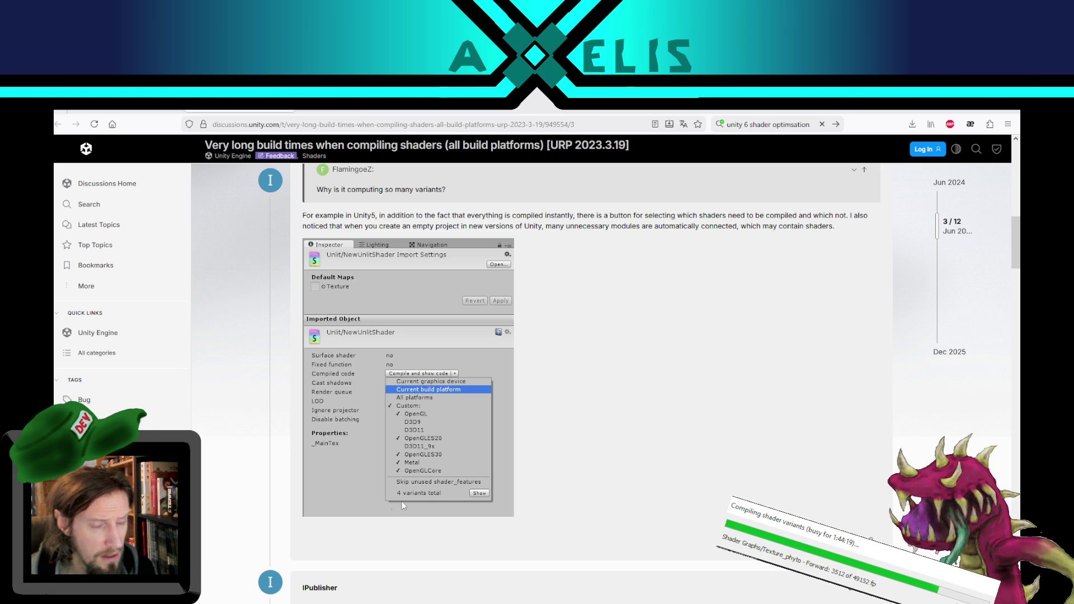
pyautogui.scroll(-5, 627, 398)
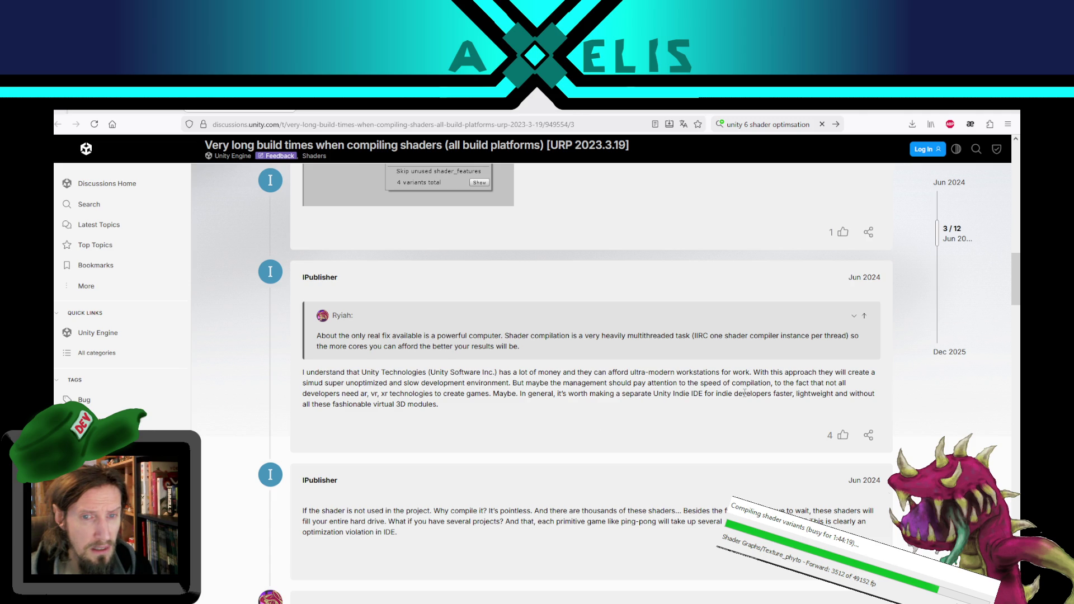
pyautogui.scroll(-2, 446, 414)
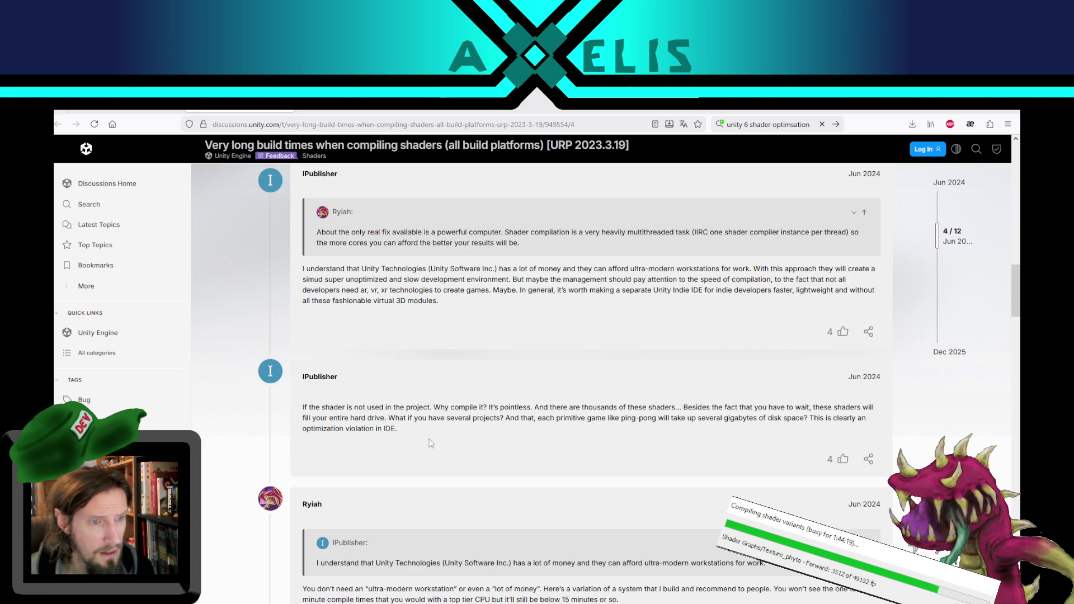
pyautogui.scroll(-3, 481, 443)
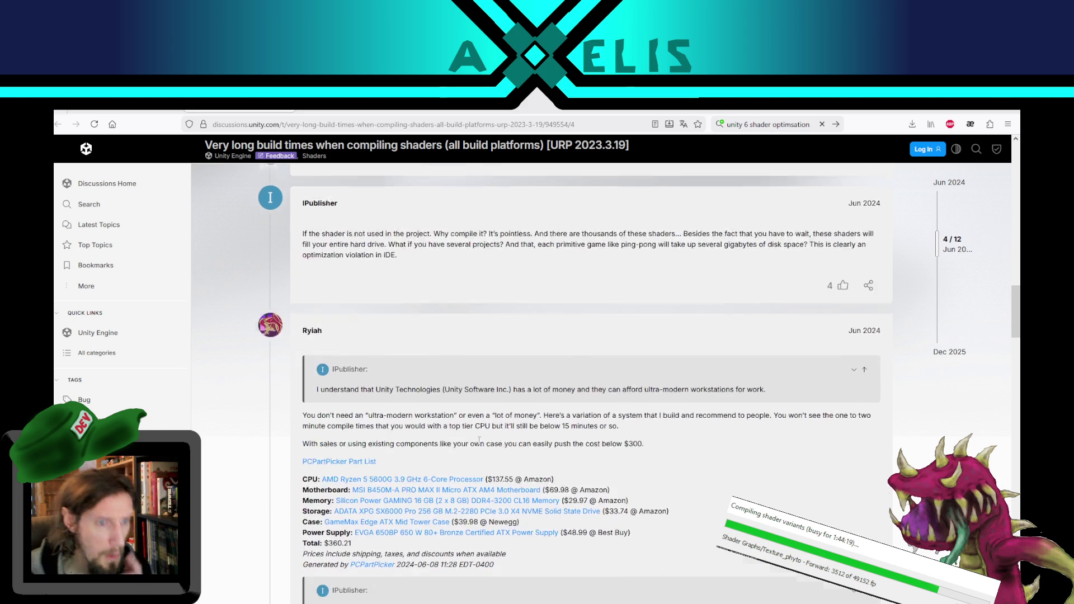
pyautogui.scroll(-2, 479, 442)
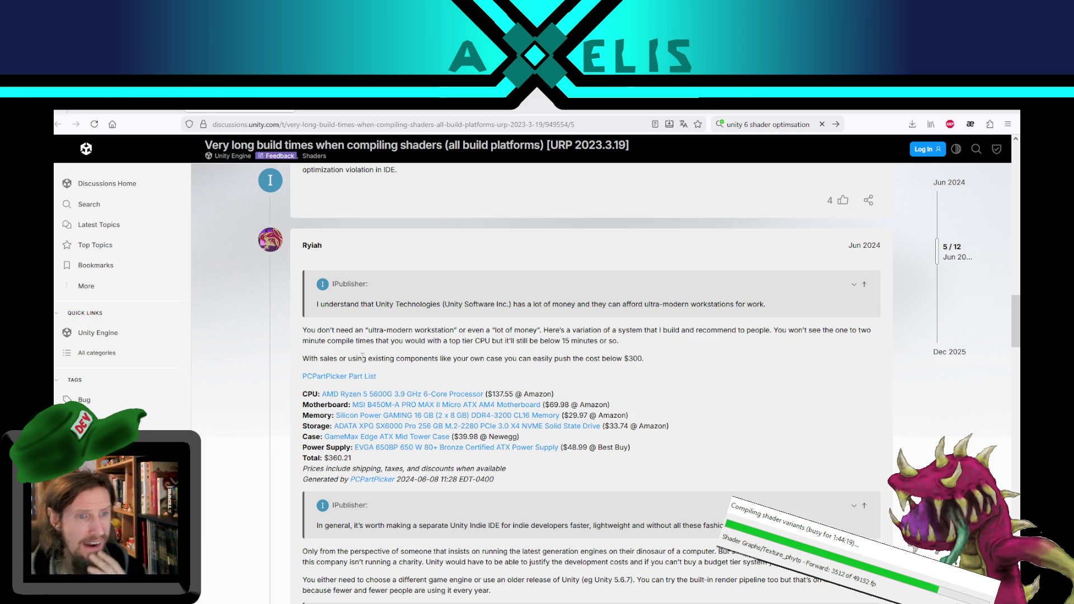
pyautogui.scroll(-4, 551, 388)
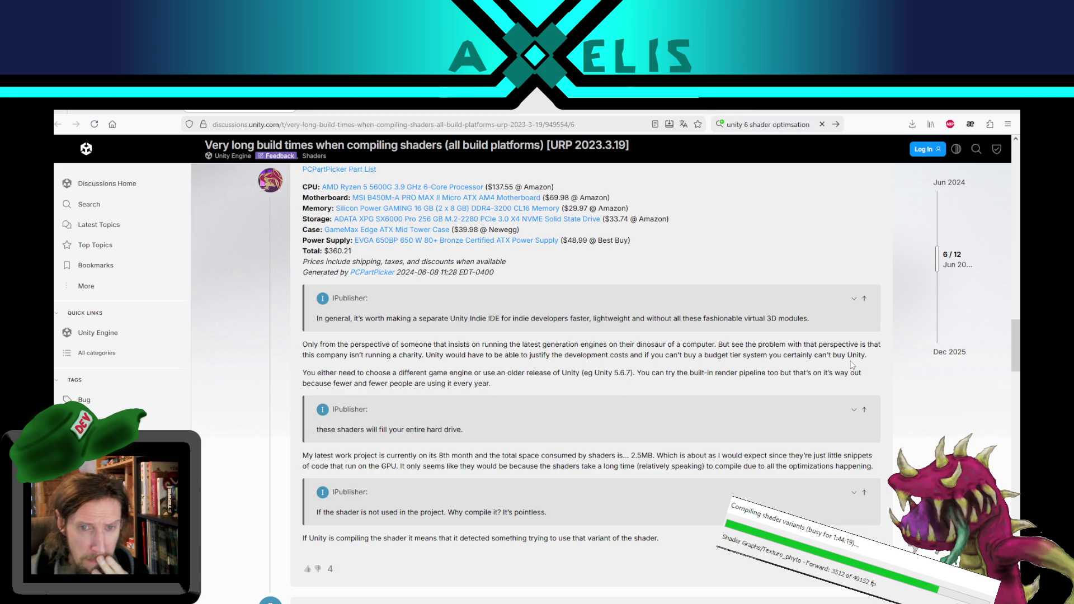
pyautogui.scroll(1, 827, 382)
pyautogui.scroll(3, 823, 383)
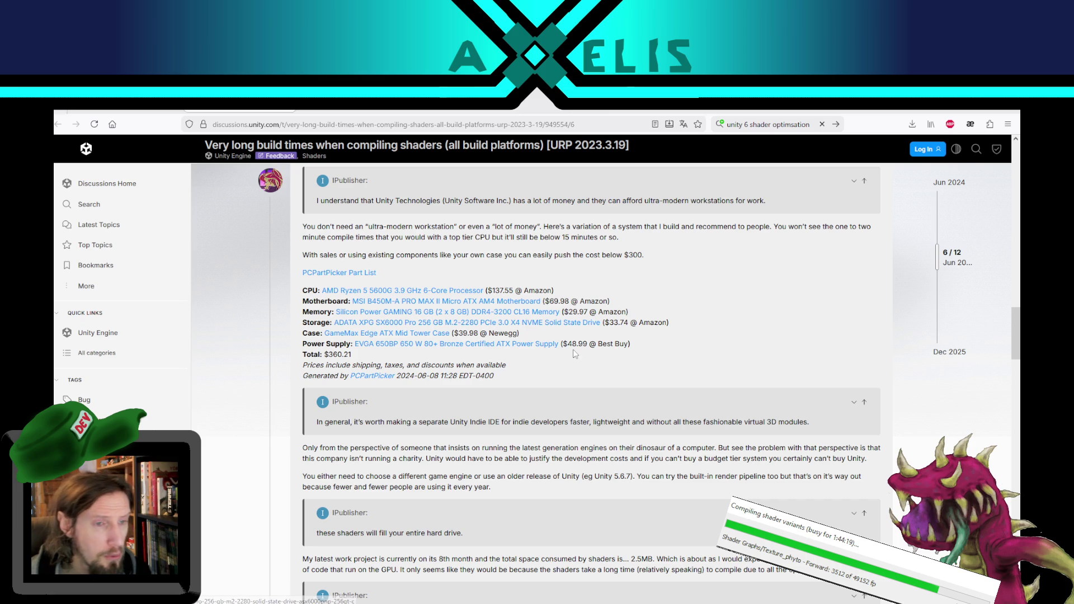
pyautogui.scroll(-3, 573, 440)
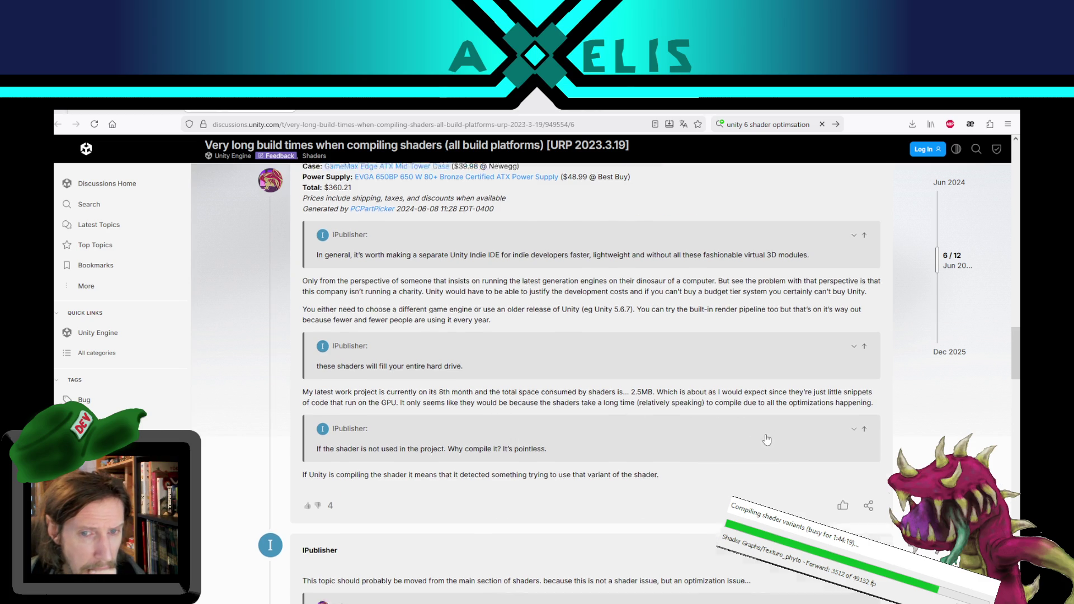
pyautogui.scroll(-3, 765, 434)
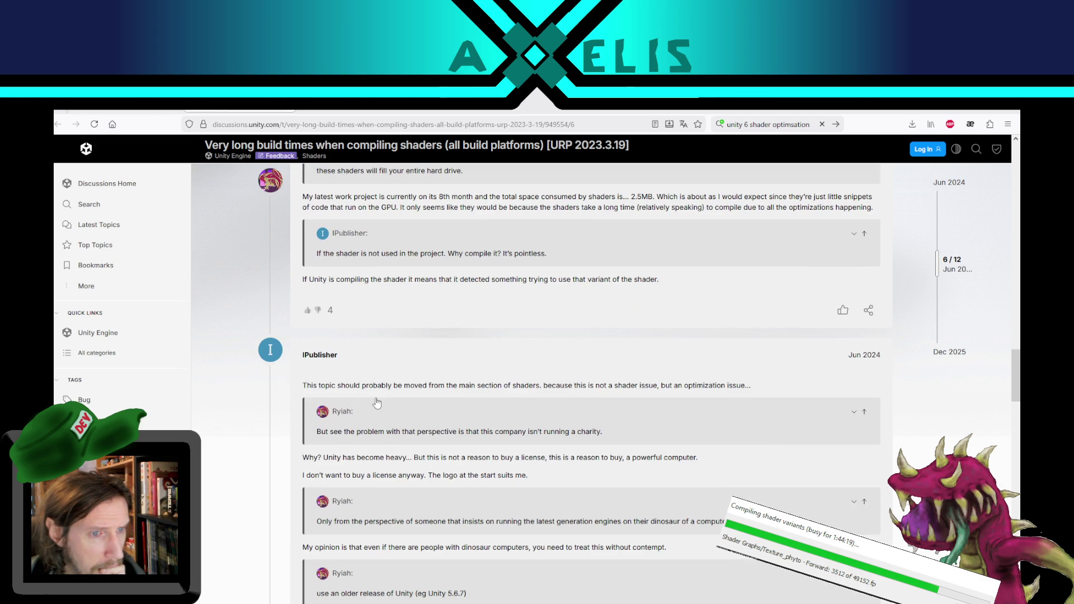
pyautogui.scroll(-8, 342, 444)
pyautogui.scroll(-5, 341, 444)
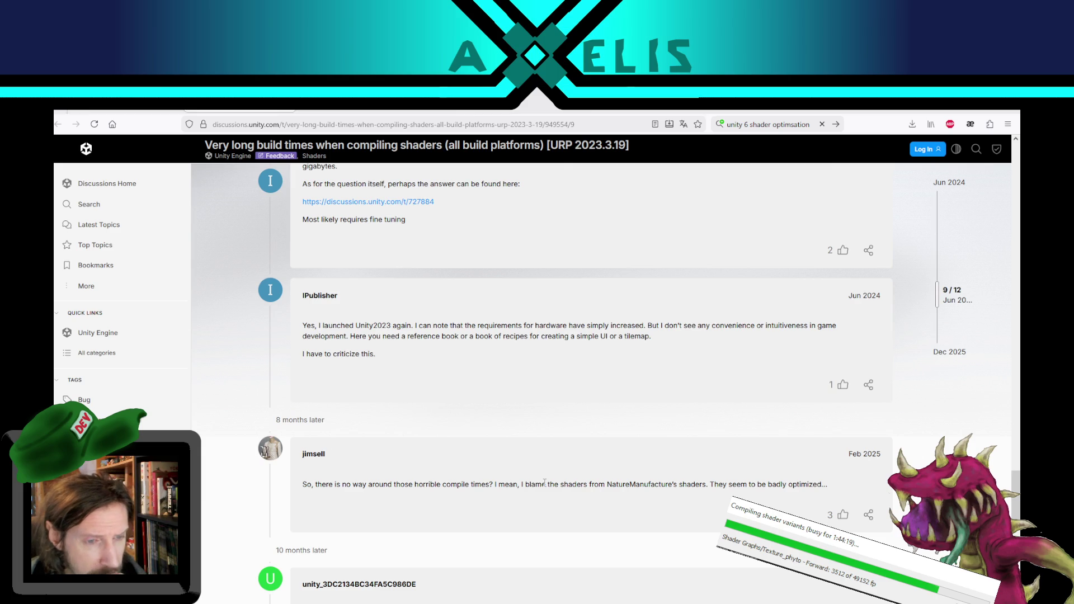
pyautogui.scroll(-3, 545, 482)
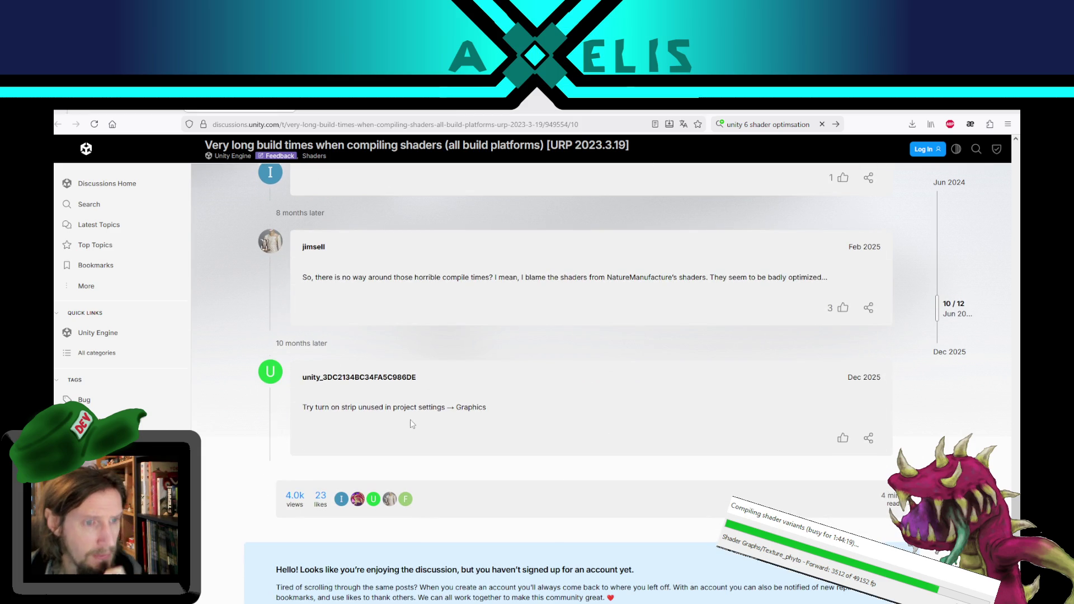
# Step: Highlight the tip about stripping unused shaders, then close the thread and return to Unity
pyautogui.moveTo(358, 407); pyautogui.dragTo(491, 429)
pyautogui.click(510, 418)
pyautogui.scroll(6, 479, 430)
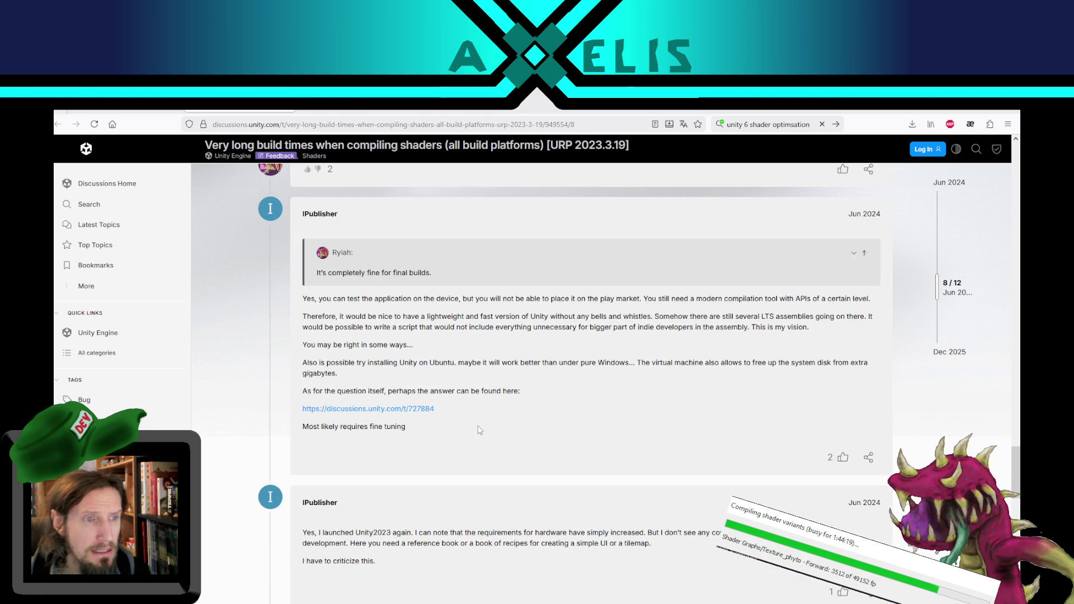
pyautogui.scroll(5, 479, 429)
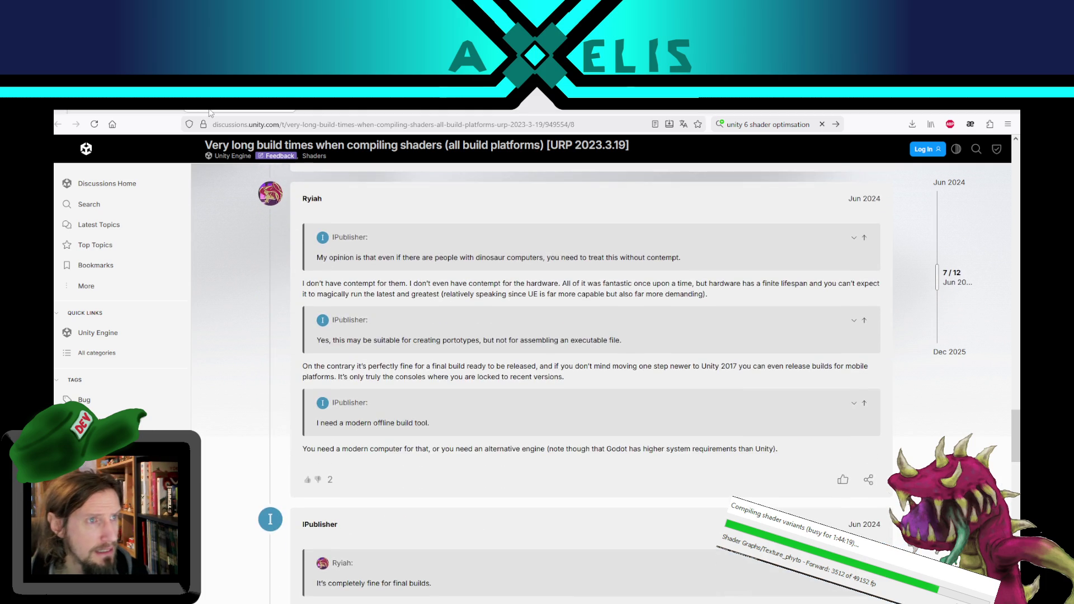
pyautogui.middleClick(210, 112)
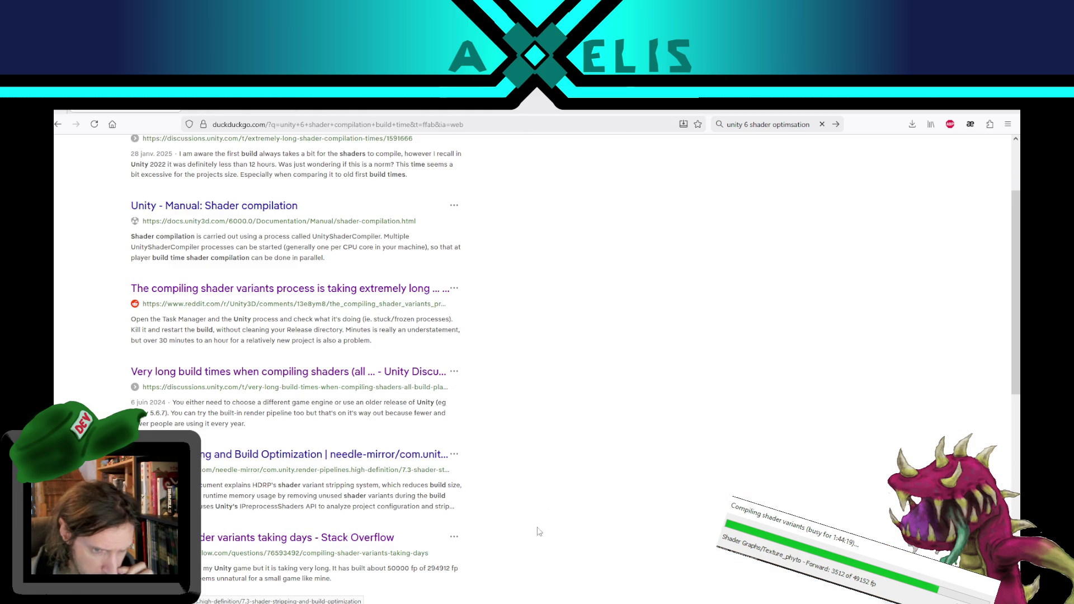
pyautogui.hotkey('alt', 'Tab')
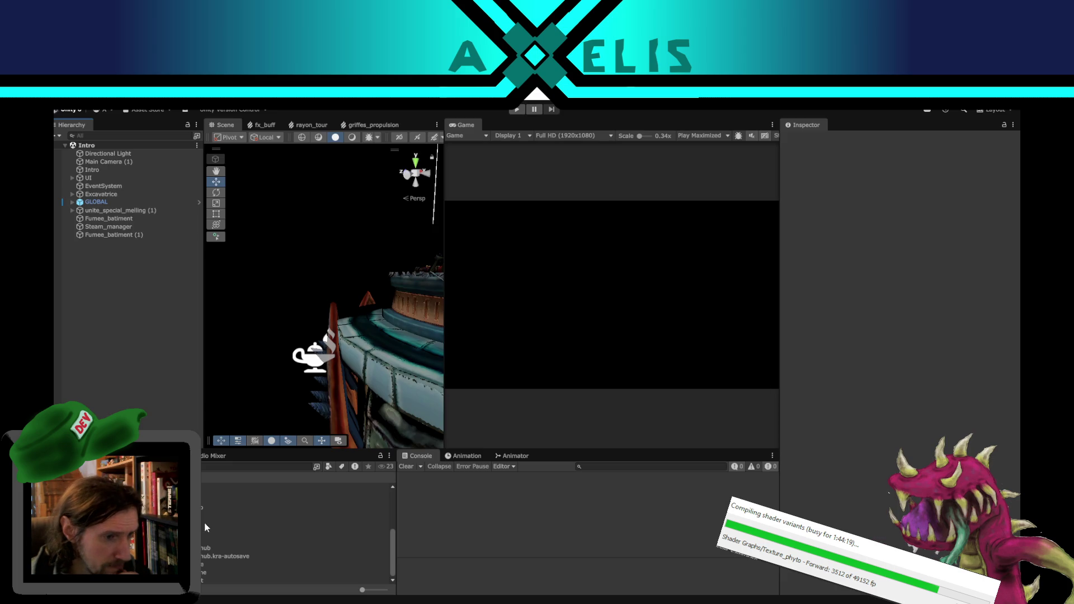
# Step: Relaunch the Phytower project from Unity Hub's projects list
pyautogui.click(97, 111)
pyautogui.press('Escape')
pyautogui.click(446, 594)
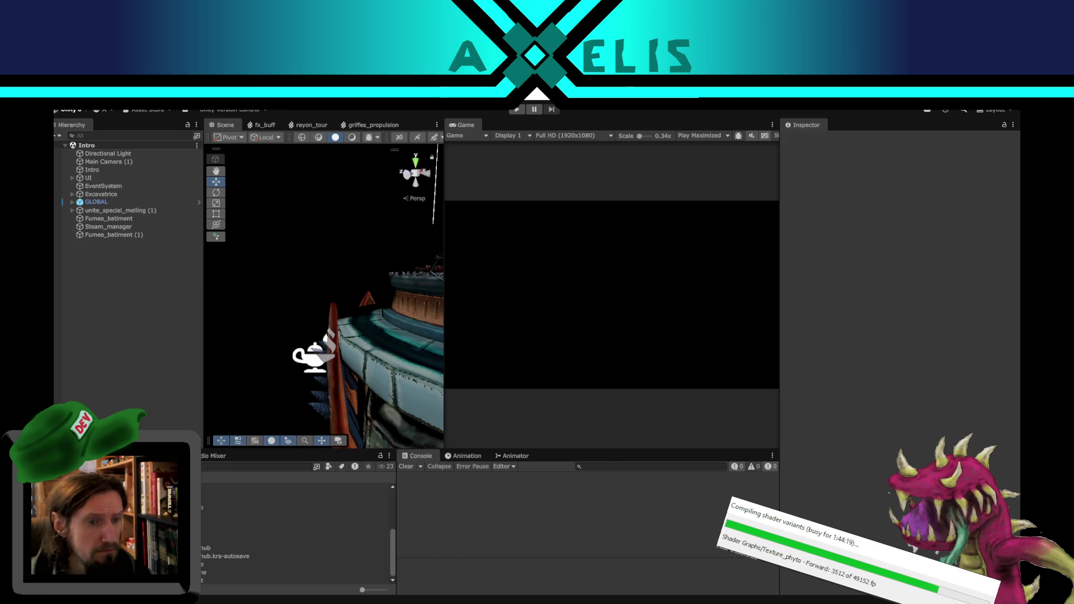
pyautogui.click(591, 327)
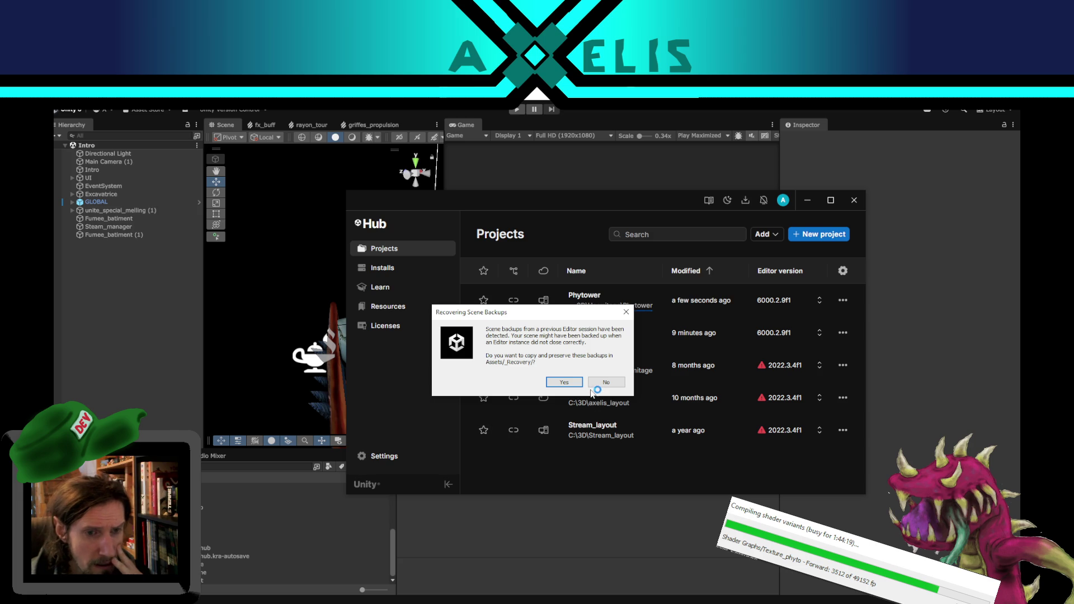
# Step: Accept the scene-backup recovery prompt and bring the Unity editor forward
pyautogui.click(564, 383)
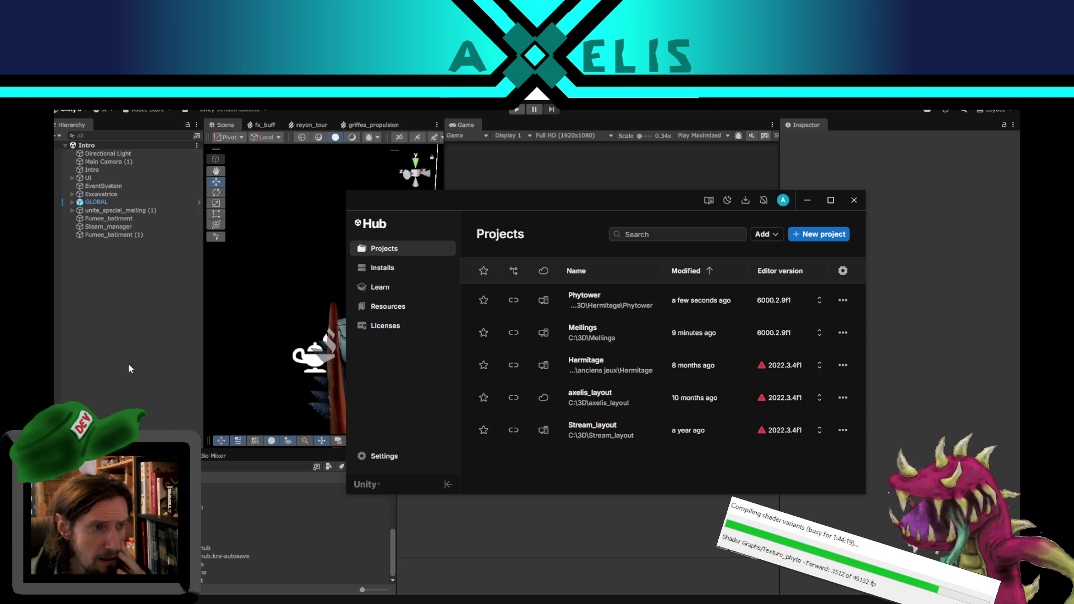
pyautogui.click(130, 340)
pyautogui.click(87, 104)
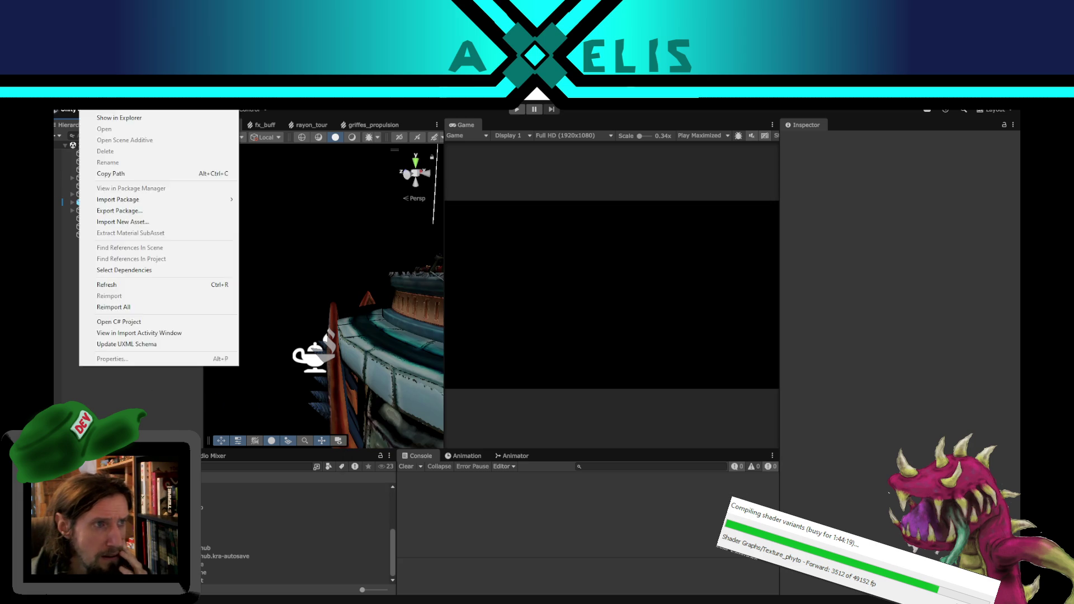
# Step: Open Project Settings on the Graphics page and scroll through it, returning to the top
pyautogui.moveTo(64, 104)
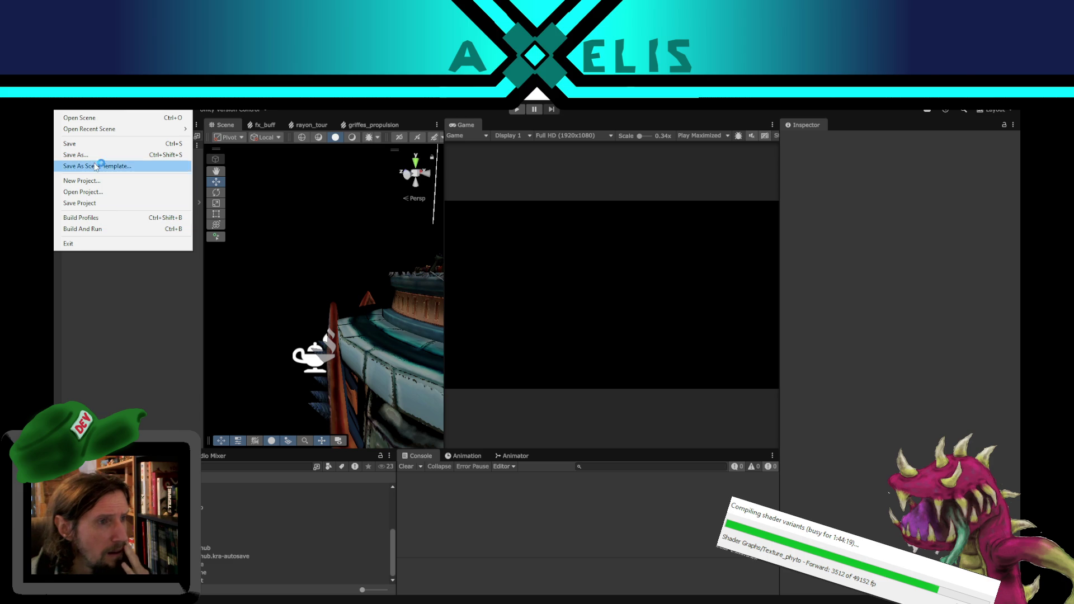
pyautogui.click(137, 406)
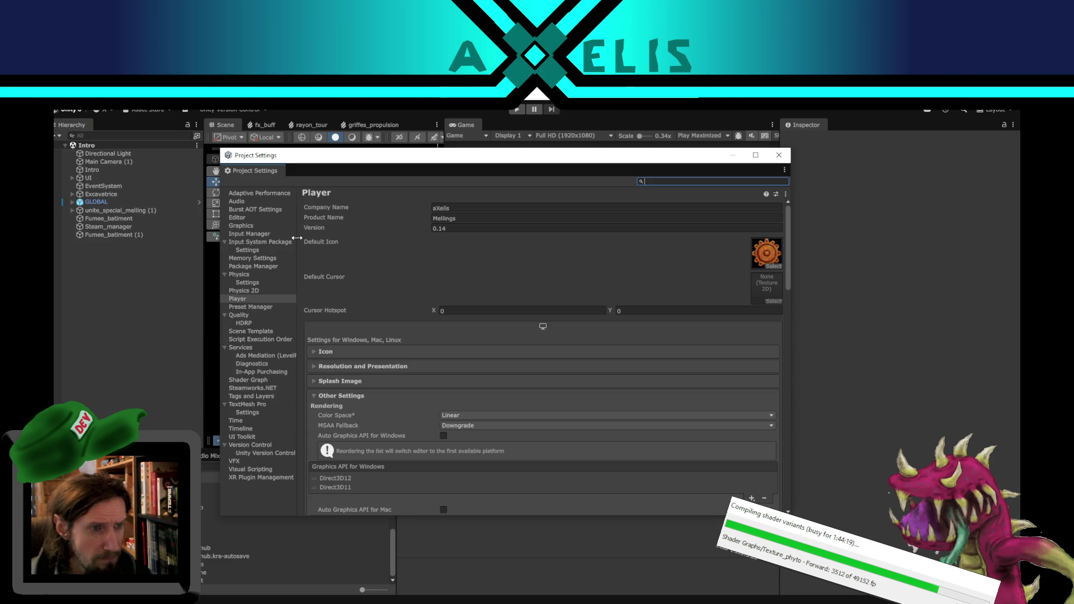
pyautogui.click(251, 226)
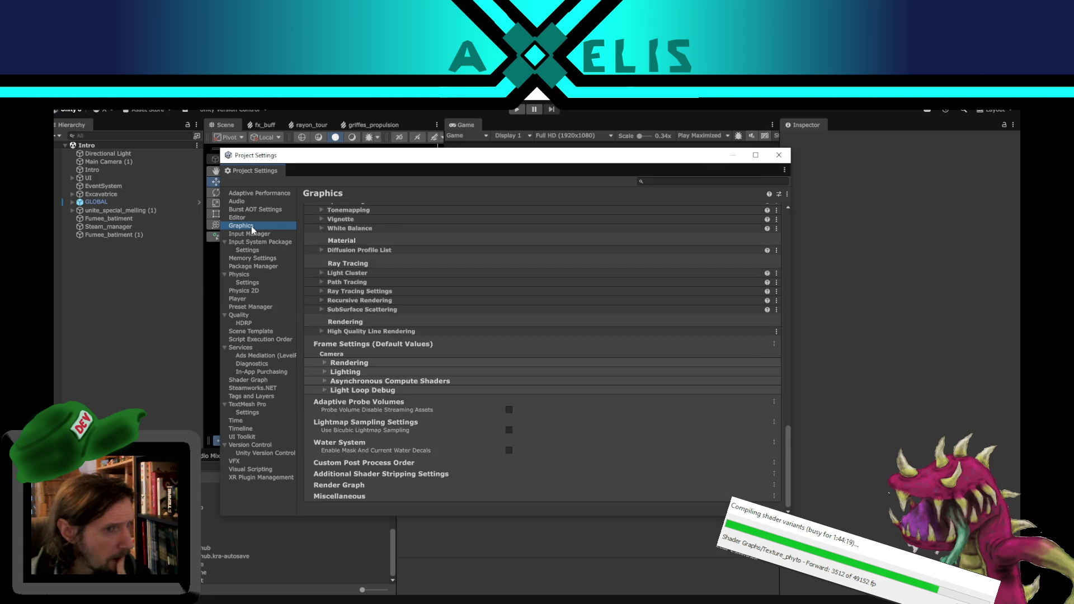
pyautogui.scroll(-10, 408, 260)
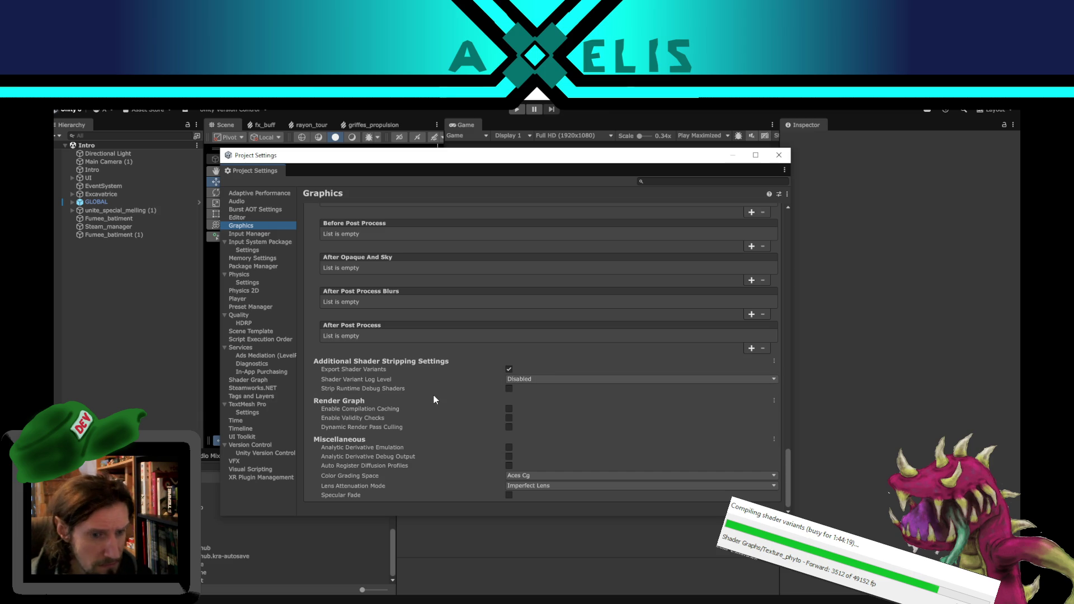
pyautogui.scroll(4, 411, 423)
pyautogui.scroll(-4, 424, 408)
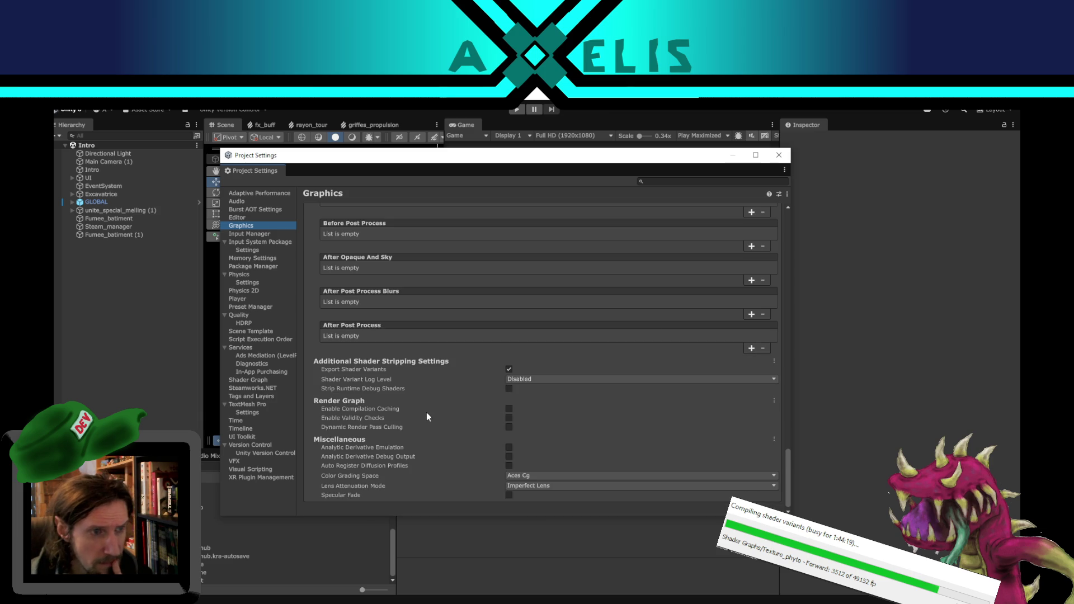
pyautogui.scroll(10, 445, 398)
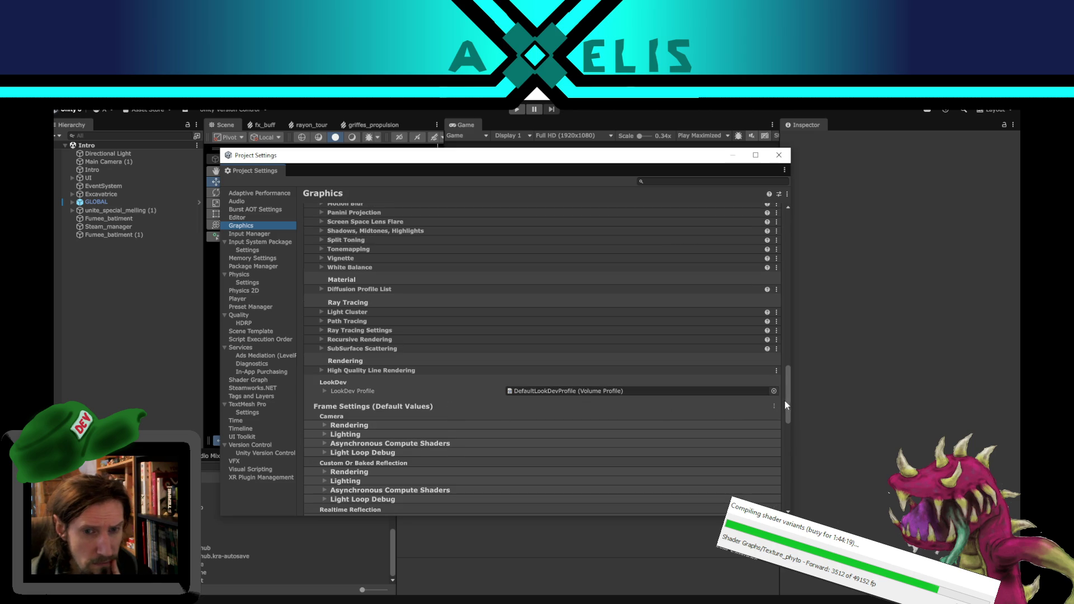
pyautogui.moveTo(785, 400); pyautogui.dragTo(791, 241)
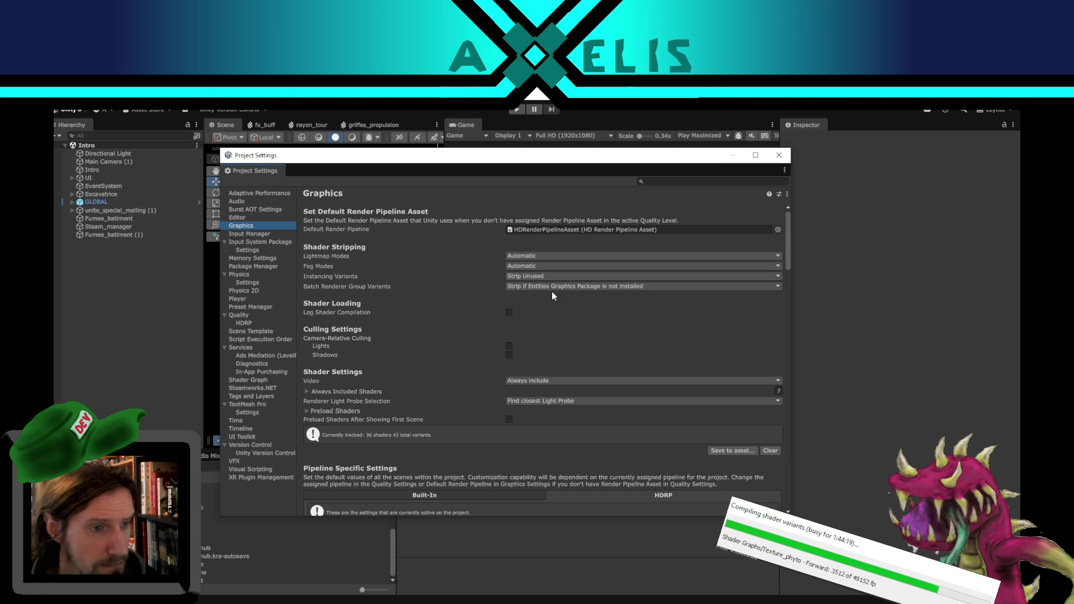
pyautogui.click(550, 602)
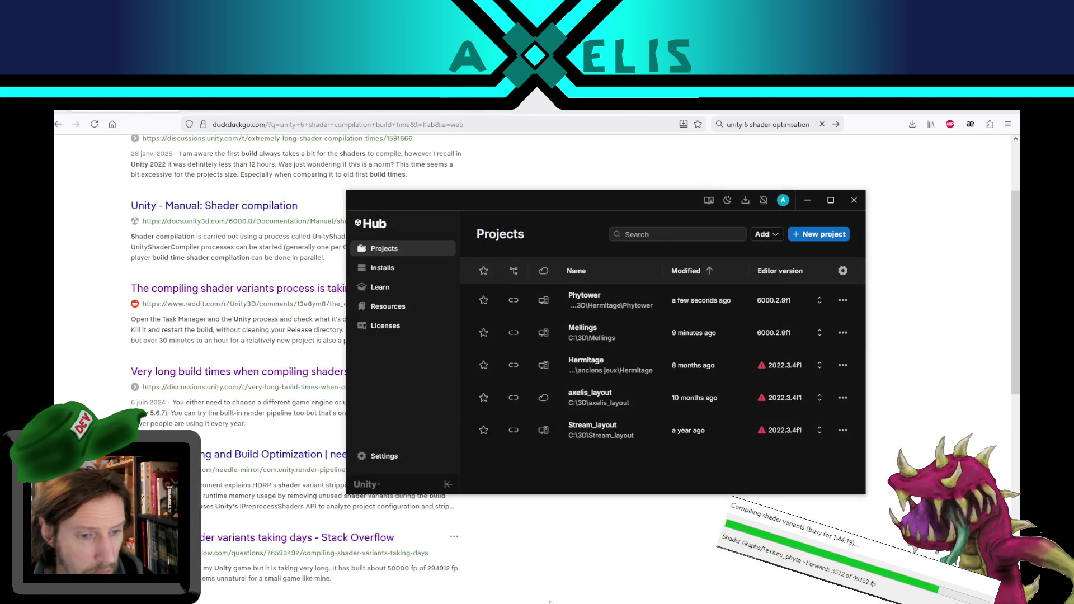
# Step: Go back to the editor and close the Project Settings window
pyautogui.hotkey('alt', 'Tab')
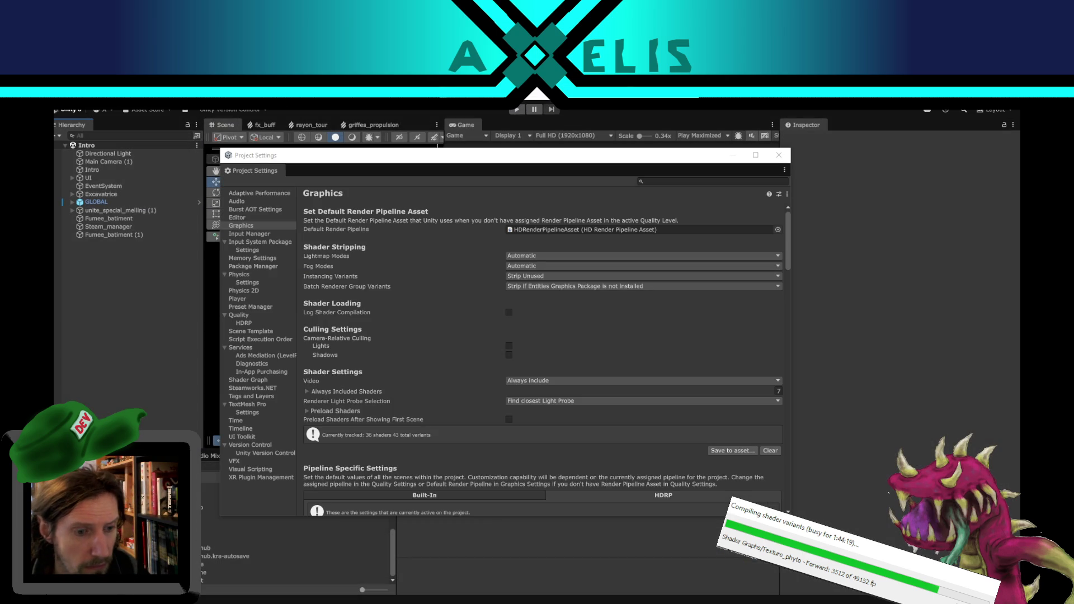
pyautogui.hotkey('alt', 'Tab')
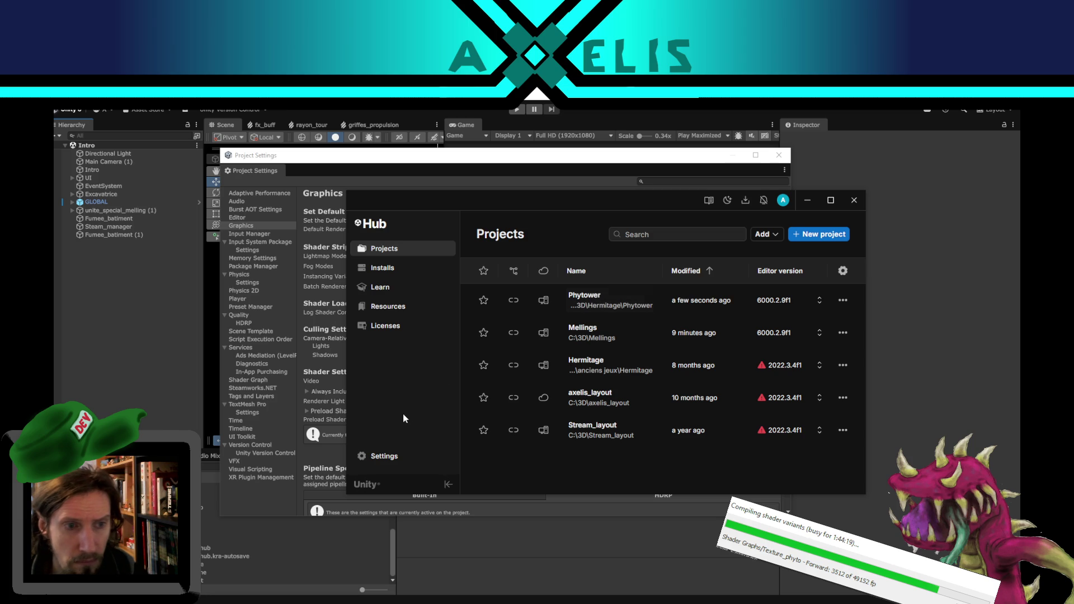
pyautogui.hotkey('alt', 'Tab')
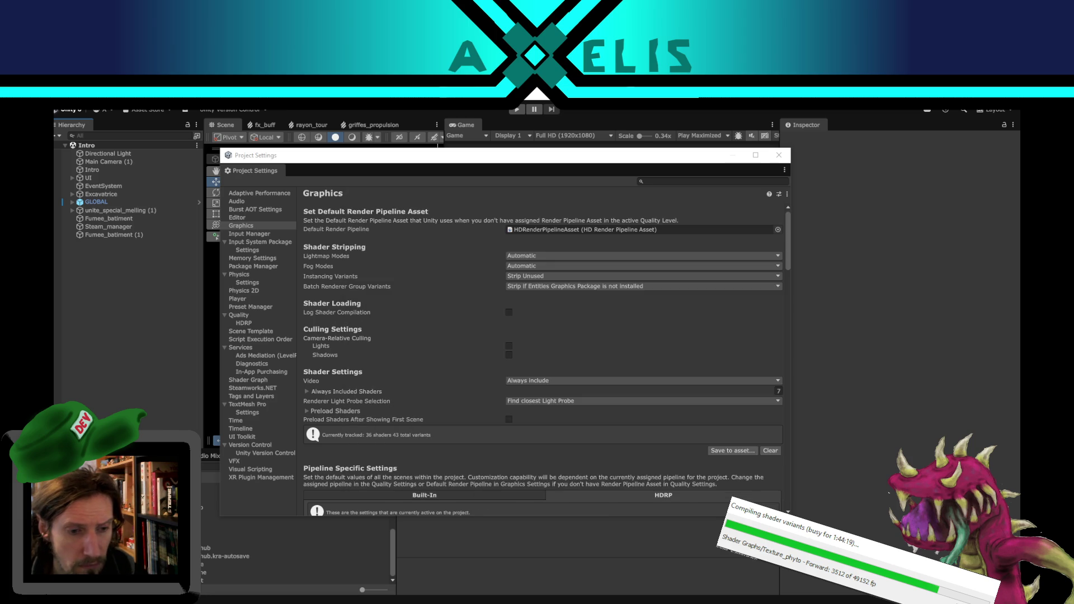
pyautogui.click(779, 155)
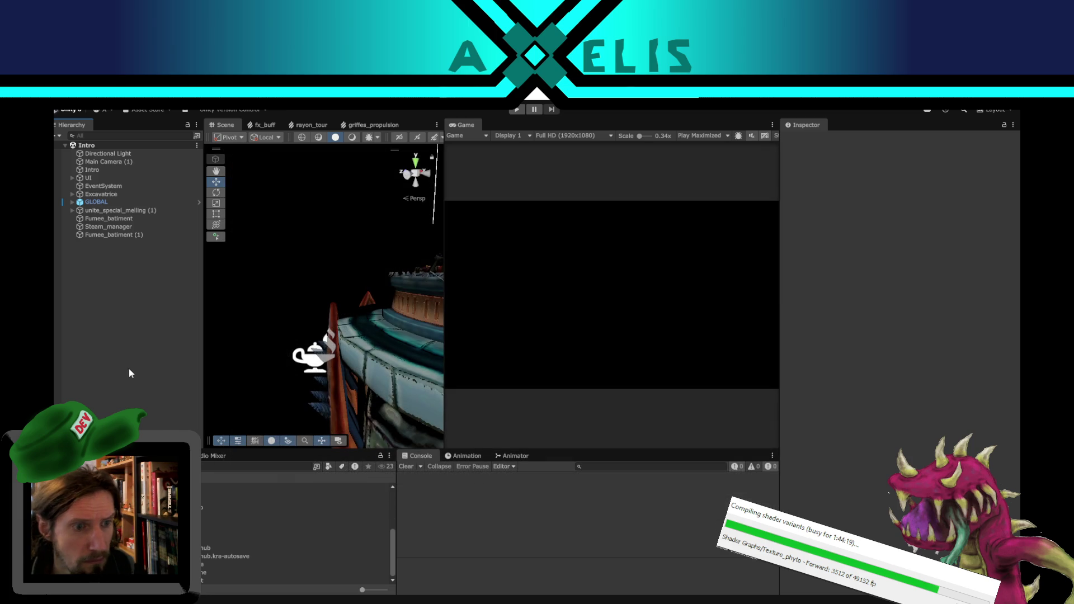
# Step: Try opening Phytower in Unity Hub, dismiss the already-open warning, and return to the editor
pyautogui.hotkey('alt', 'Tab')
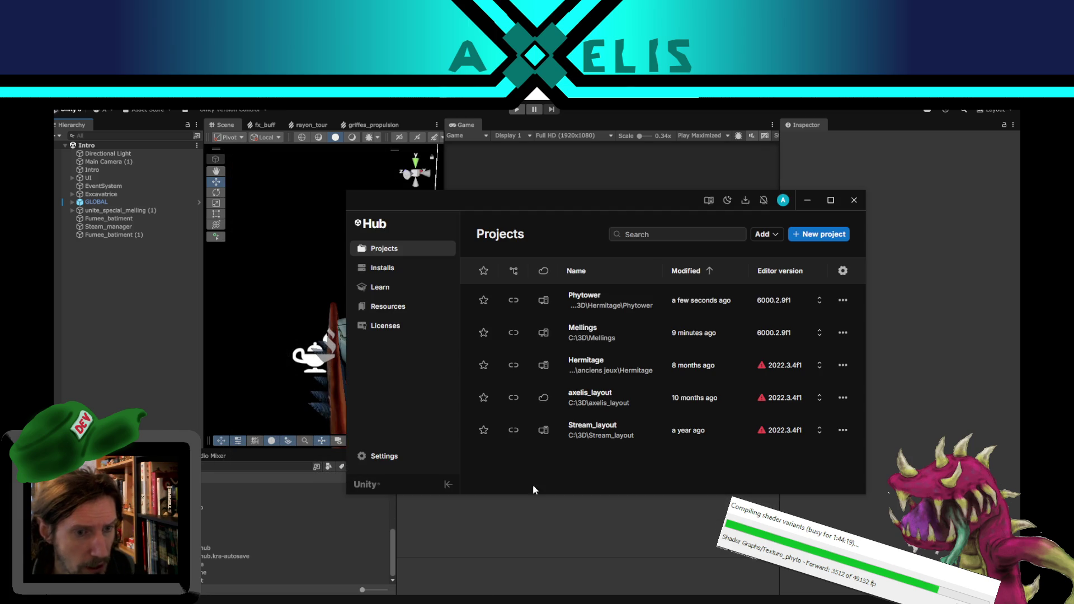
pyautogui.click(592, 305)
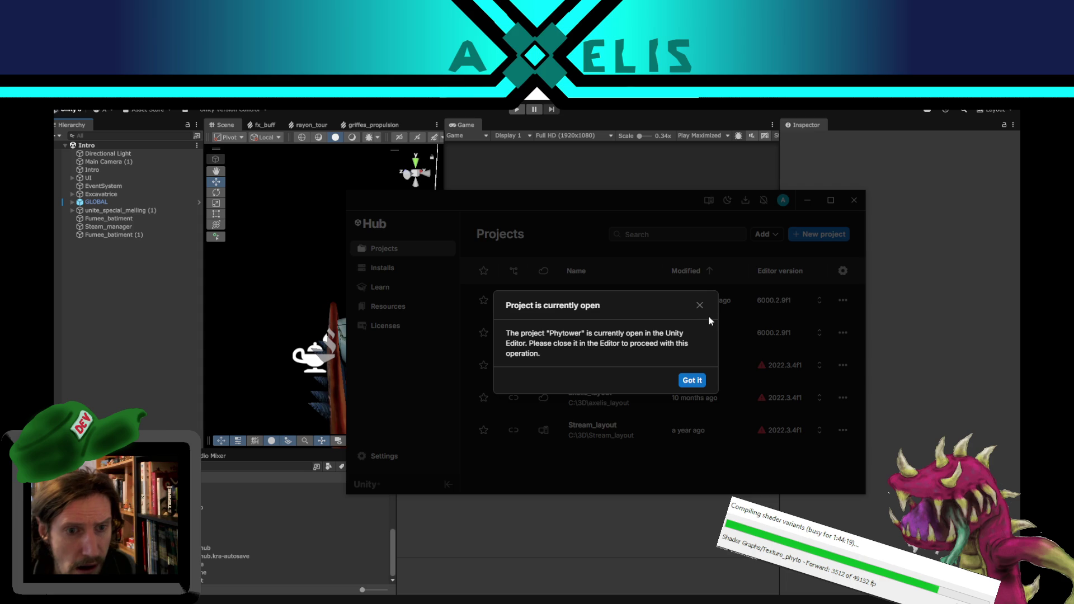
pyautogui.click(691, 381)
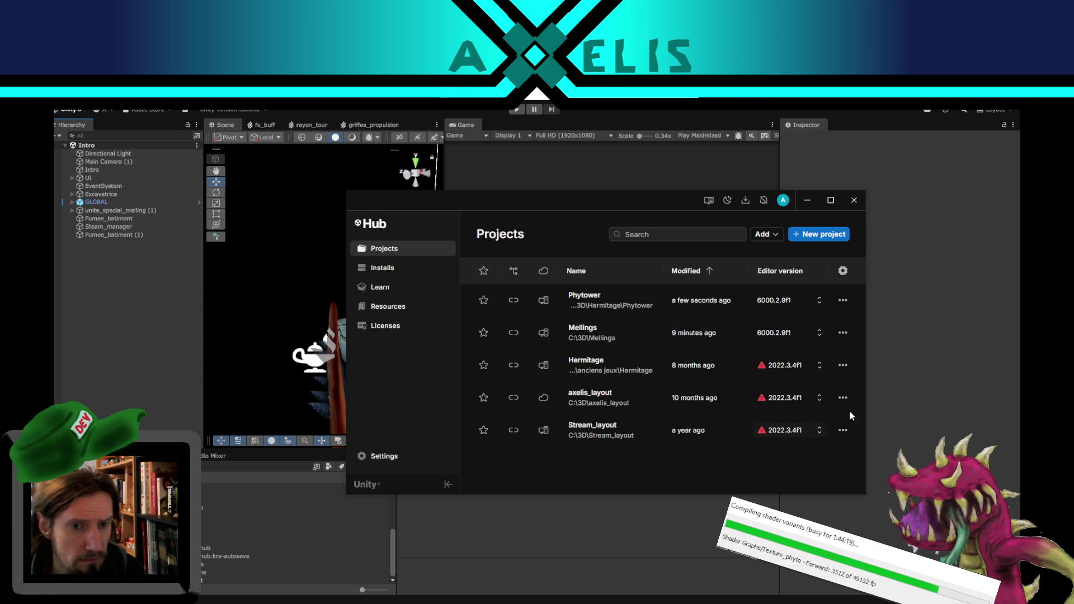
pyautogui.click(185, 378)
pyautogui.hotkey('alt', 'Tab')
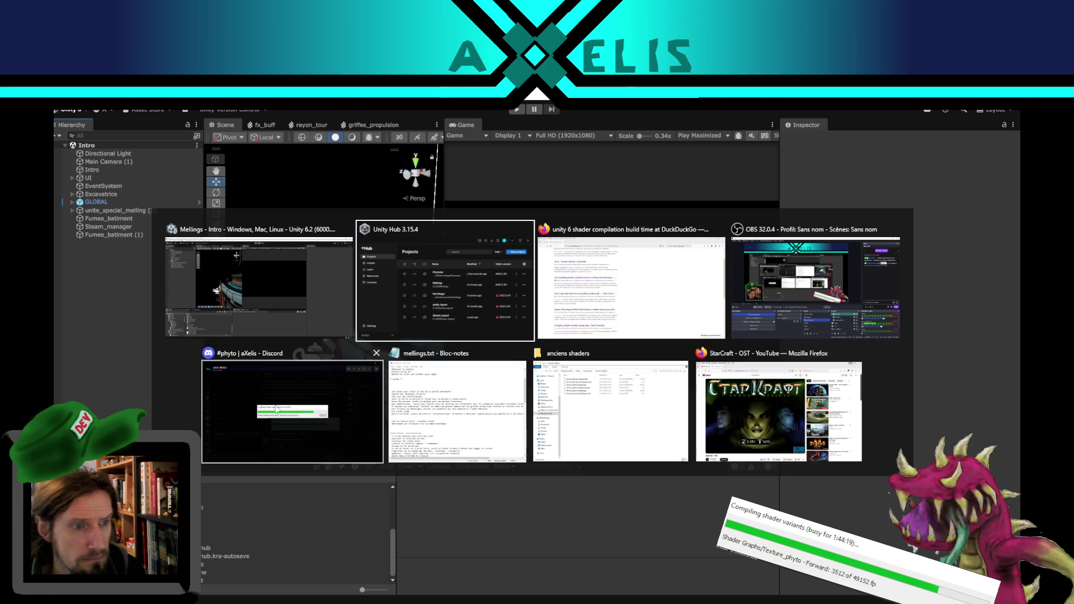
pyautogui.press('Escape')
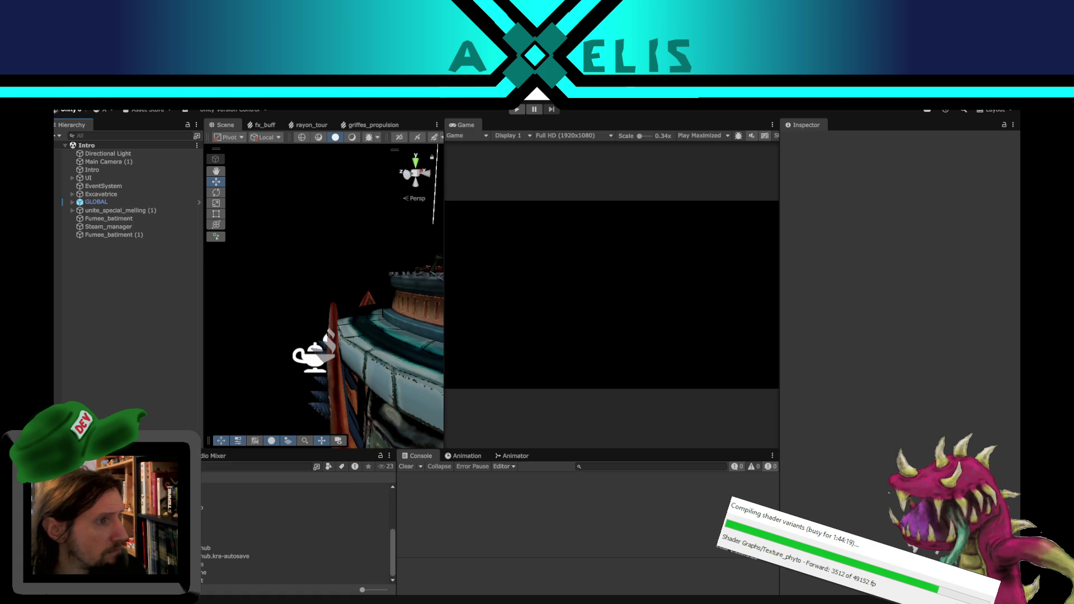
pyautogui.hotkey('alt', 'Tab')
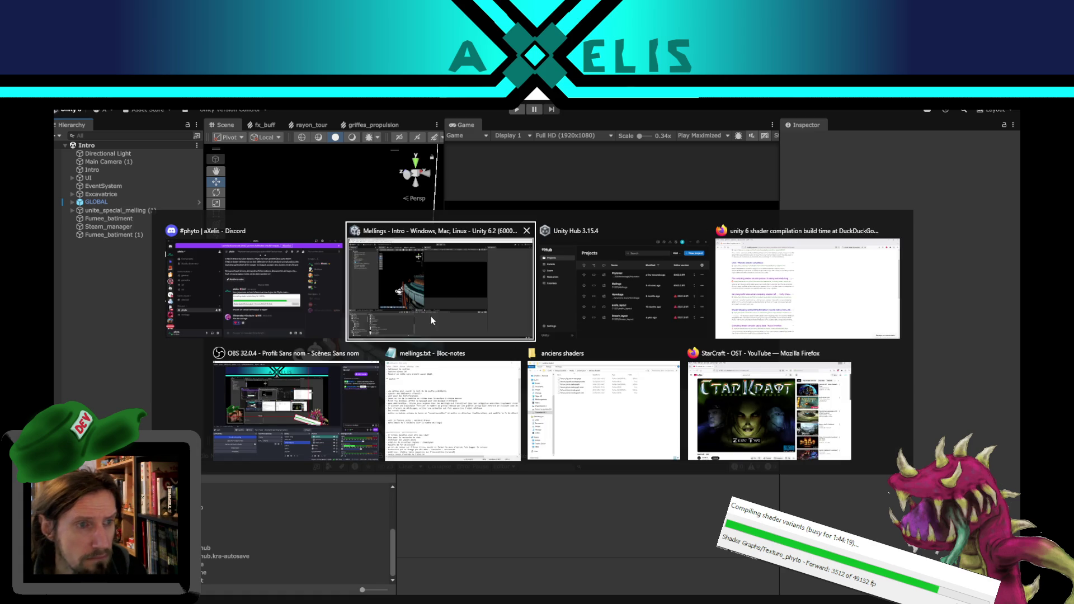
# Step: Set Phytower's Fog Modes shader stripping to Automatic in Graphics settings
pyautogui.click(497, 296)
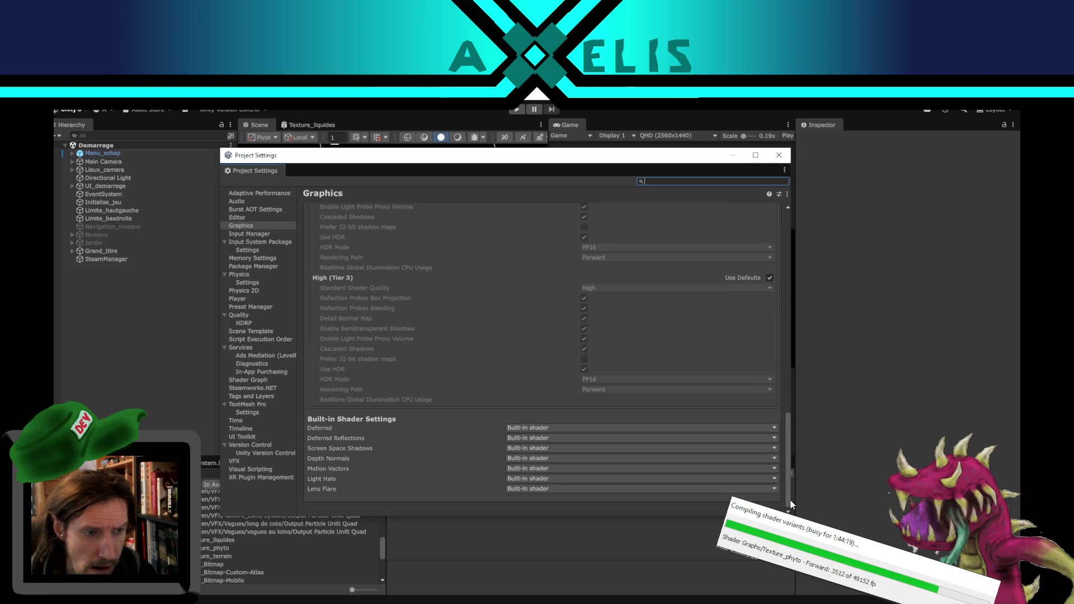
pyautogui.moveTo(791, 505); pyautogui.dragTo(816, 236)
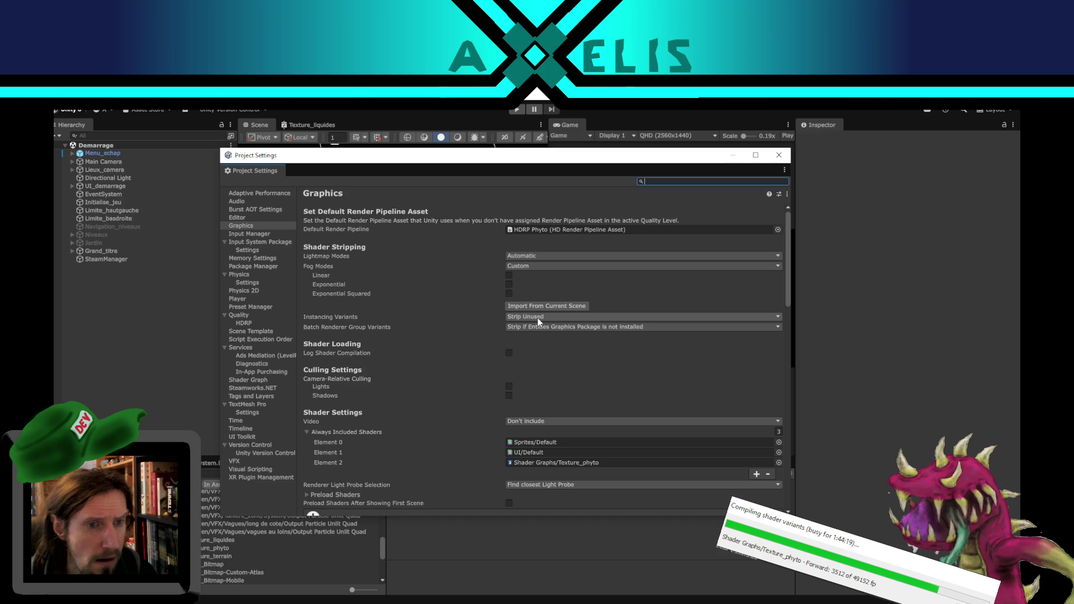
pyautogui.click(533, 266)
pyautogui.click(545, 276)
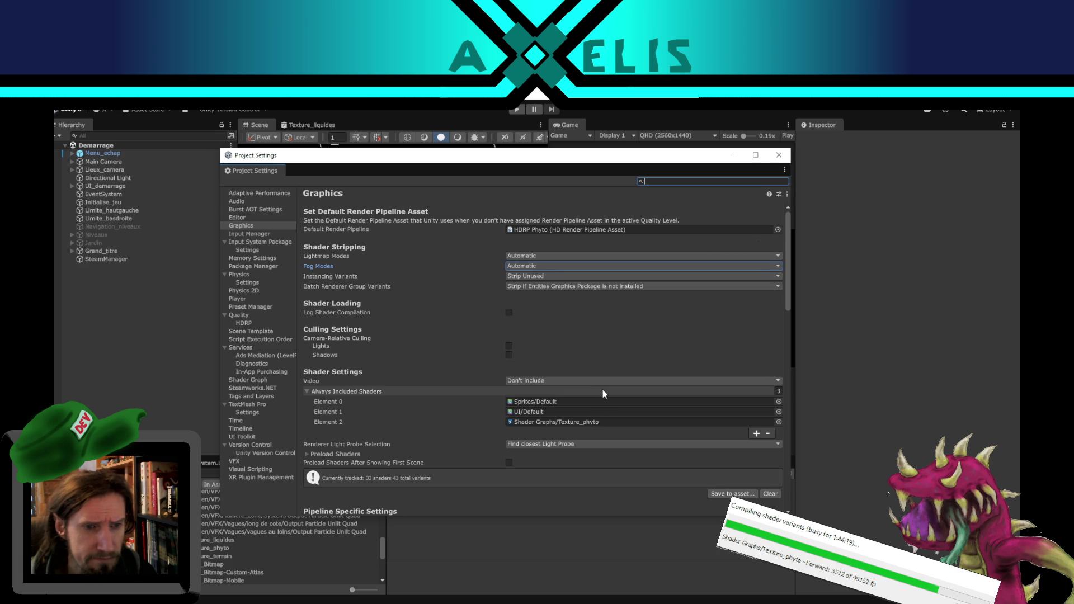
pyautogui.scroll(-3, 444, 376)
pyautogui.scroll(3, 445, 374)
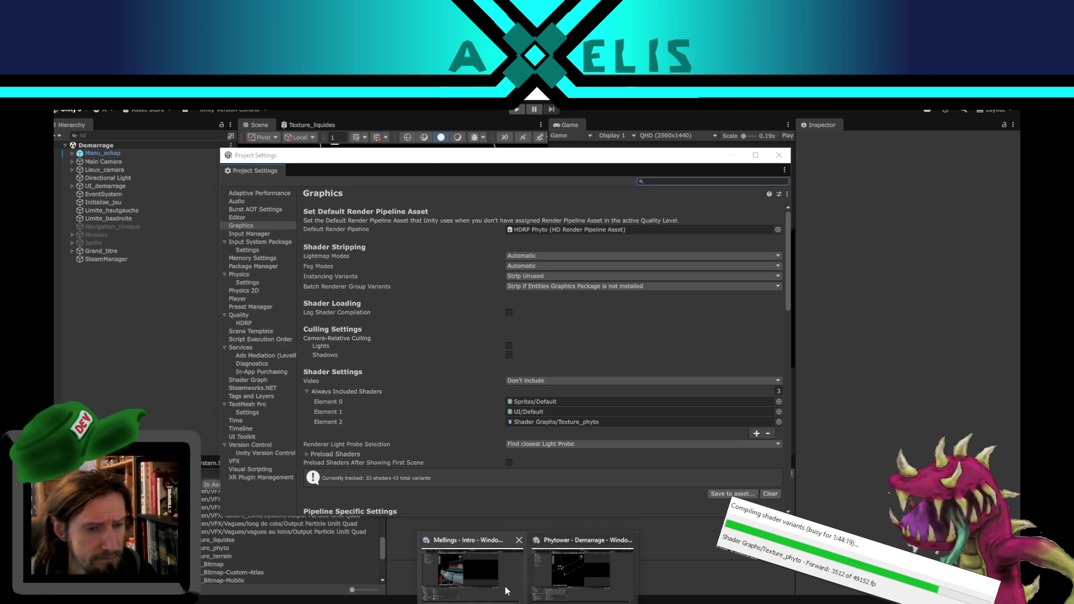
# Step: Open Edit > Preferences in the Mellings editor
pyautogui.click(484, 581)
pyautogui.click(70, 103)
pyautogui.click(157, 417)
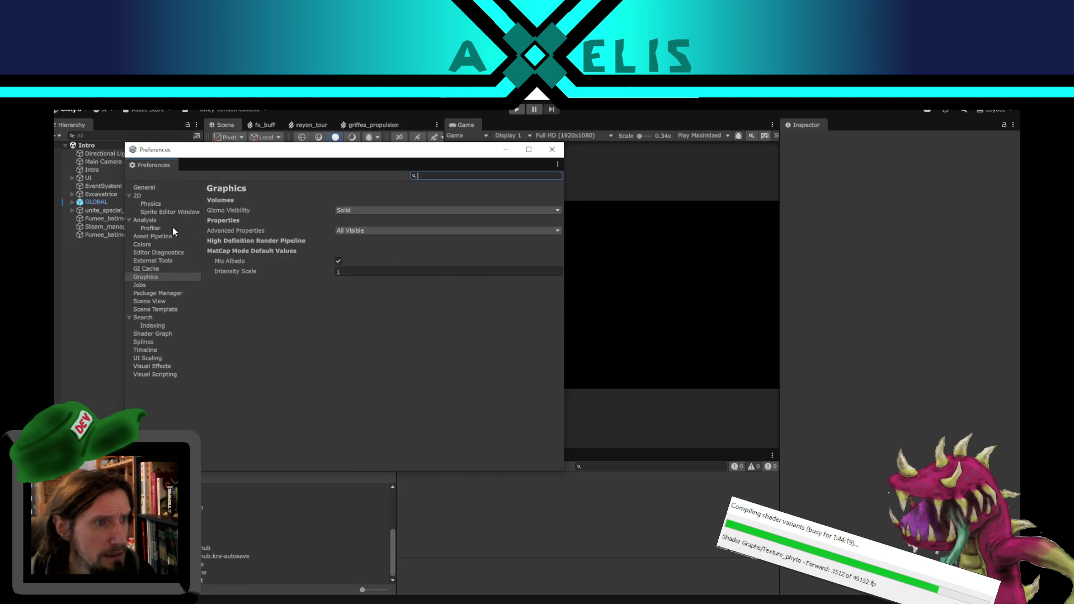
# Step: Glance at GI Cache, close Preferences, and open Project Settings on the Graphics page
pyautogui.click(154, 270)
pyautogui.click(155, 278)
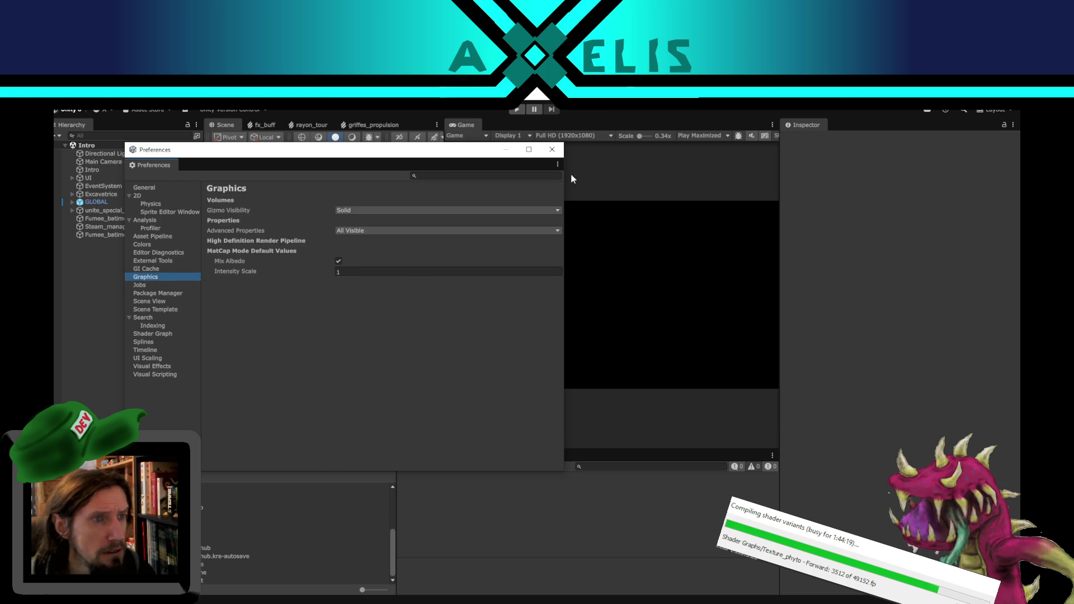
pyautogui.click(552, 150)
pyautogui.click(71, 96)
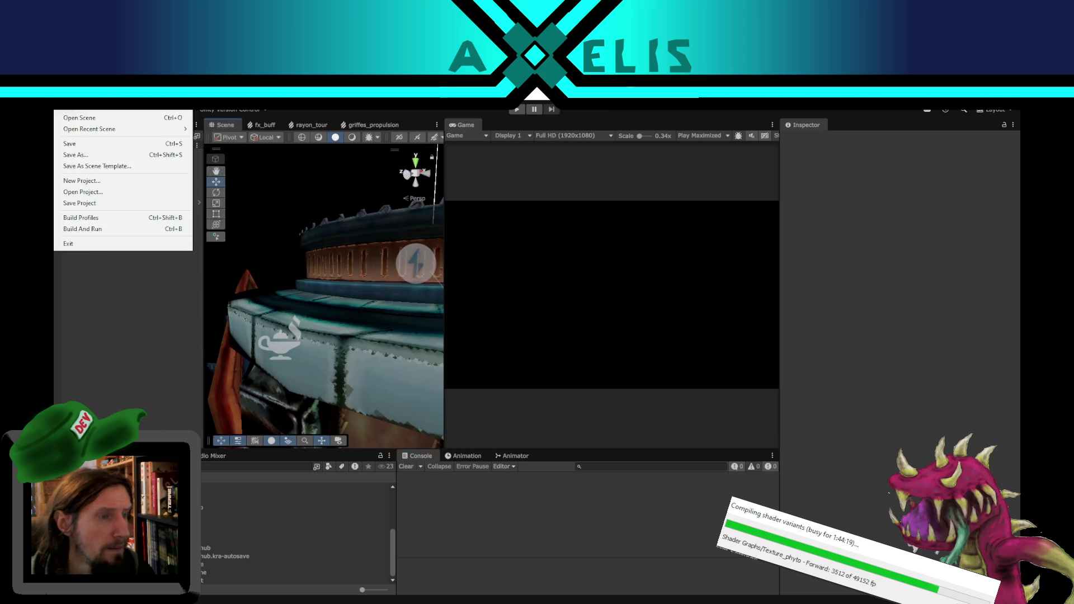
pyautogui.click(148, 403)
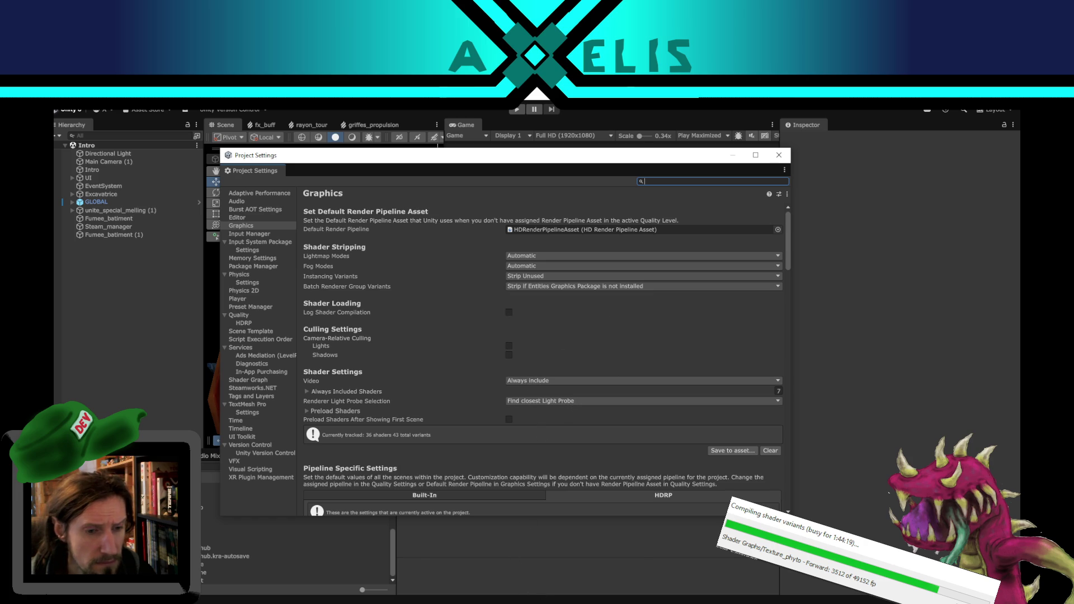
# Step: In Phytower's Graphics settings, set the Video shaders option to Include if referenced
pyautogui.moveTo(542, 599)
pyautogui.click(587, 554)
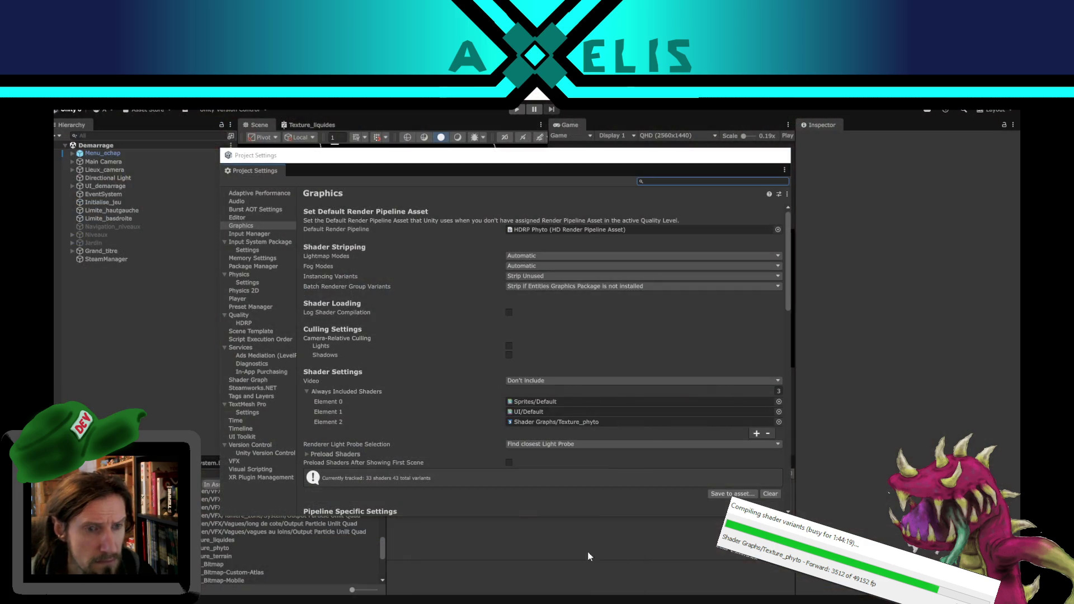
pyautogui.click(534, 381)
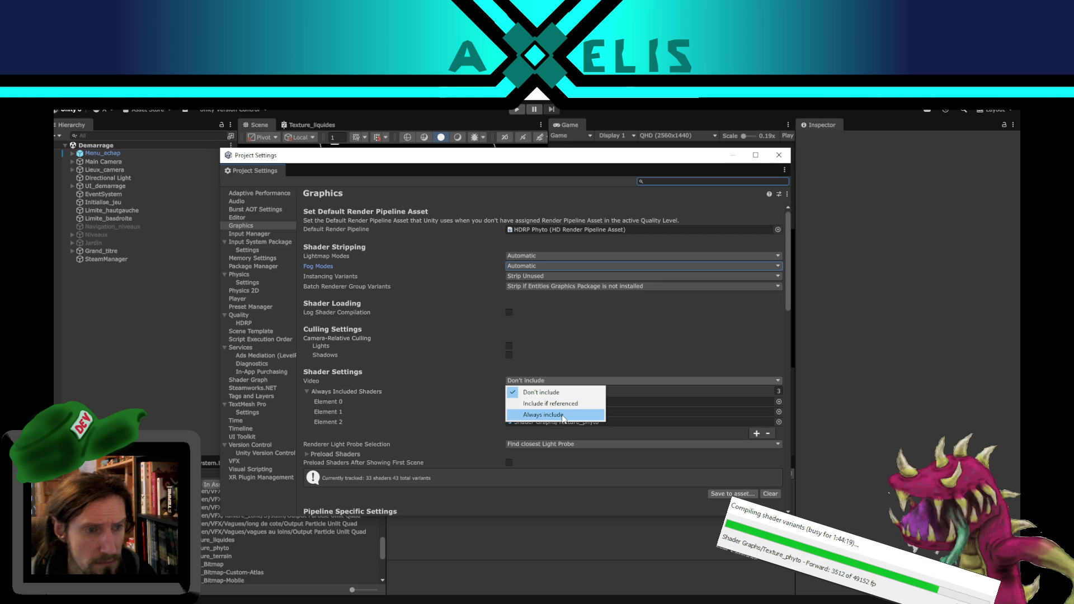
pyautogui.click(554, 403)
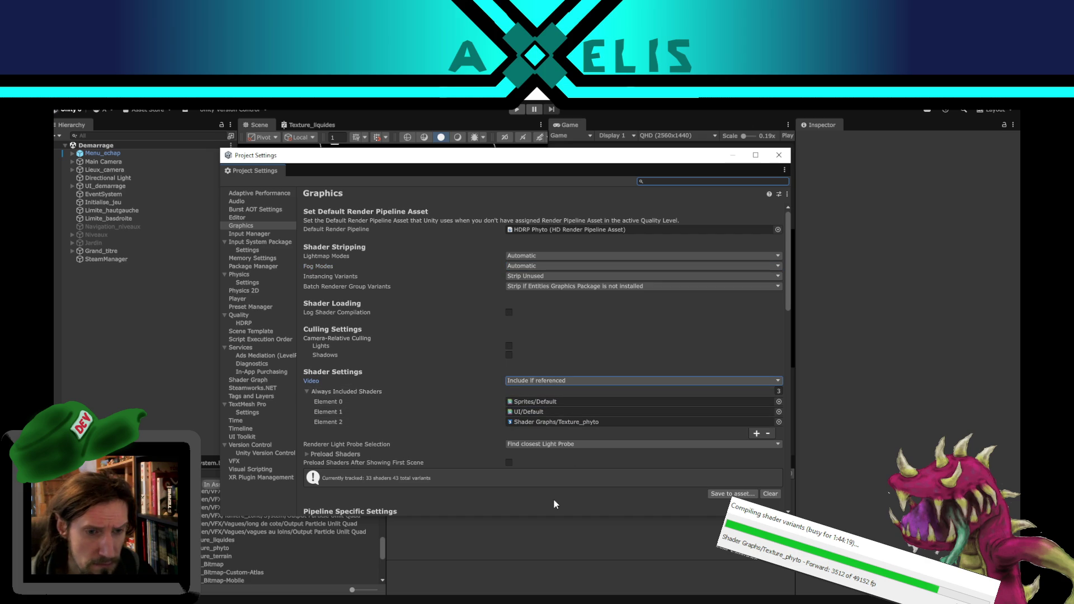
# Step: Empty Phytower's Always Included Shaders list by setting its size to 0
pyautogui.click(500, 570)
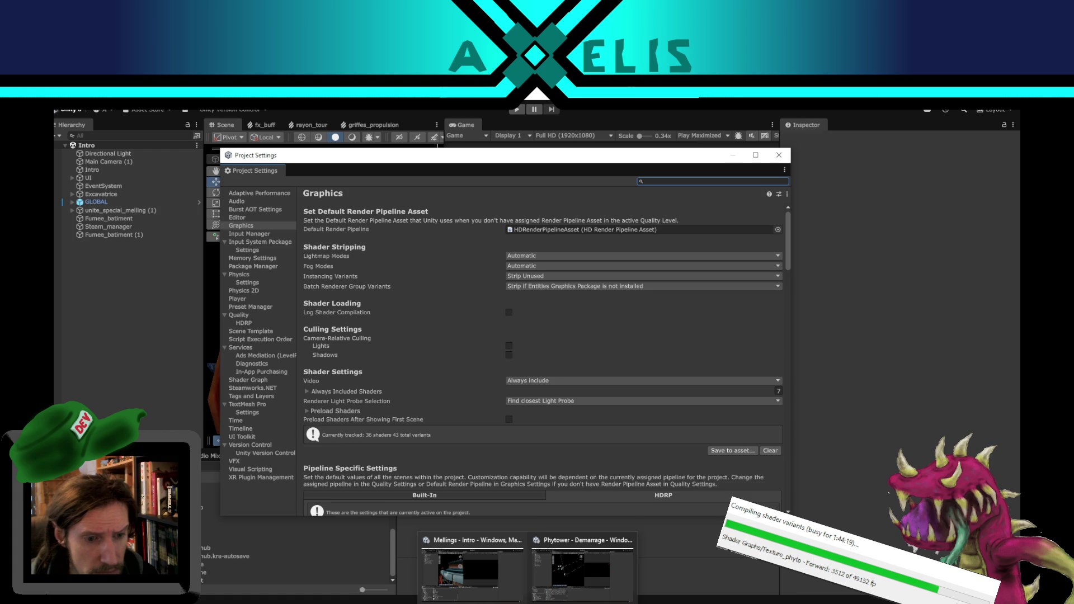
pyautogui.click(566, 574)
pyautogui.click(778, 391)
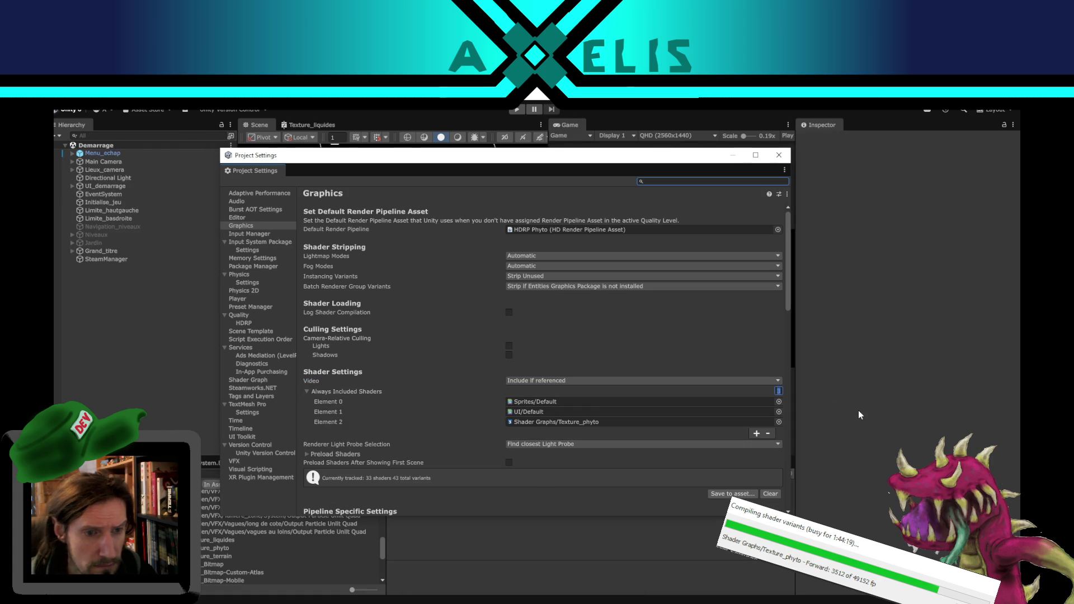
pyautogui.write('0')
pyautogui.press('Return')
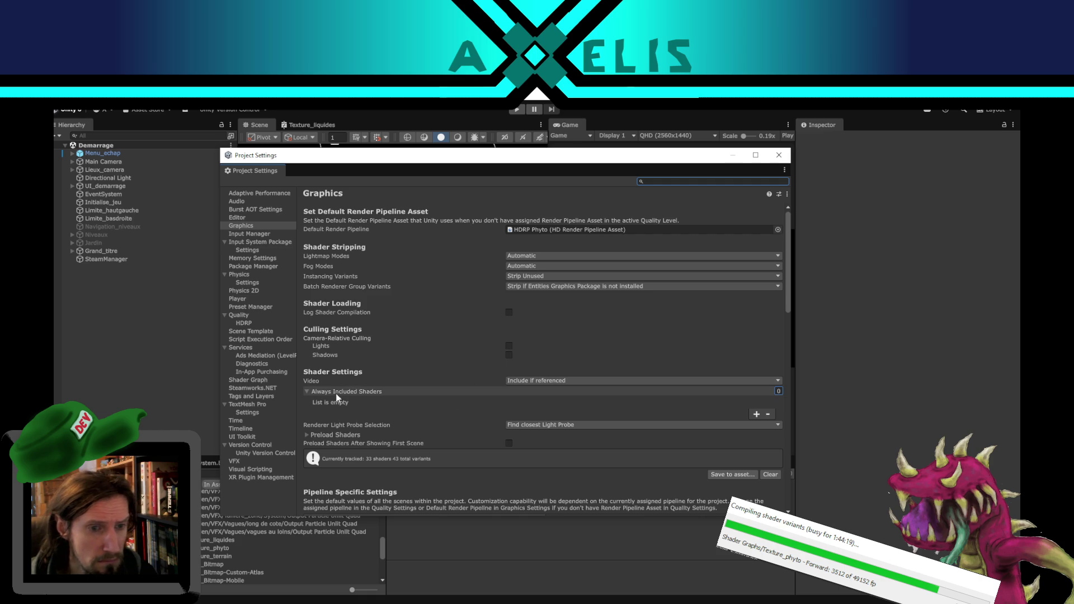
pyautogui.click(307, 392)
# Step: Show the Mellings project's 7 Always Included Shaders, starting with Legacy Shaders/Diffuse
pyautogui.moveTo(505, 598)
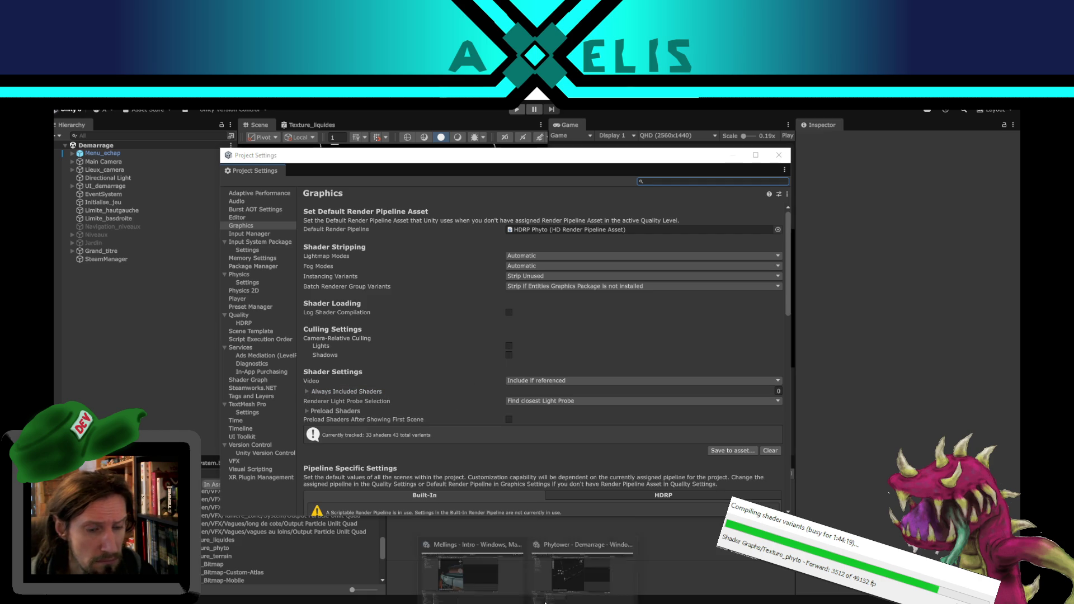
pyautogui.click(476, 568)
pyautogui.click(306, 392)
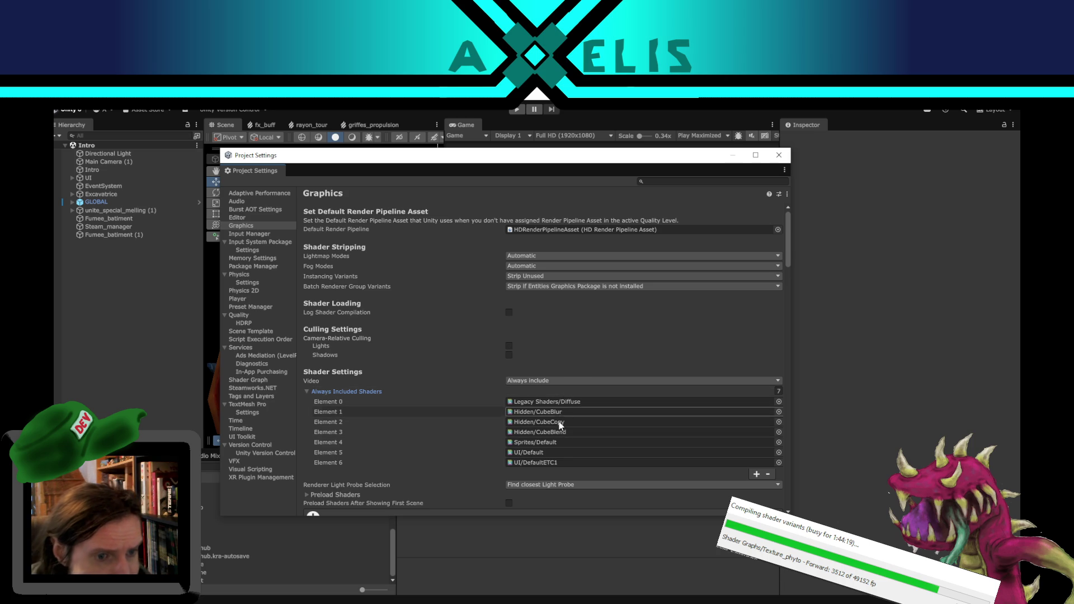
# Step: Bring back Phytower's three Always Included Shaders: Sprites/Default, UI/Default and Shader Graphs/Texture_phyto
pyautogui.moveTo(538, 597)
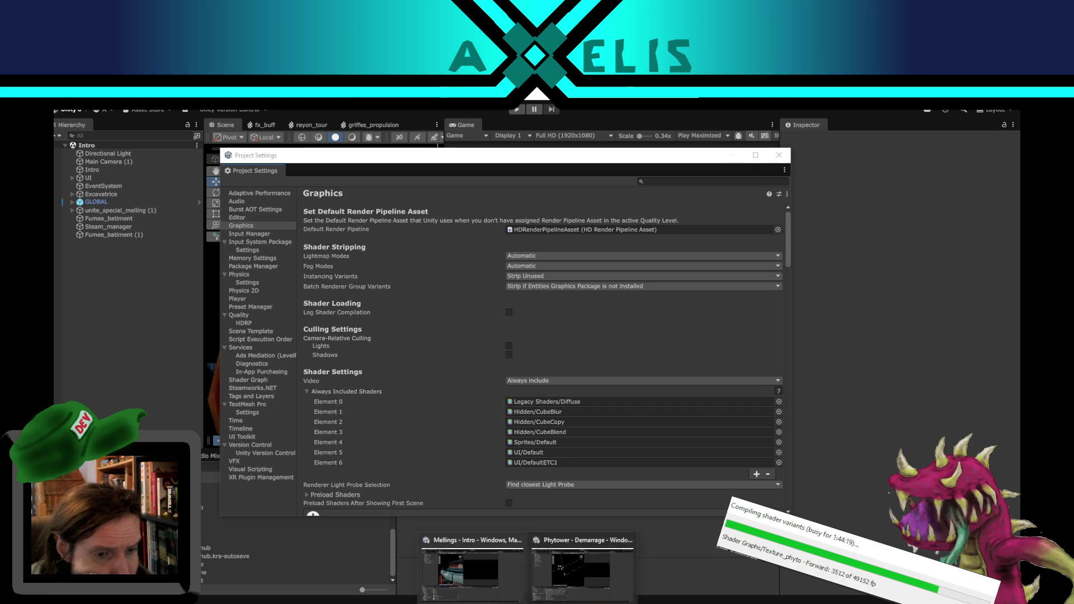
pyautogui.click(557, 572)
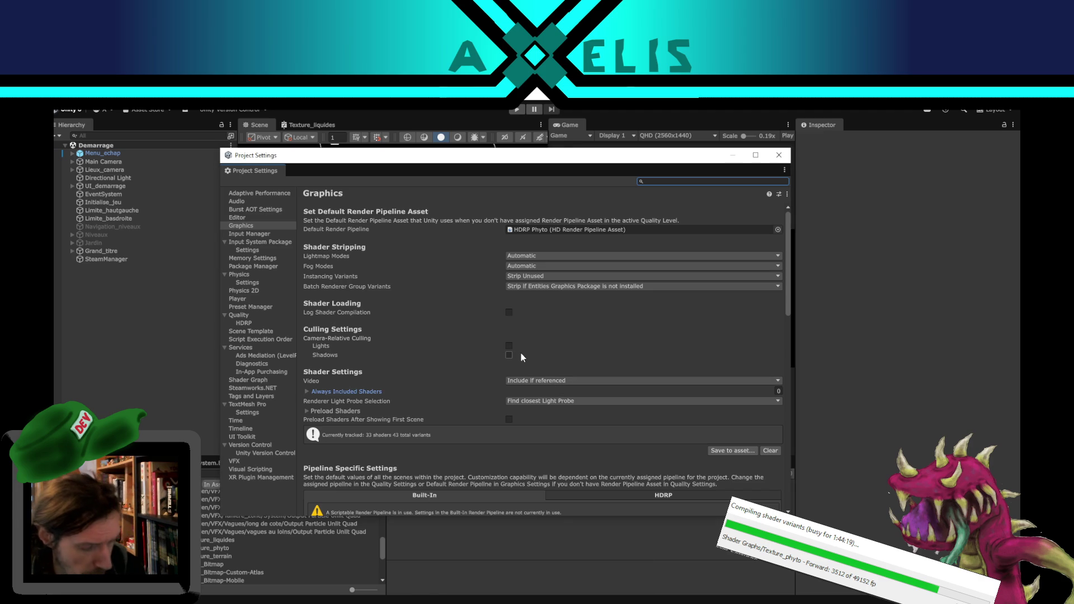
pyautogui.click(306, 392)
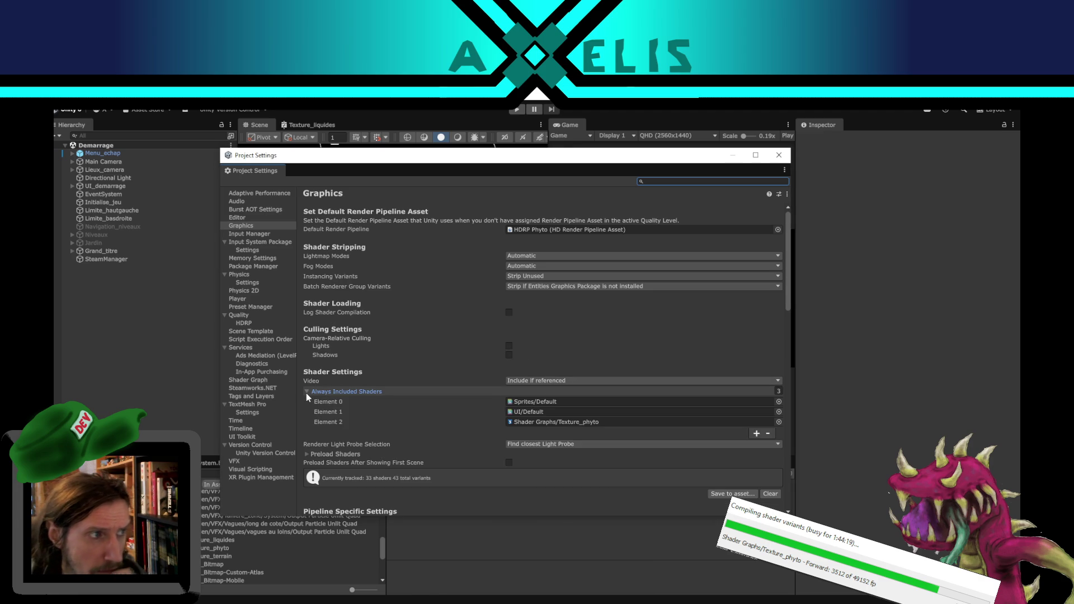
pyautogui.click(307, 391)
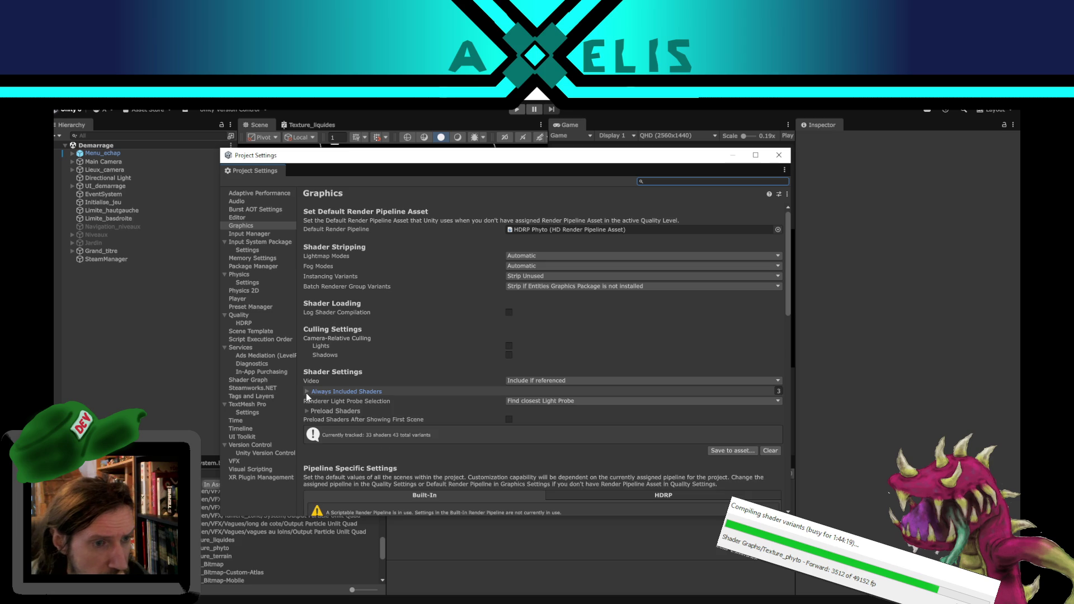
# Step: Set Phytower's Preload Shaders size to 0, removing the shader_asset_phyto entry
pyautogui.click(306, 412)
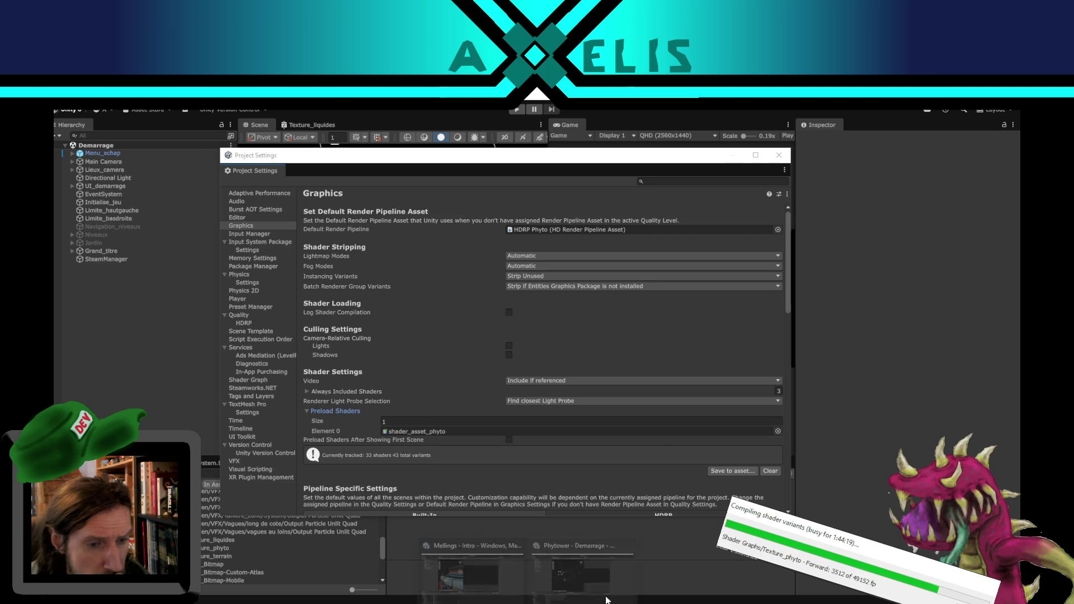
pyautogui.click(485, 575)
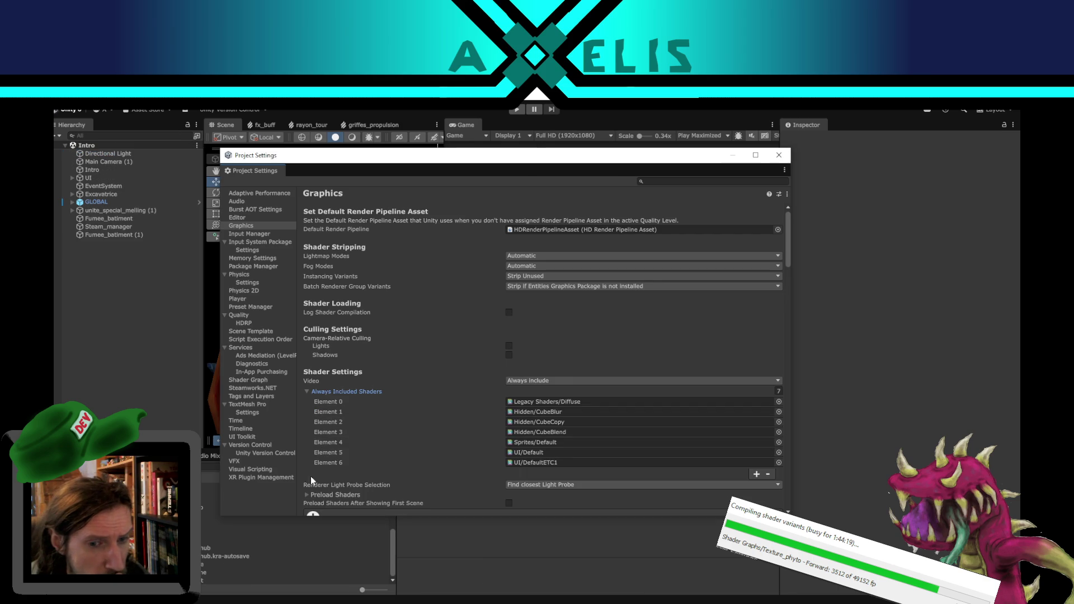
pyautogui.click(305, 495)
pyautogui.click(307, 391)
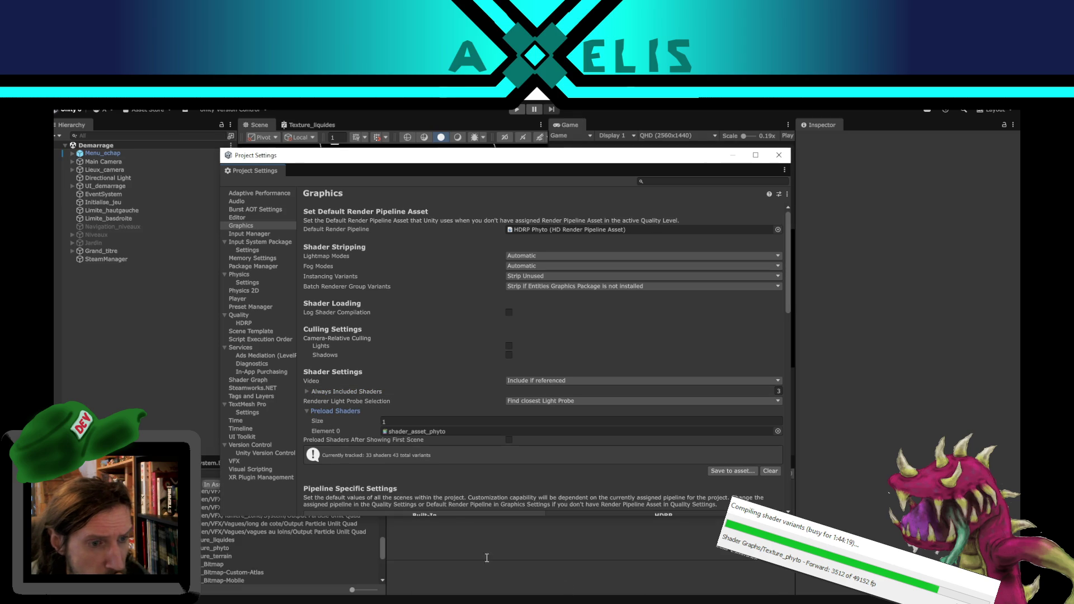
pyautogui.click(698, 422)
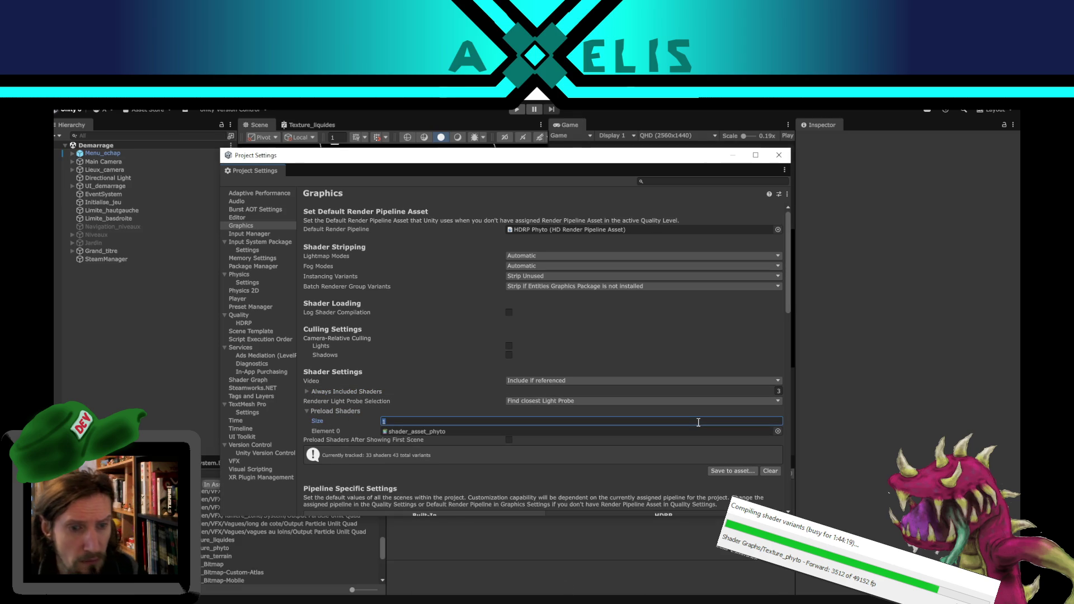
pyautogui.write('0')
pyautogui.press('Return')
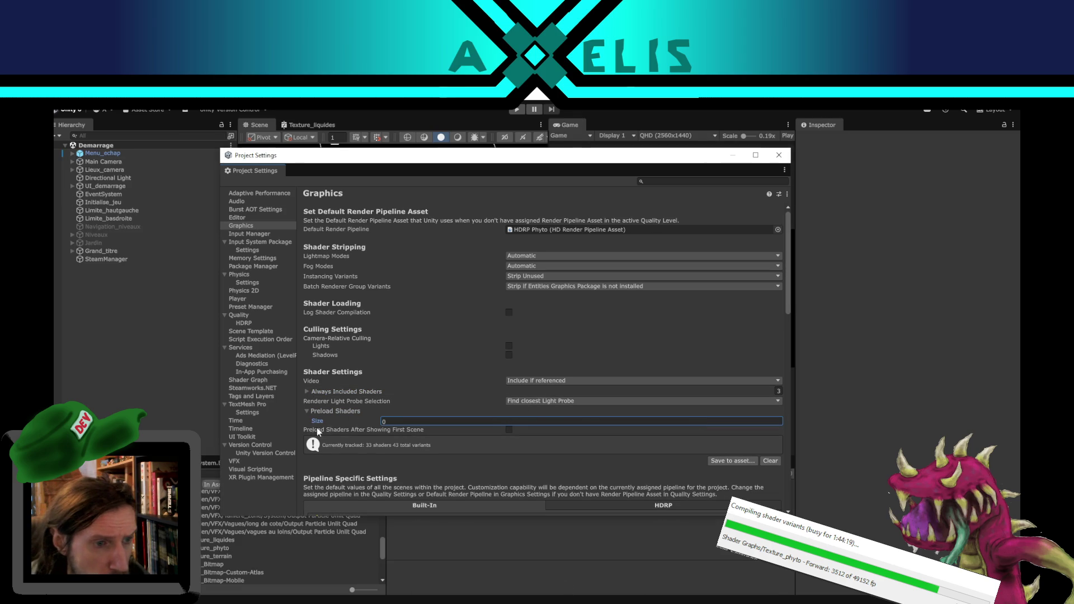
pyautogui.click(309, 408)
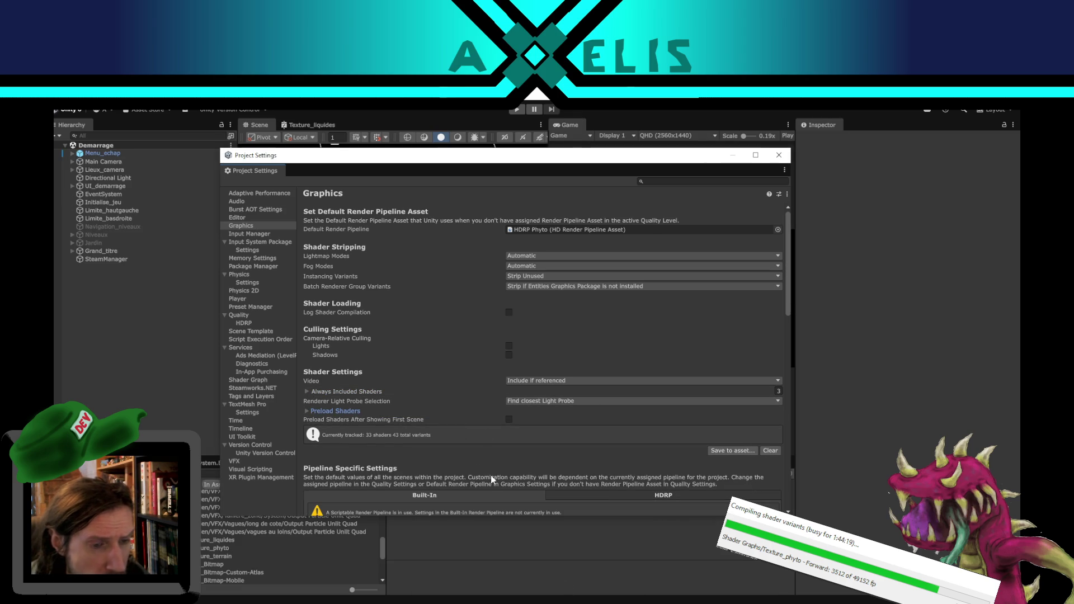
pyautogui.scroll(-5, 495, 382)
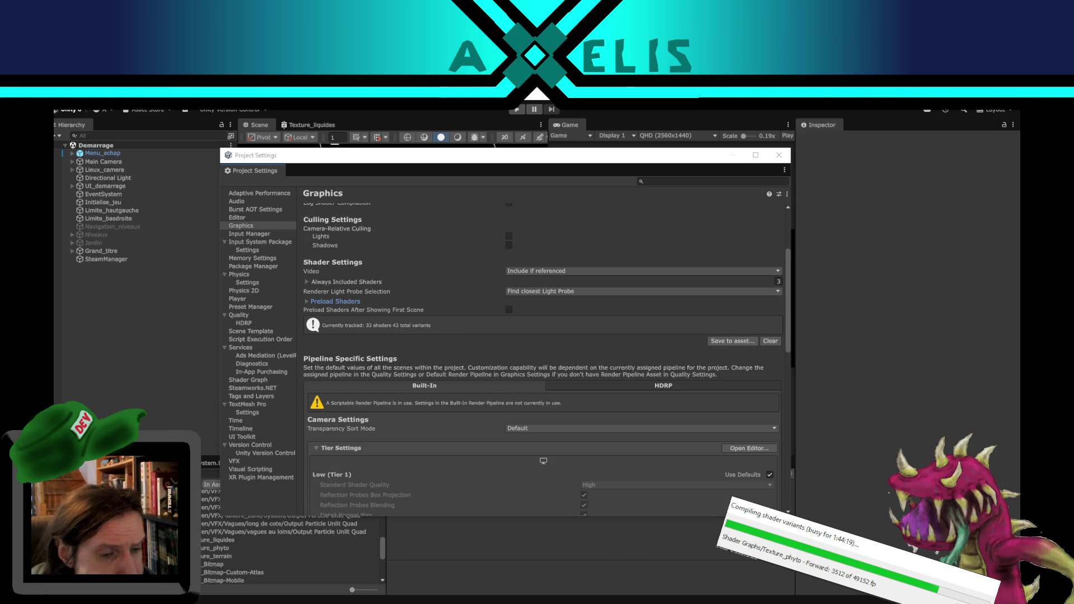
# Step: Clear Phytower's tracked shader and variant counts
pyautogui.click(482, 580)
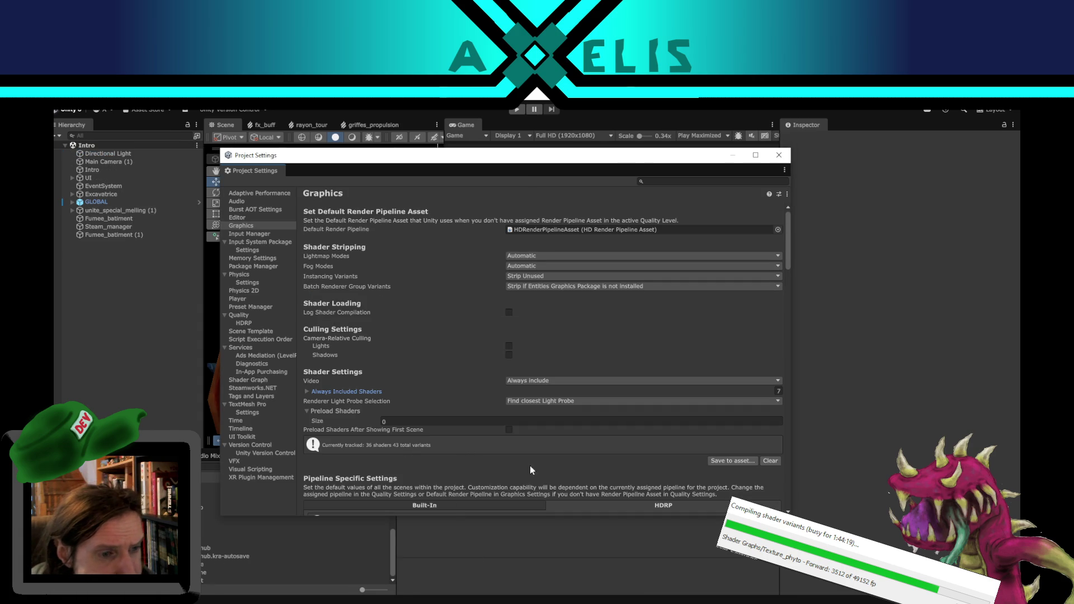
pyautogui.click(599, 583)
pyautogui.click(770, 343)
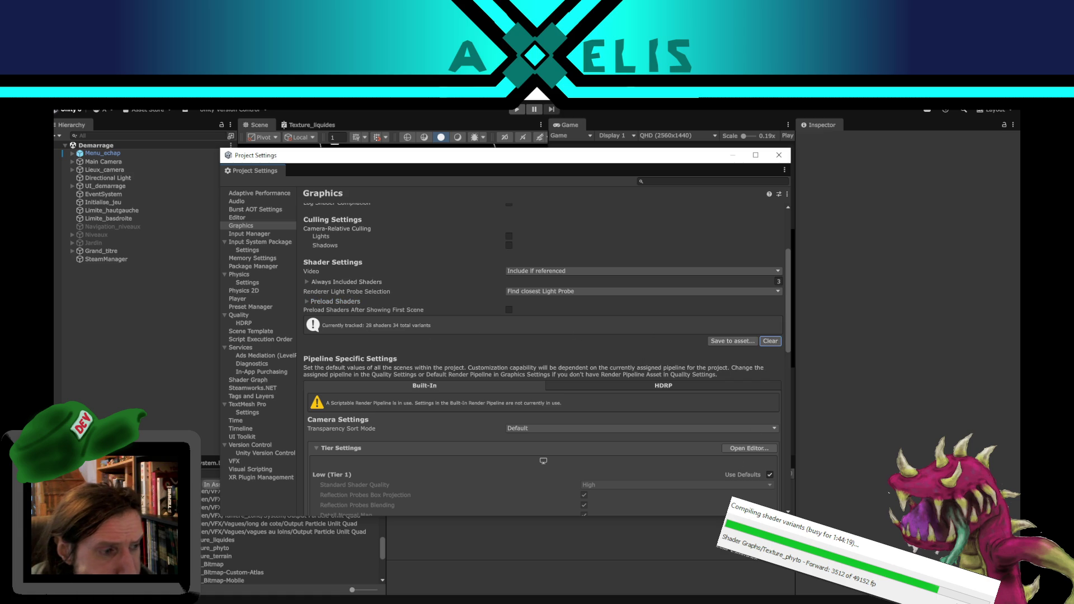
# Step: Load the Bataille, Demarrage and Generique scenes in turn, then show the HDRP settings
pyautogui.click(224, 565)
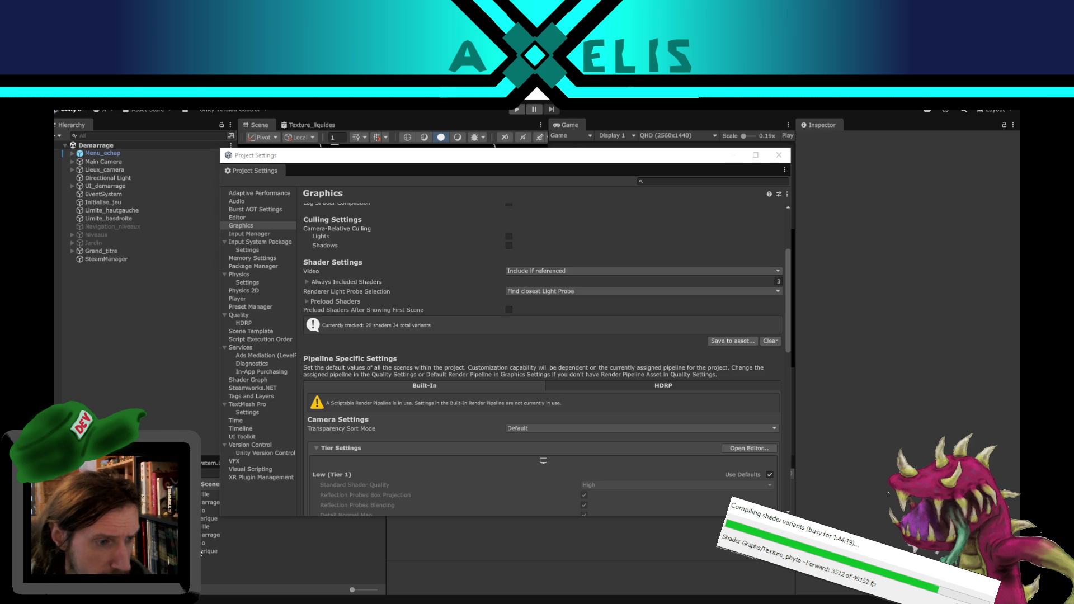
pyautogui.click(204, 527)
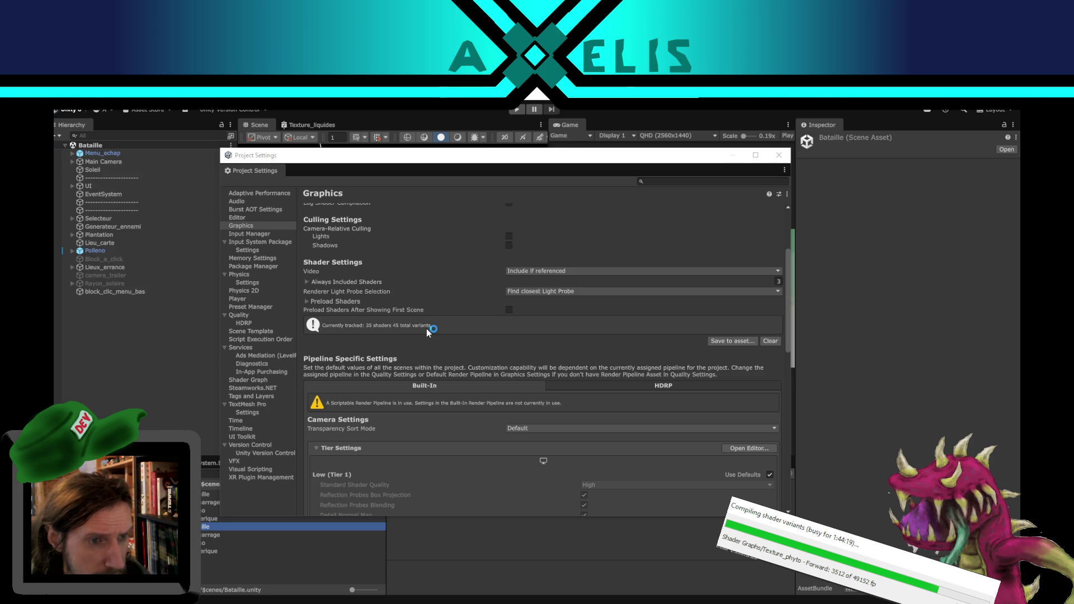
pyautogui.click(202, 535)
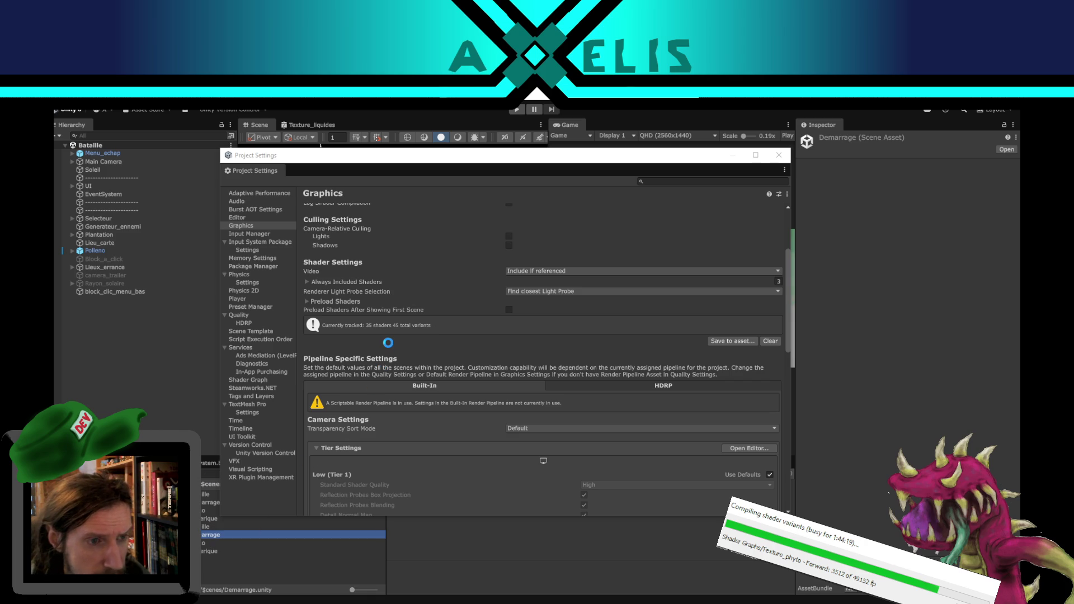
pyautogui.click(203, 551)
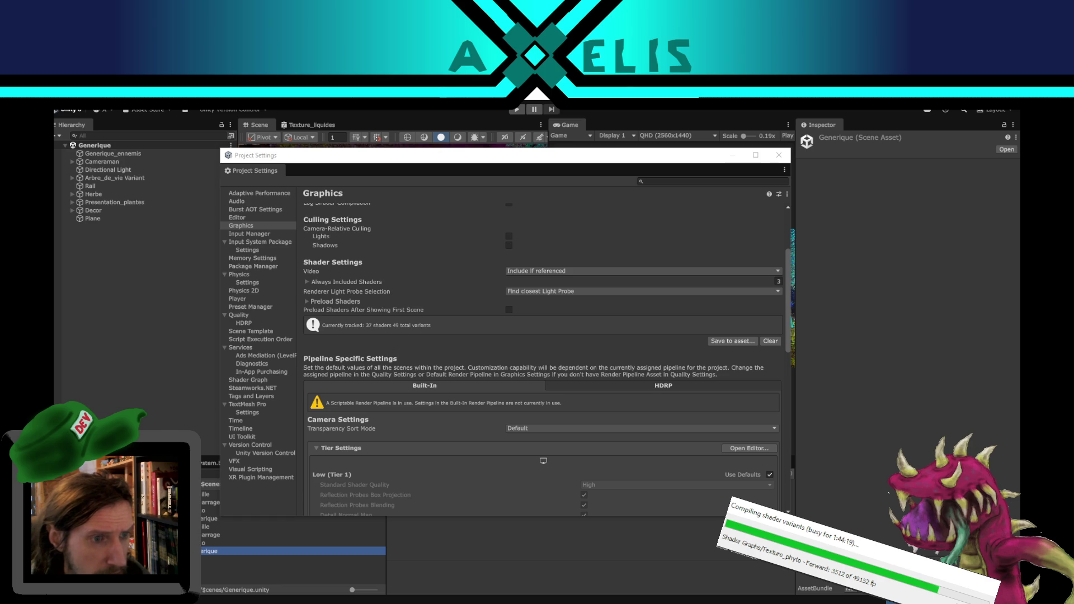
pyautogui.click(210, 535)
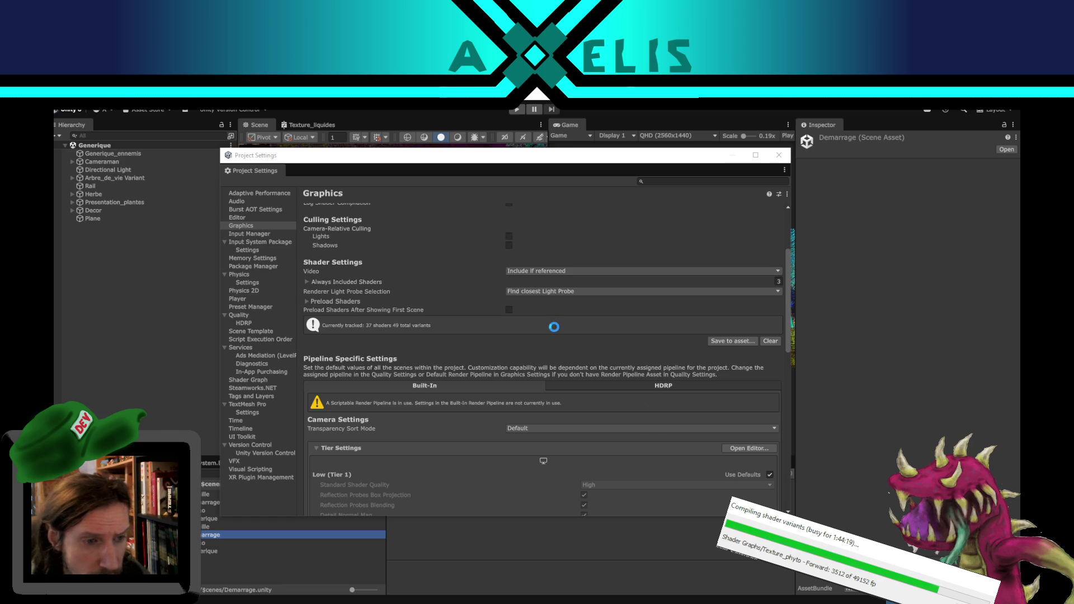
pyautogui.click(577, 387)
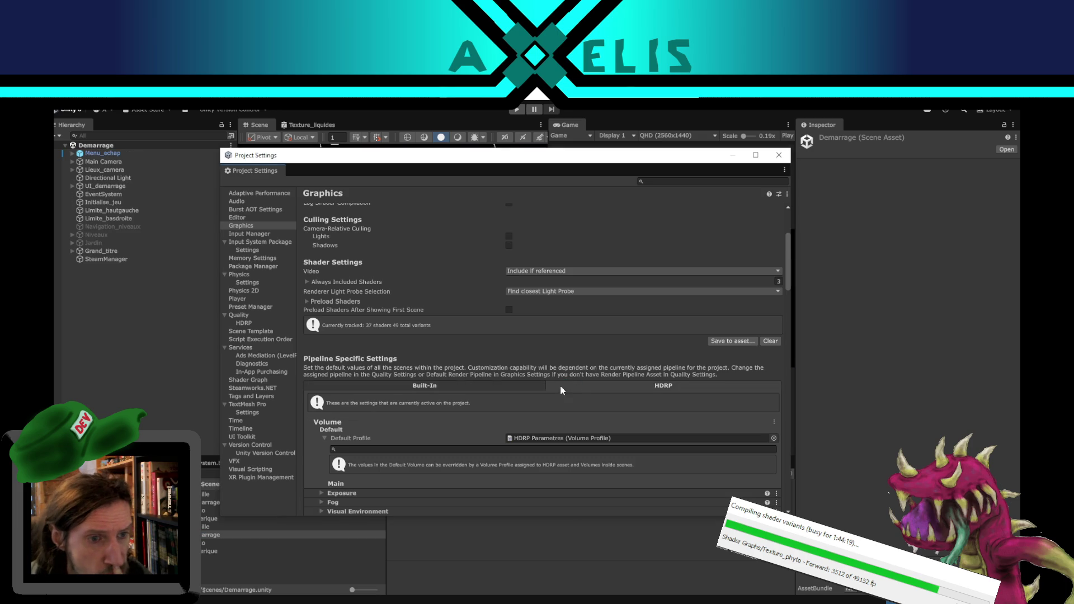
# Step: Scroll down Phytower's HDRP Graphics settings, collapsing Screen Space Ambient Occlusion
pyautogui.scroll(-3, 413, 385)
pyautogui.scroll(-3, 399, 346)
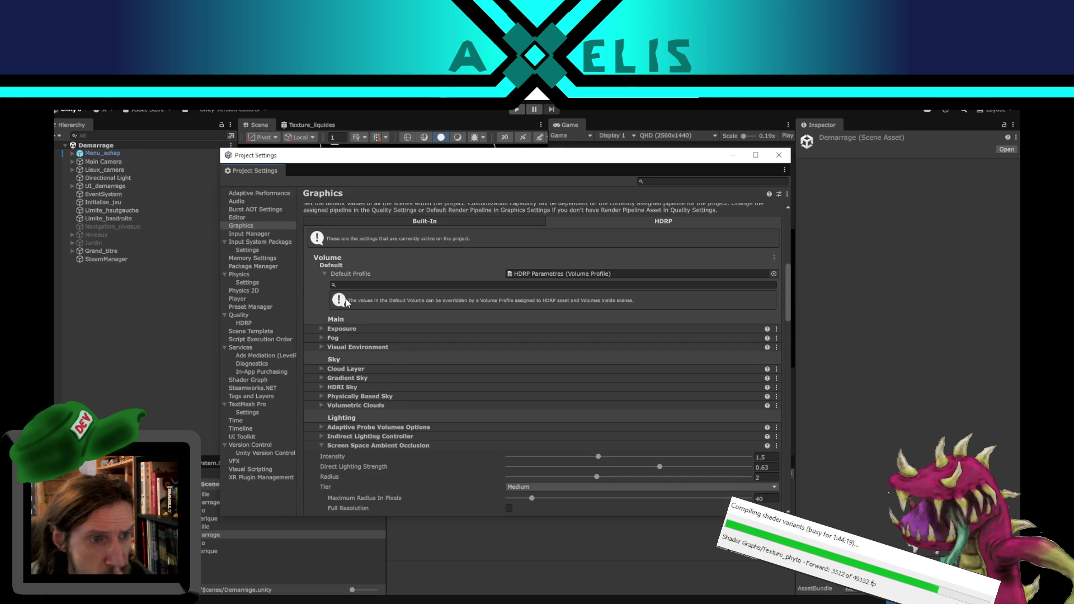
pyautogui.scroll(-4, 370, 327)
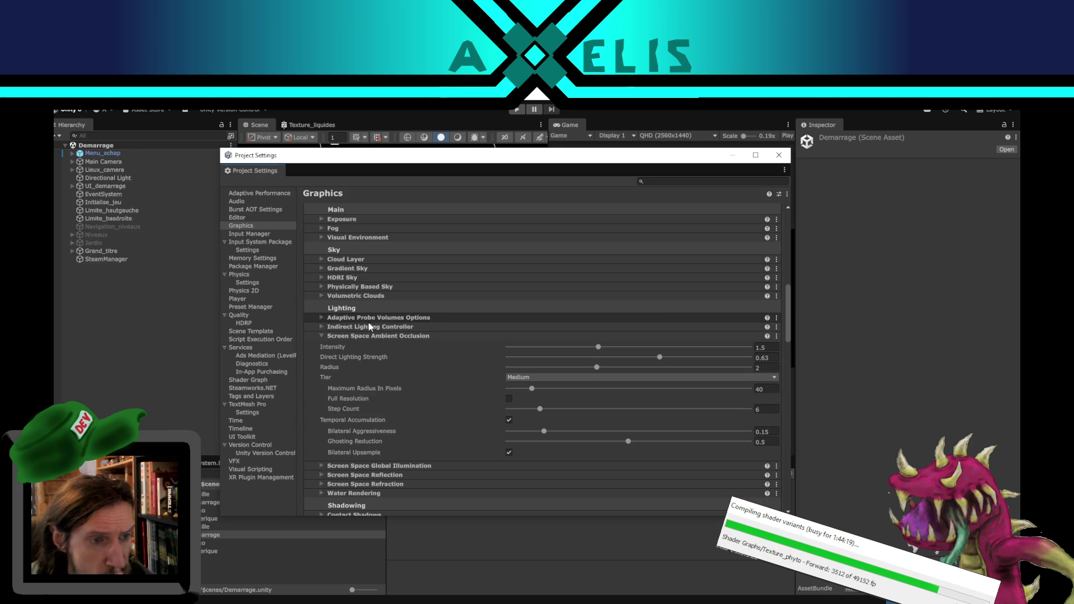
pyautogui.click(321, 336)
pyautogui.scroll(-1, 423, 379)
pyautogui.scroll(-15, 423, 379)
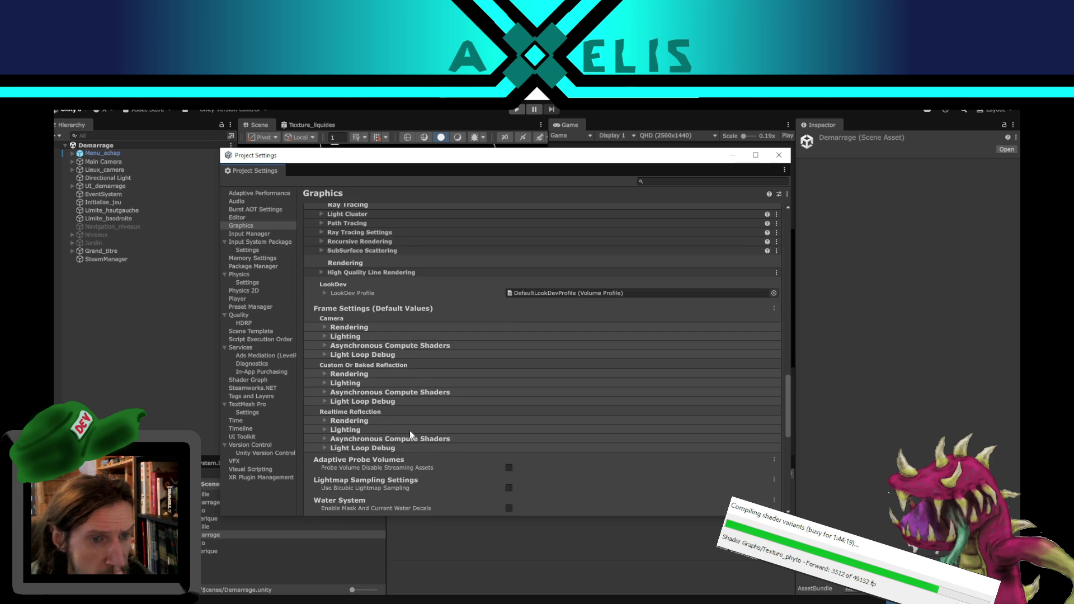
pyautogui.scroll(-4, 376, 302)
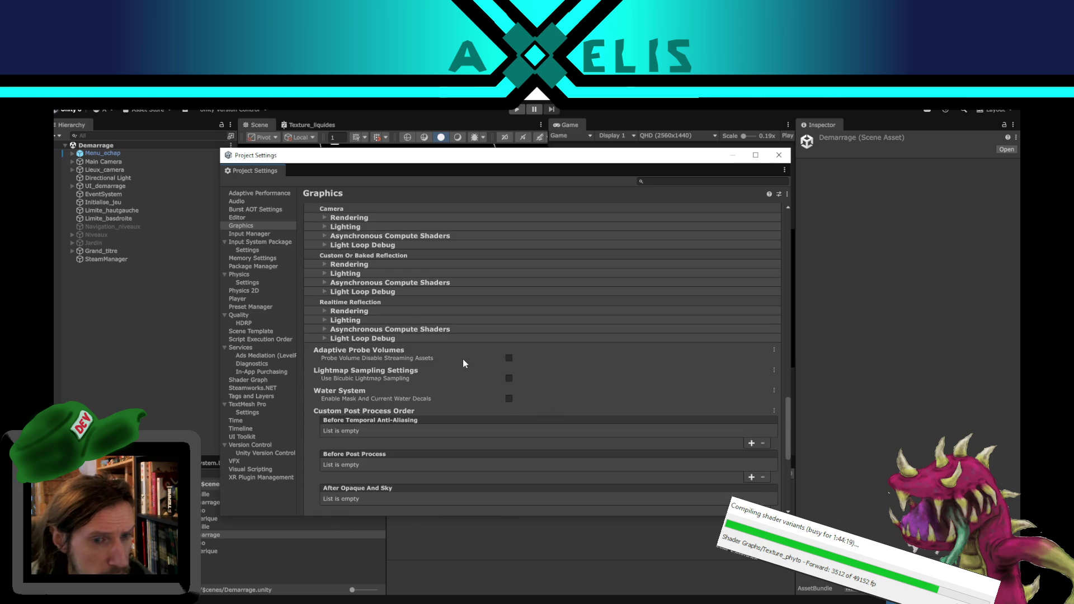
pyautogui.scroll(-4, 462, 358)
pyautogui.scroll(-4, 419, 366)
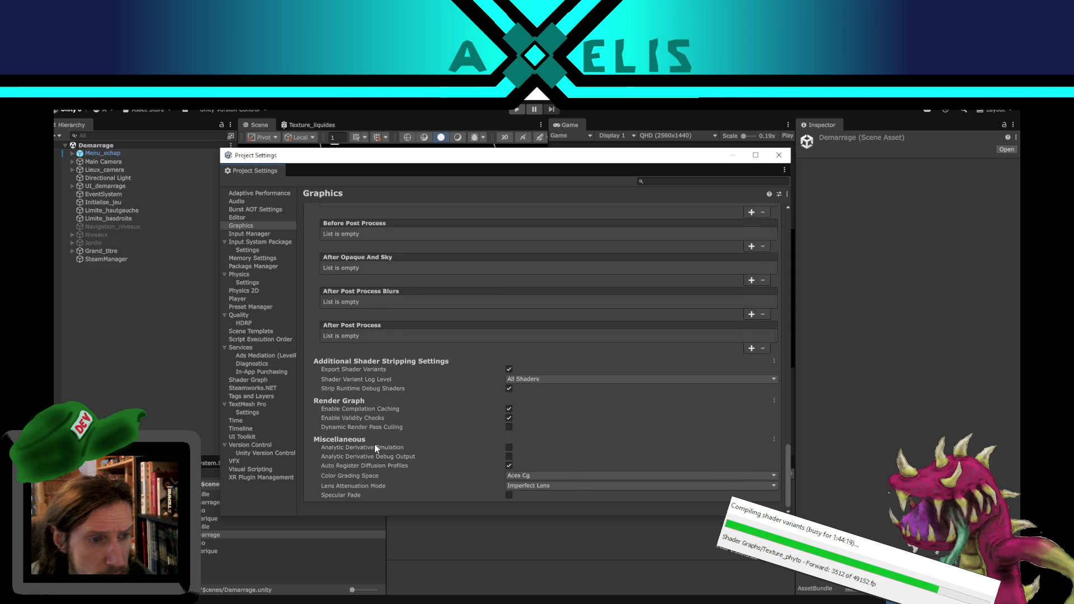
# Step: In Mellings Intro, scroll to the shader stripping, Render Graph and Miscellaneous settings
pyautogui.click(526, 602)
pyautogui.click(515, 579)
pyautogui.scroll(-6, 471, 355)
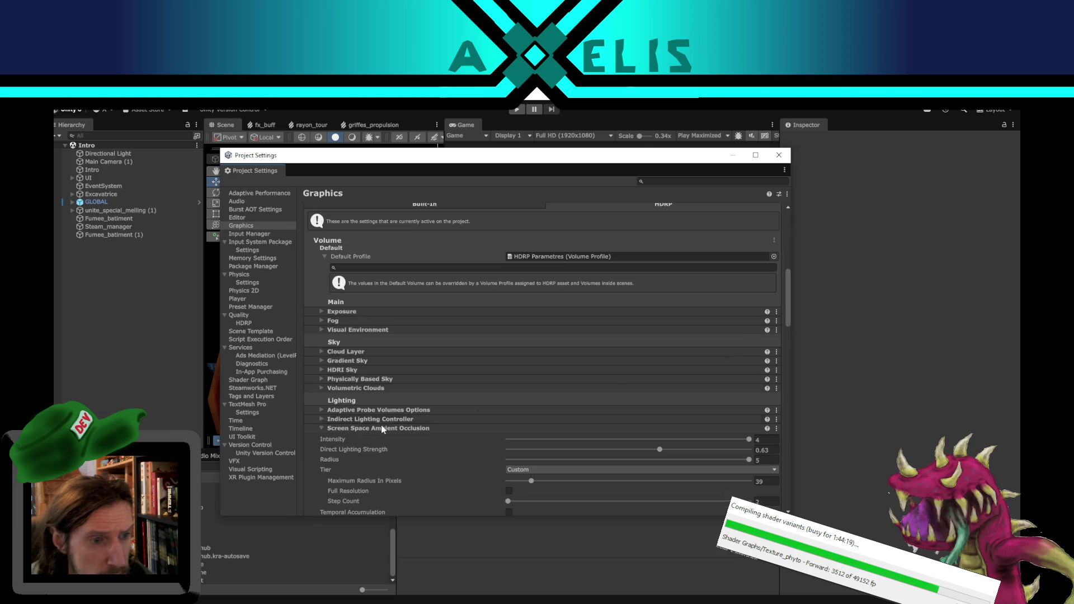
pyautogui.click(320, 428)
pyautogui.scroll(-5, 728, 427)
pyautogui.scroll(-12, 726, 427)
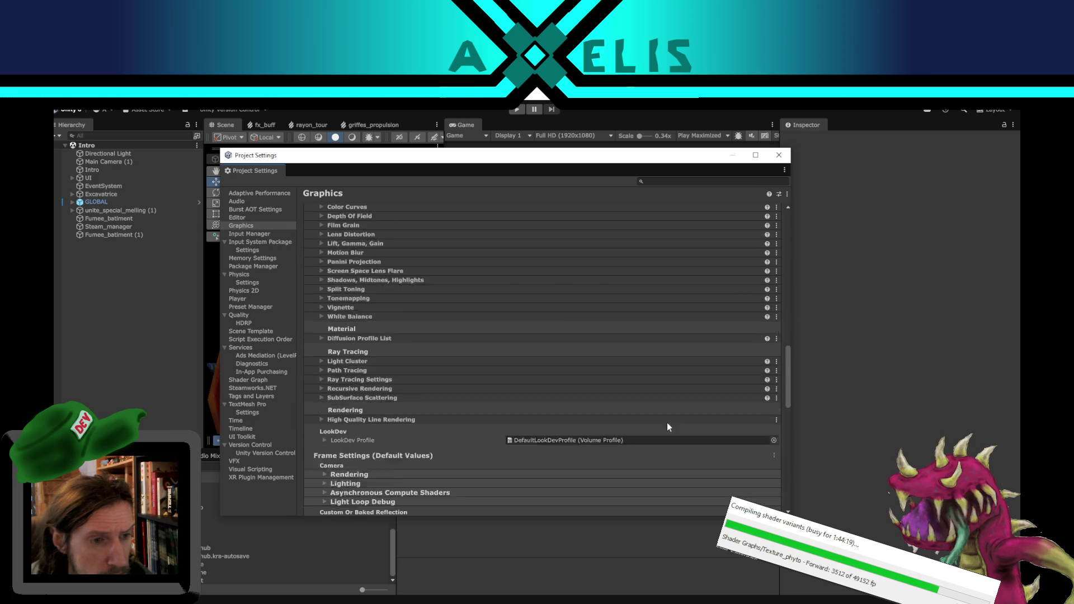
pyautogui.scroll(4, 507, 407)
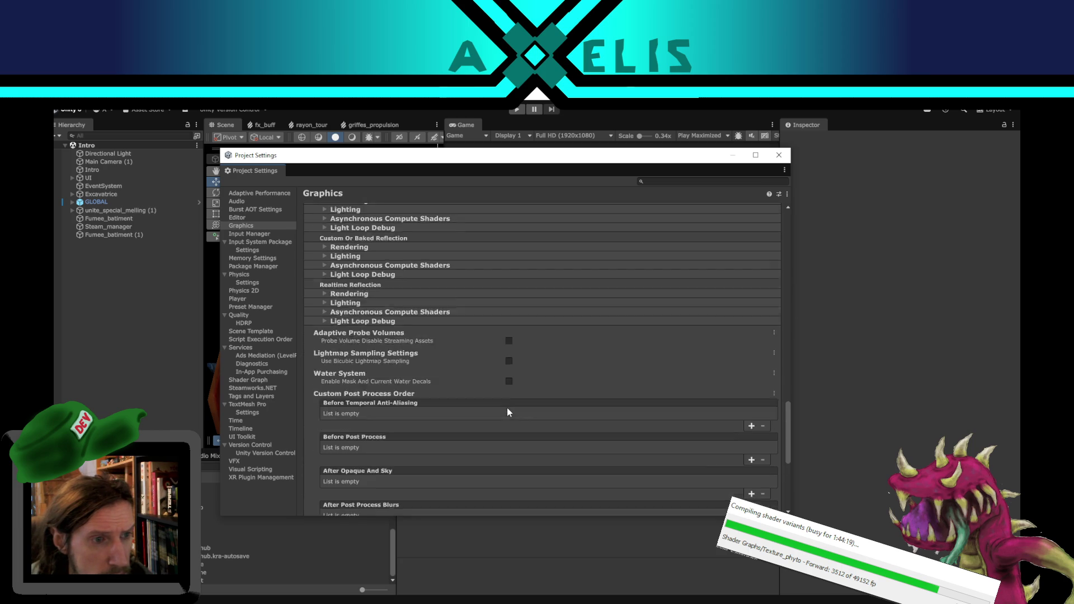
pyautogui.scroll(-7, 569, 405)
pyautogui.scroll(-3, 570, 407)
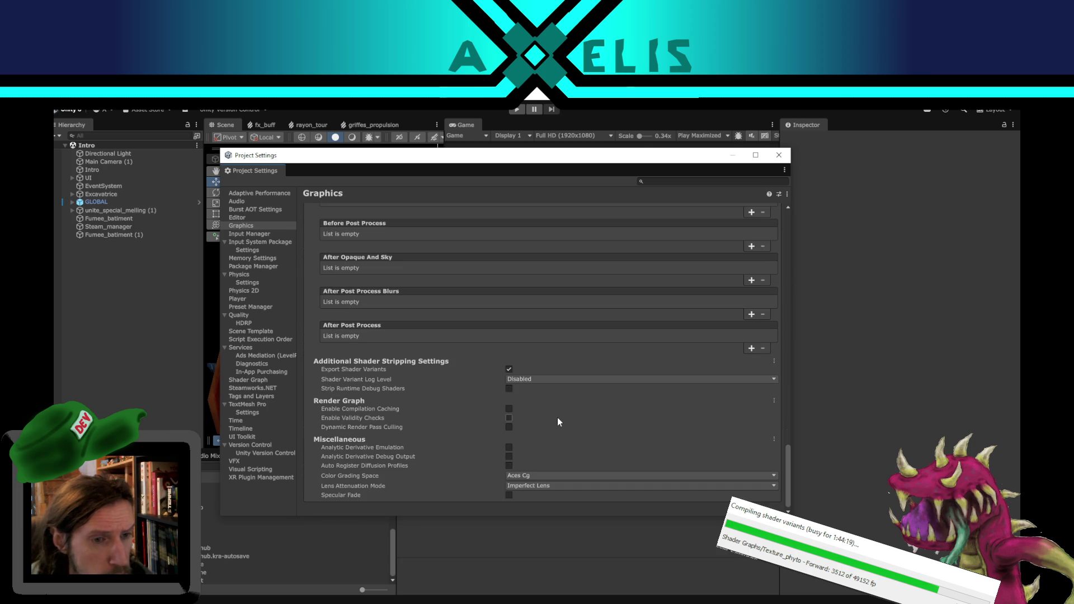
# Step: Set Phytower's Shader Variant Log Level to Disabled and turn off compilation caching and validity checks
pyautogui.moveTo(520, 582)
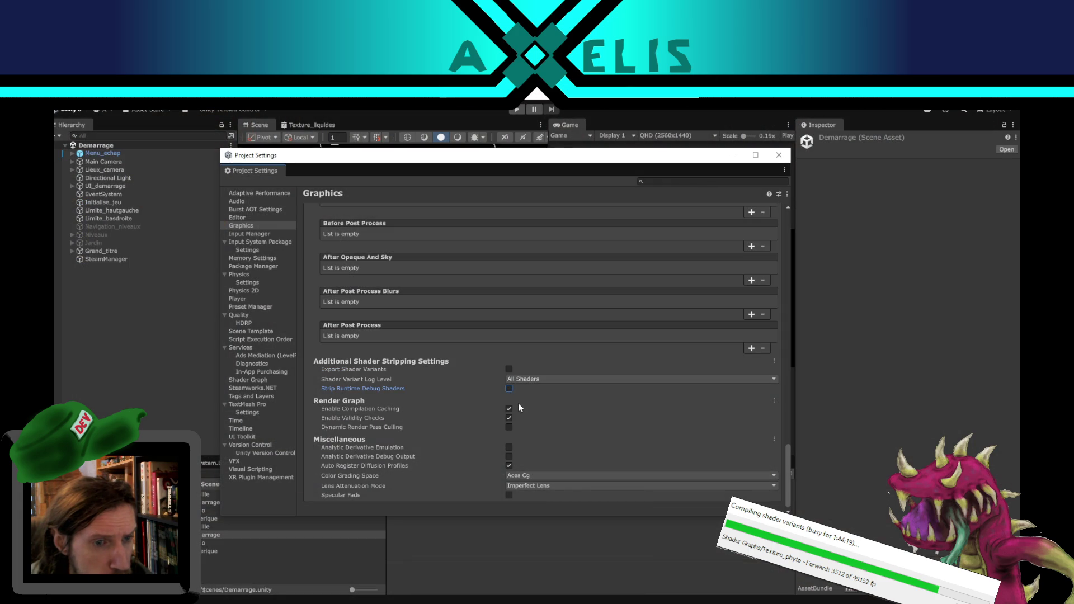
pyautogui.click(518, 378)
pyautogui.click(546, 391)
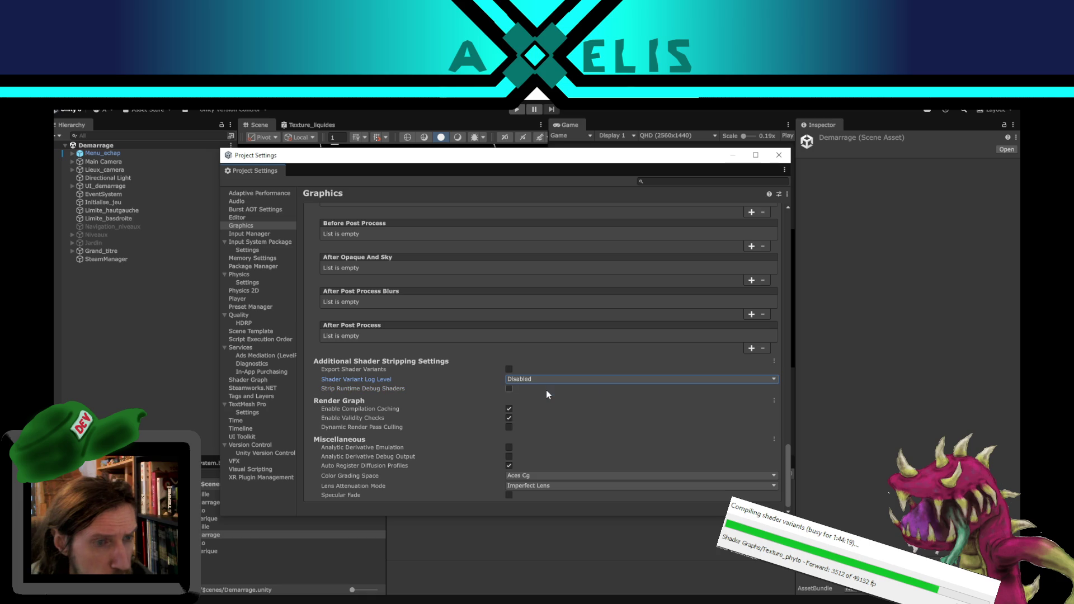
pyautogui.click(509, 410)
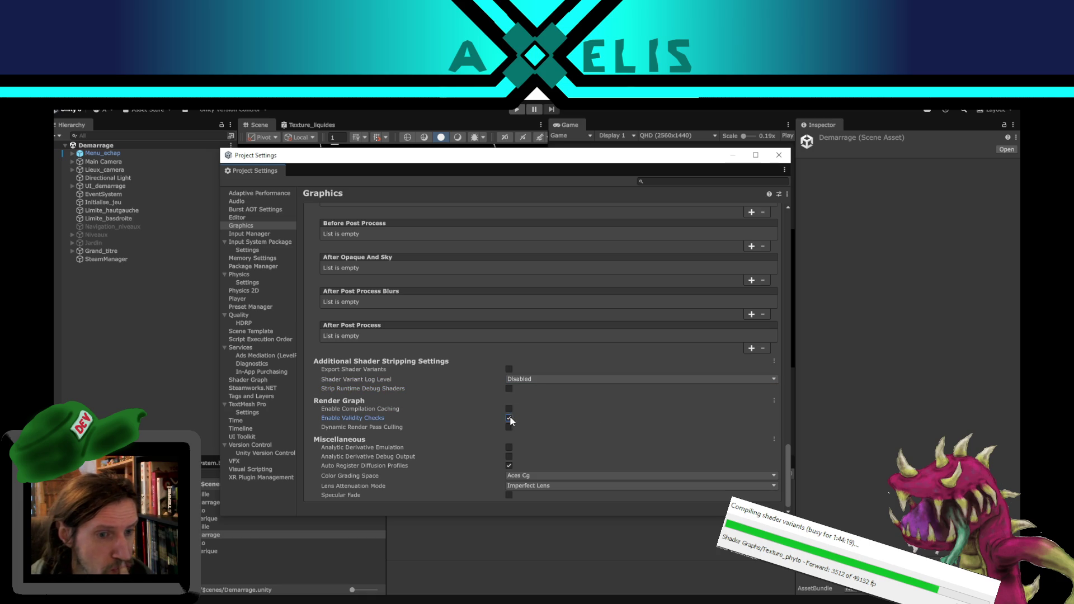
pyautogui.click(509, 465)
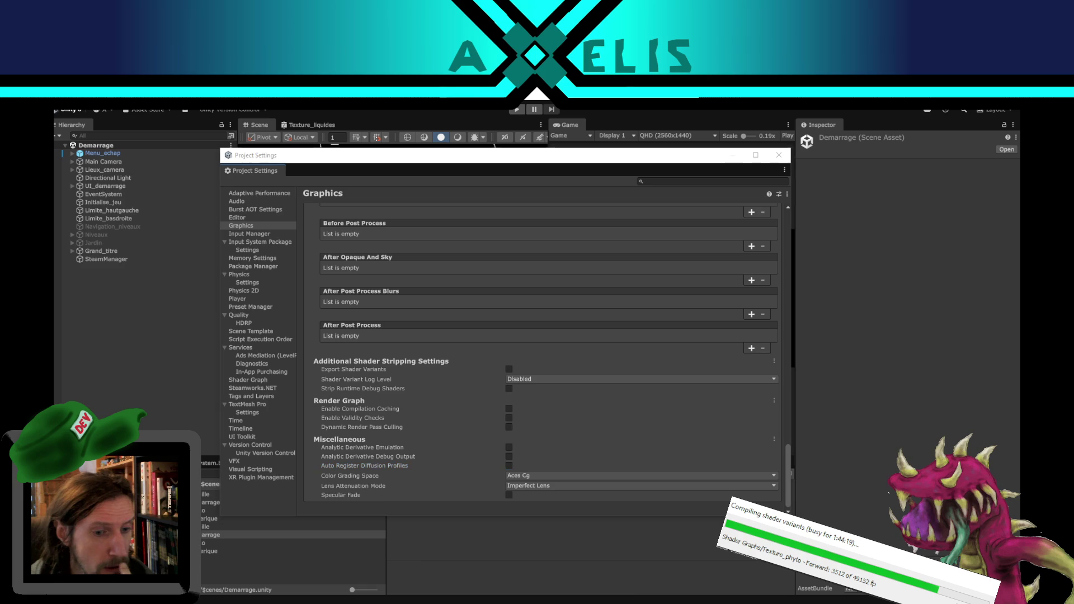
pyautogui.moveTo(579, 583)
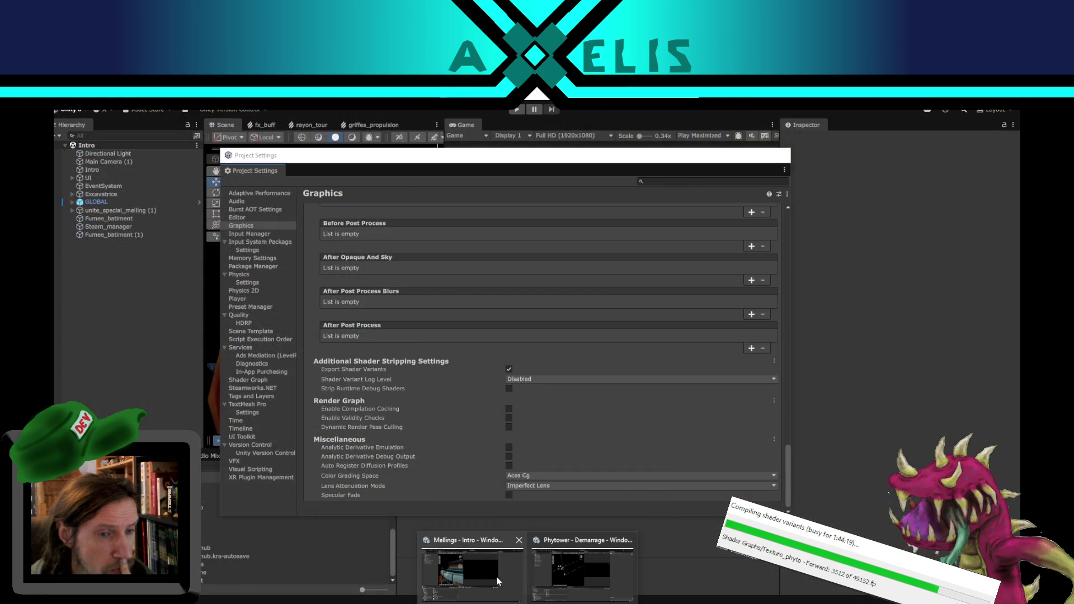
pyautogui.click(572, 576)
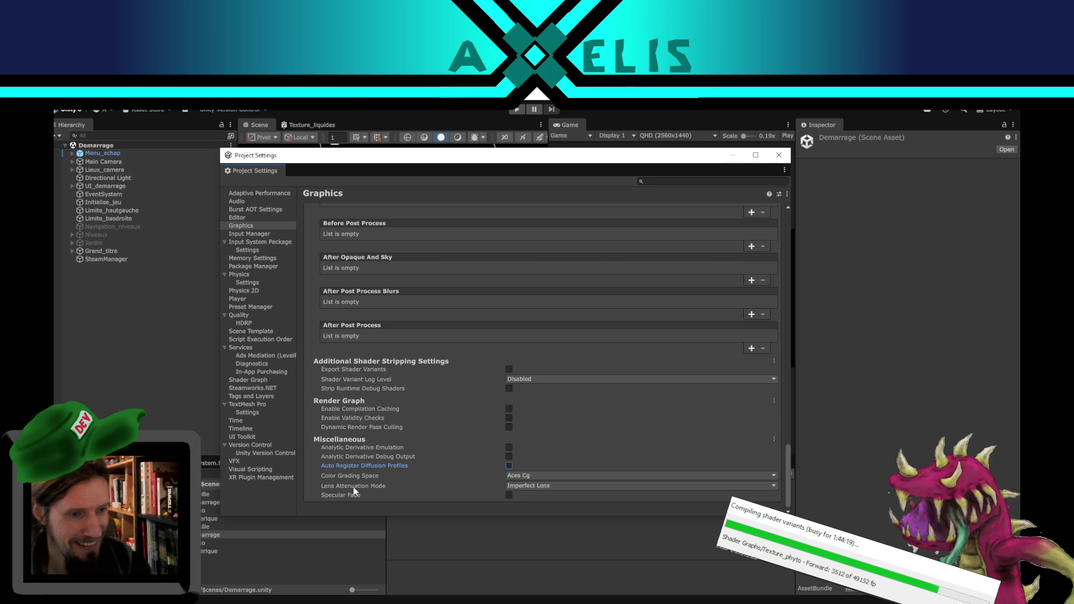
# Step: Tick Export Shader Variants in Phytower's Graphics settings
pyautogui.click(282, 499)
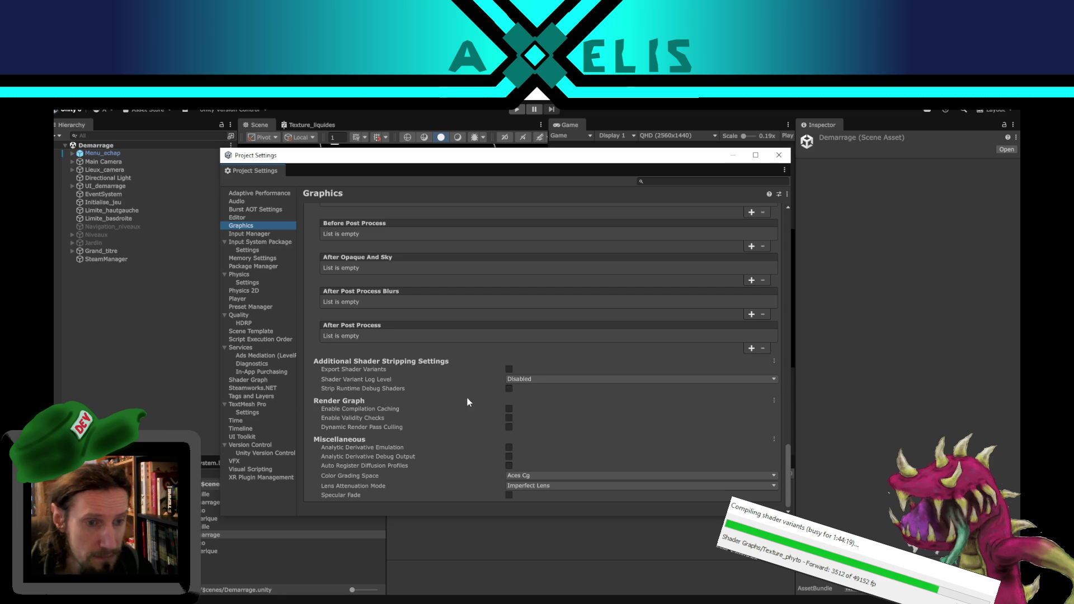
pyautogui.scroll(3, 587, 470)
pyautogui.scroll(-3, 573, 445)
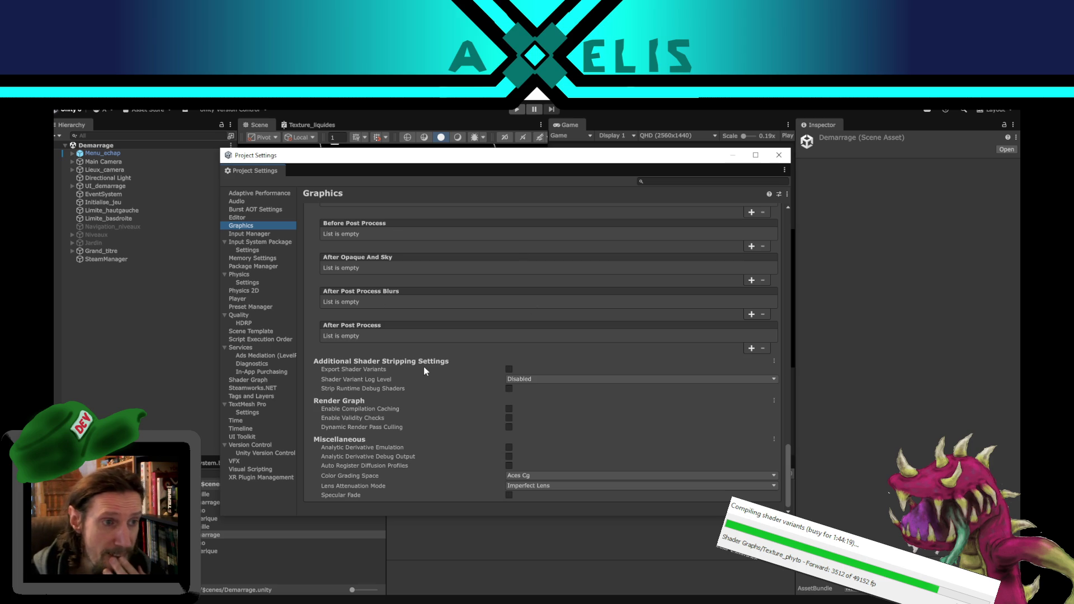
pyautogui.moveTo(414, 366)
pyautogui.scroll(2, 492, 403)
pyautogui.scroll(-2, 492, 403)
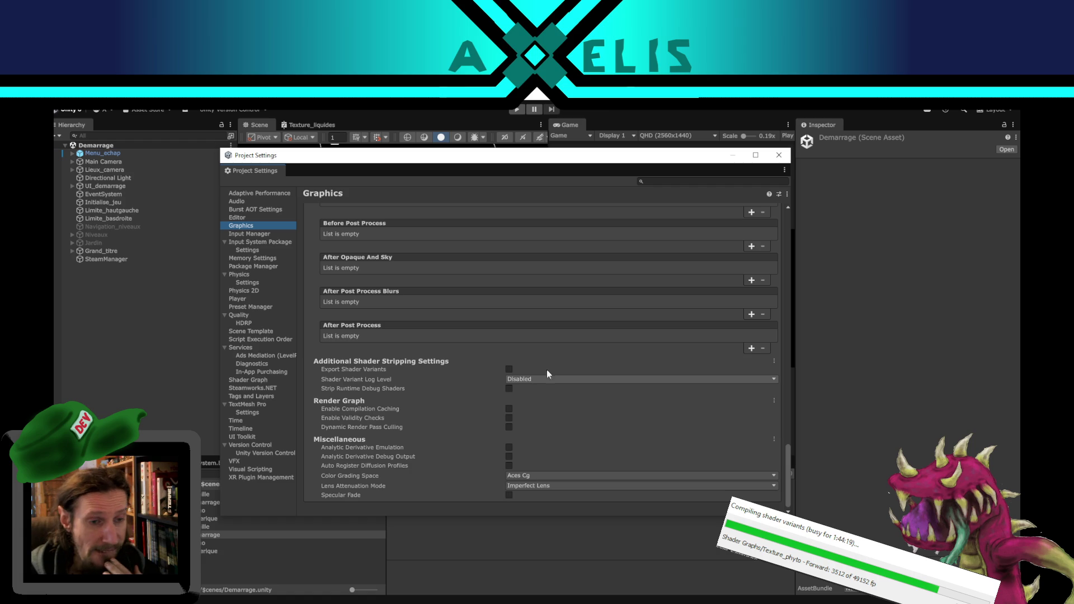
pyautogui.click(509, 369)
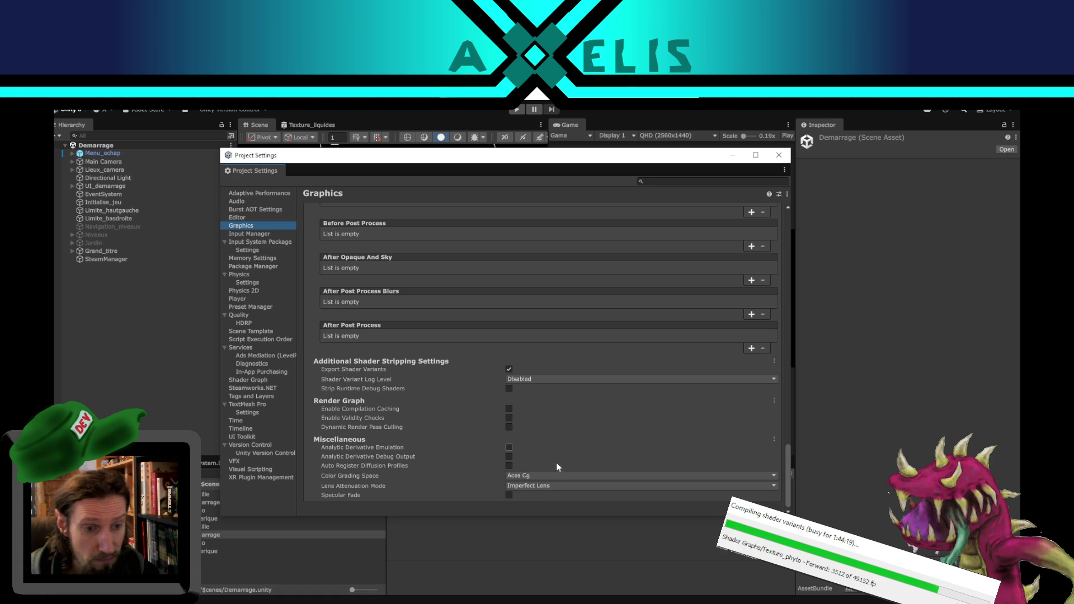
# Step: Toggle Export Shader Variants off and back on, then close Project Settings
pyautogui.click(510, 370)
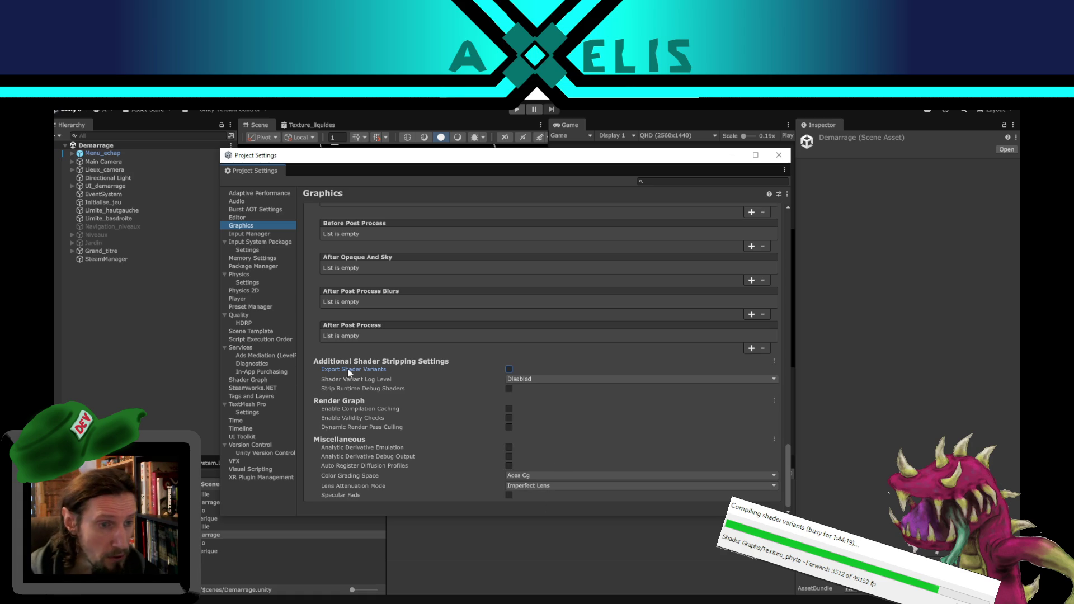
pyautogui.click(508, 370)
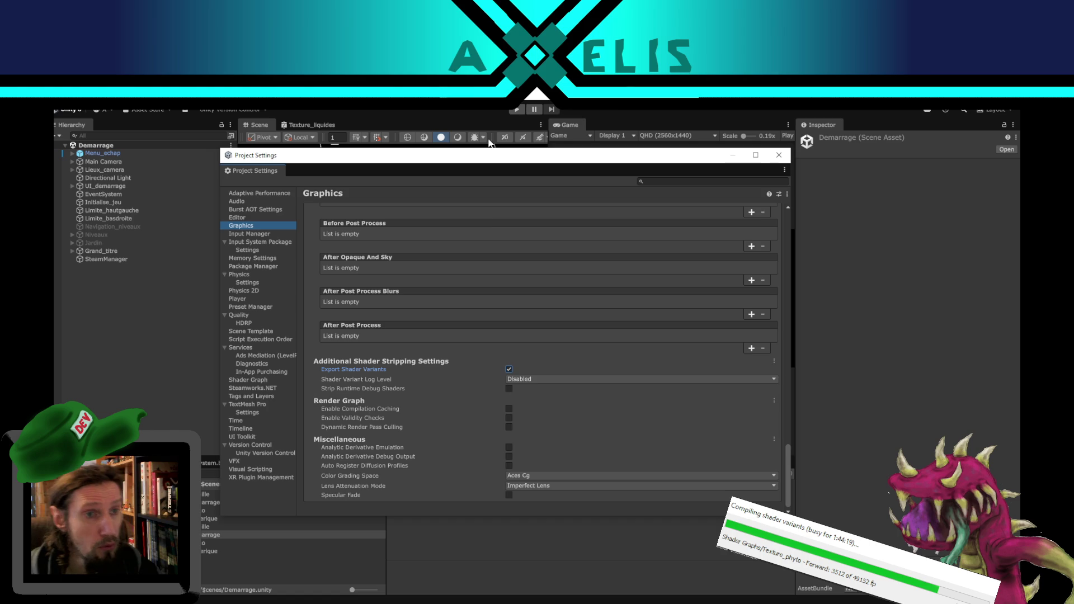
pyautogui.click(772, 161)
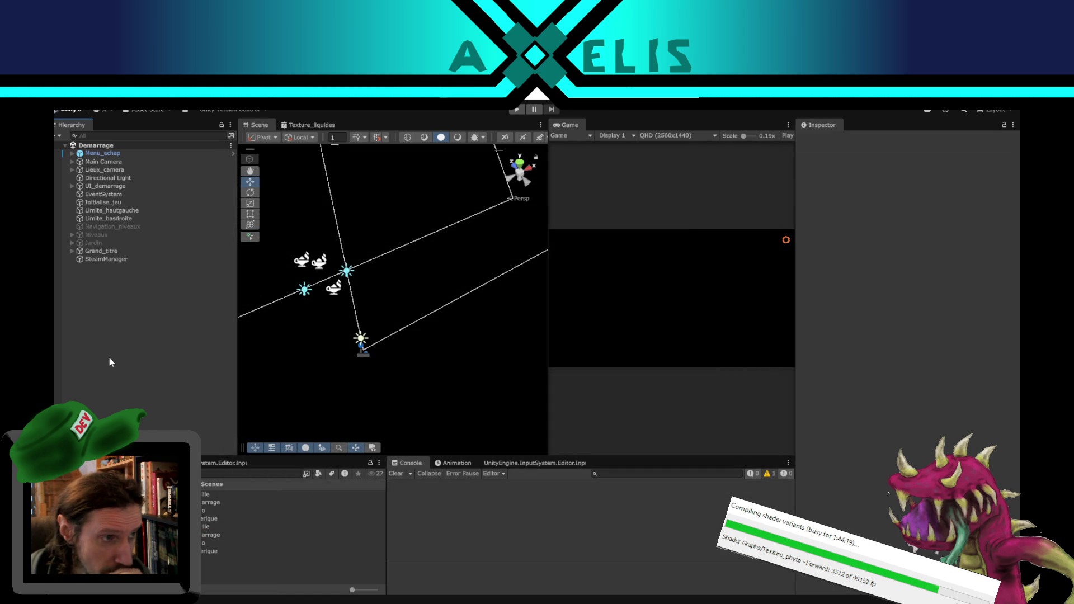
# Step: Glance at the Mellings Intro window, then return to the Phytower project
pyautogui.moveTo(526, 601)
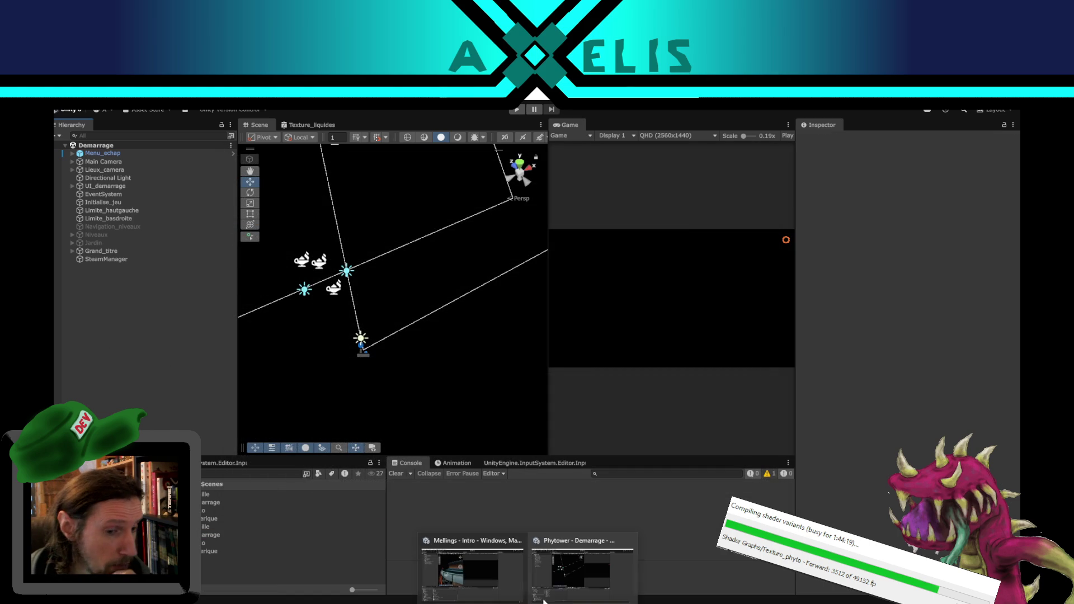
pyautogui.click(467, 565)
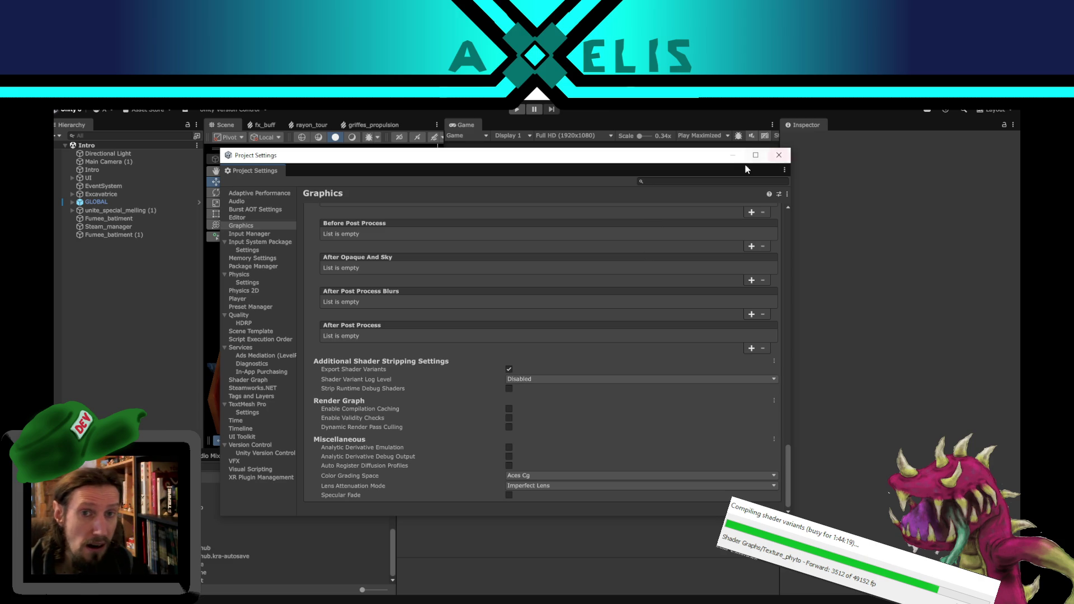
pyautogui.moveTo(503, 595)
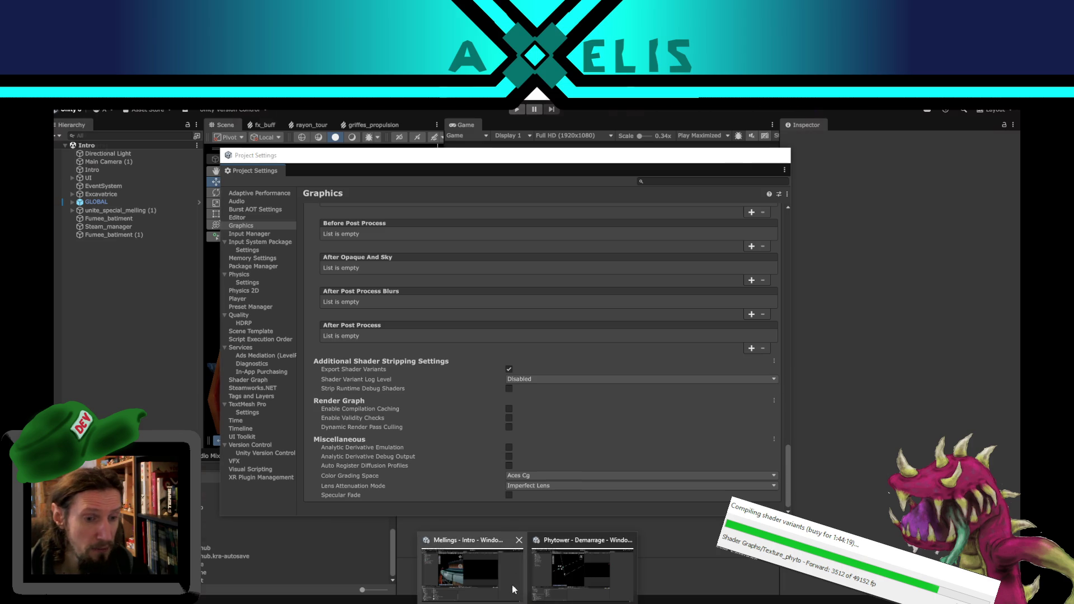
pyautogui.click(556, 581)
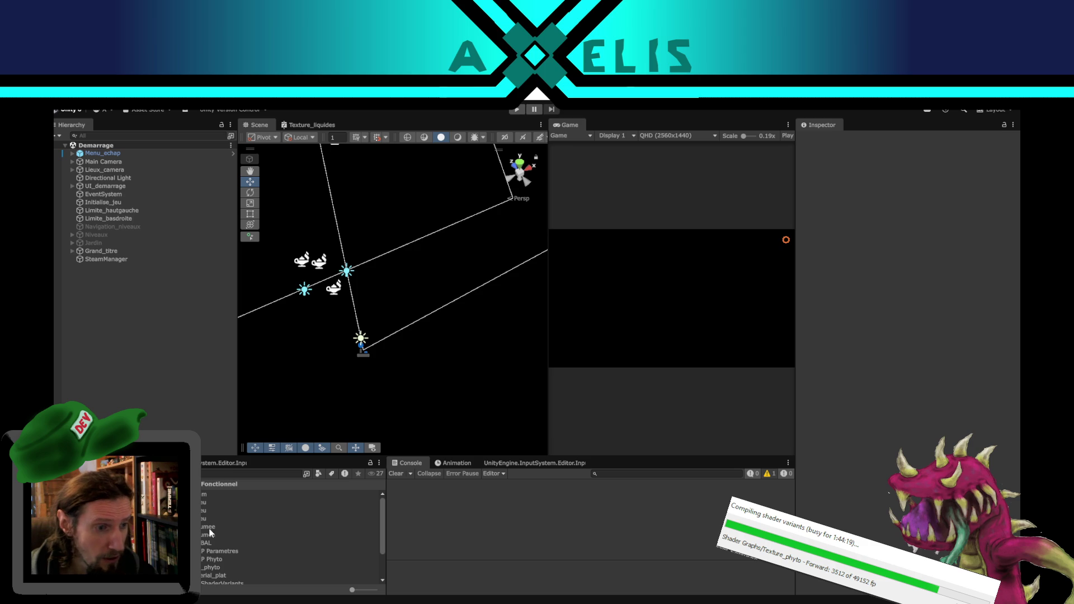
# Step: Give Texture_liquides custom compiled-code platforms D3D, OpenGLCore and GLES3x, excluding Metal
pyautogui.scroll(-3, 211, 537)
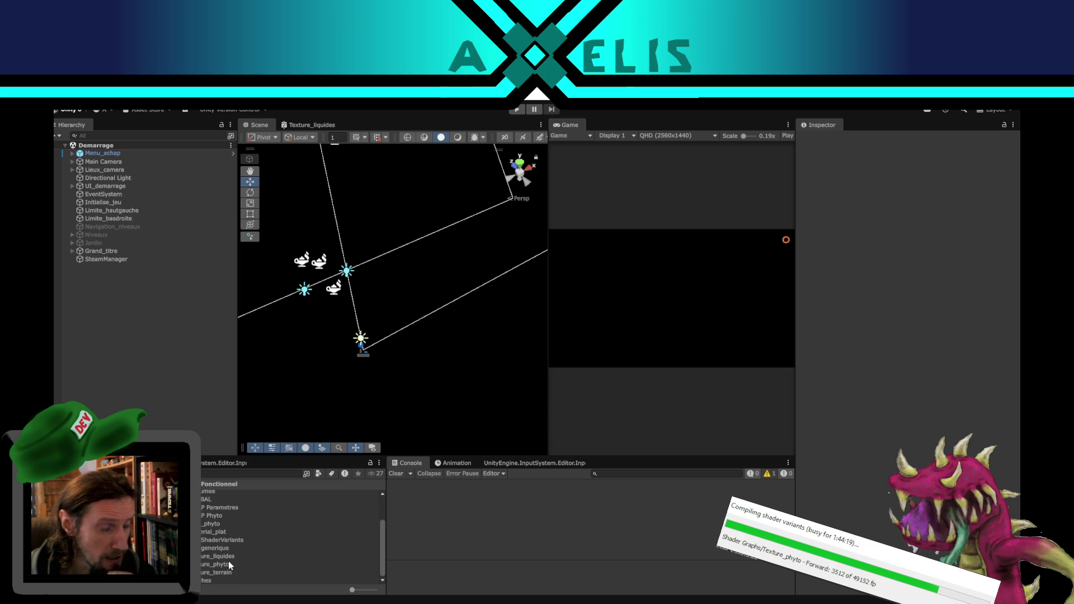
pyautogui.click(225, 557)
pyautogui.click(963, 371)
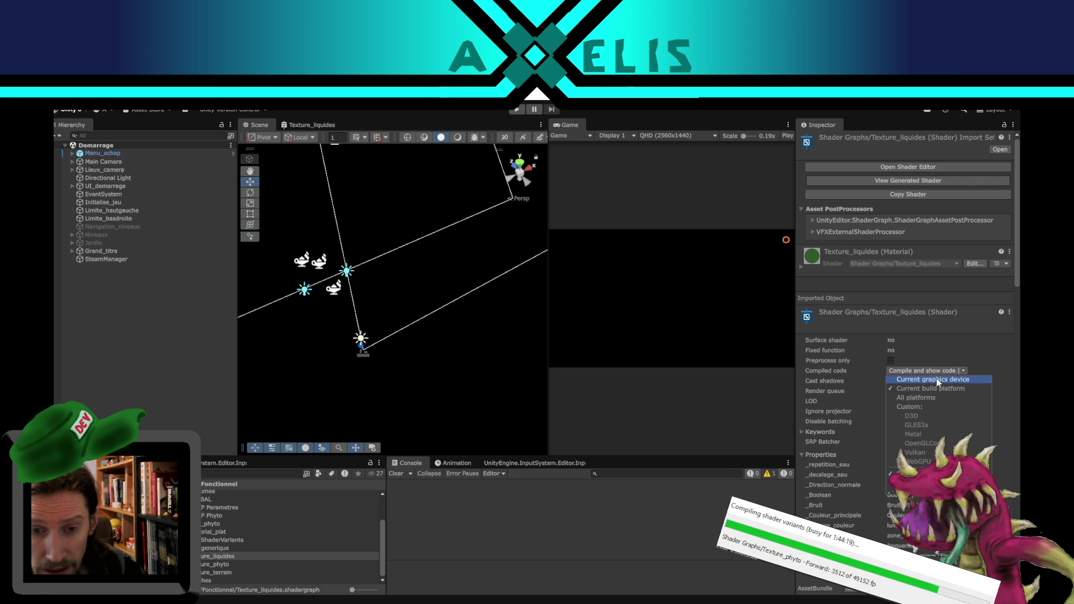
pyautogui.click(931, 432)
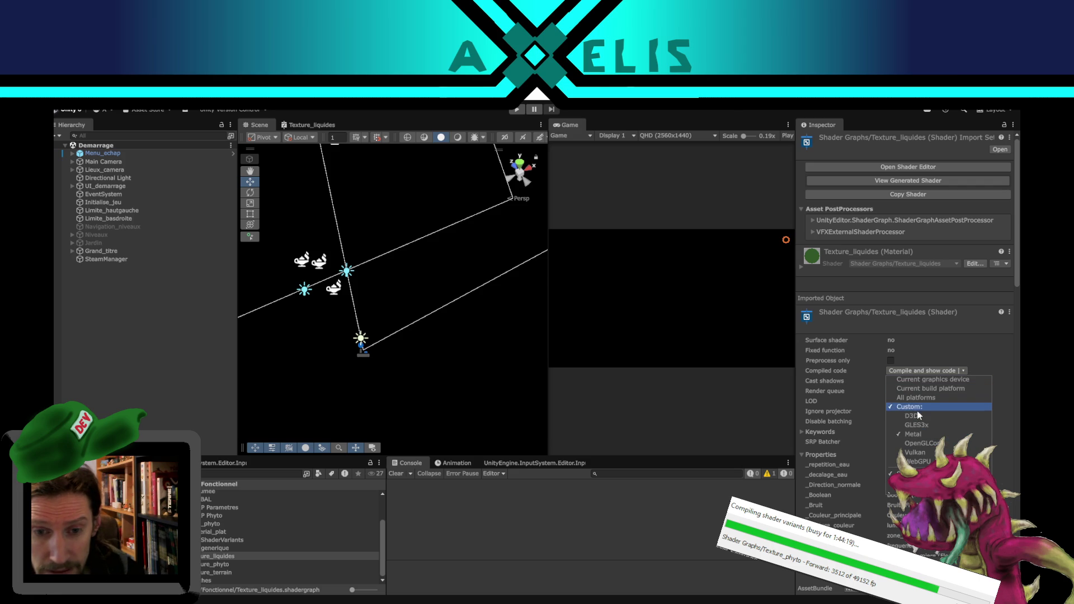
pyautogui.click(924, 433)
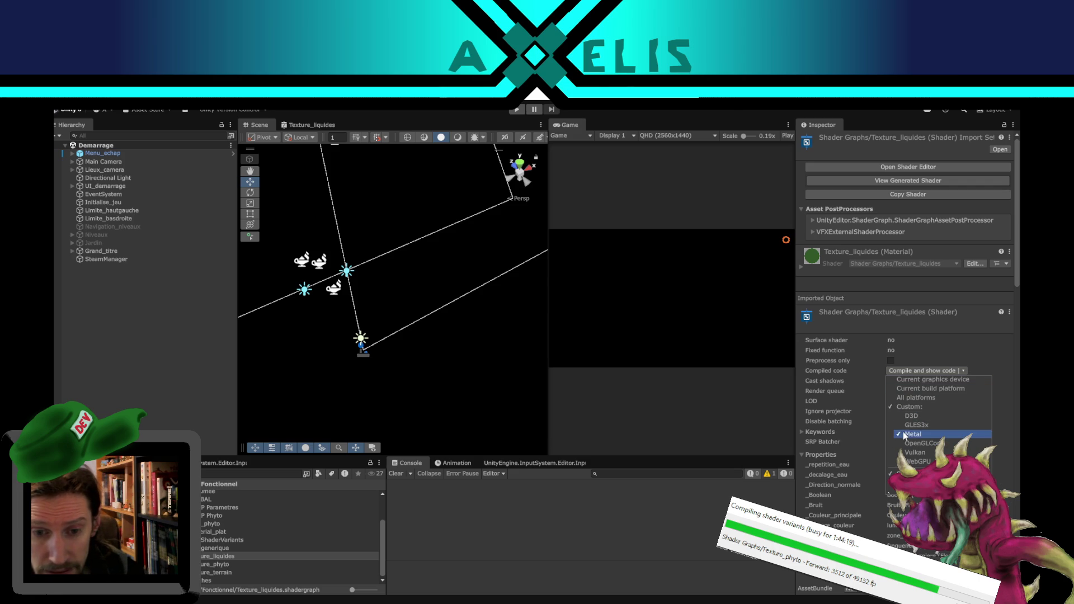
pyautogui.click(934, 418)
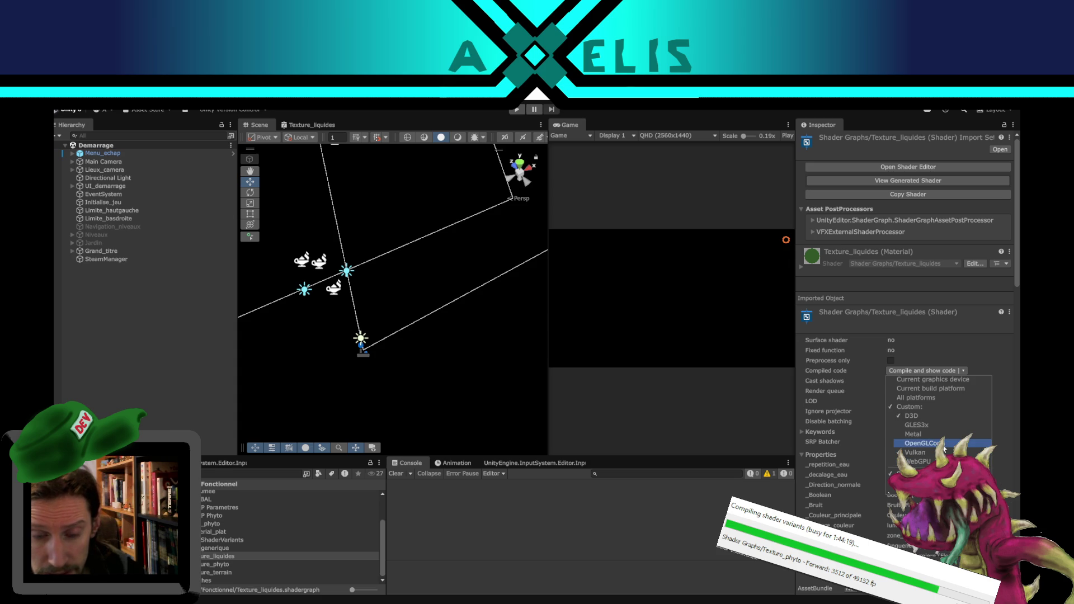
pyautogui.click(930, 443)
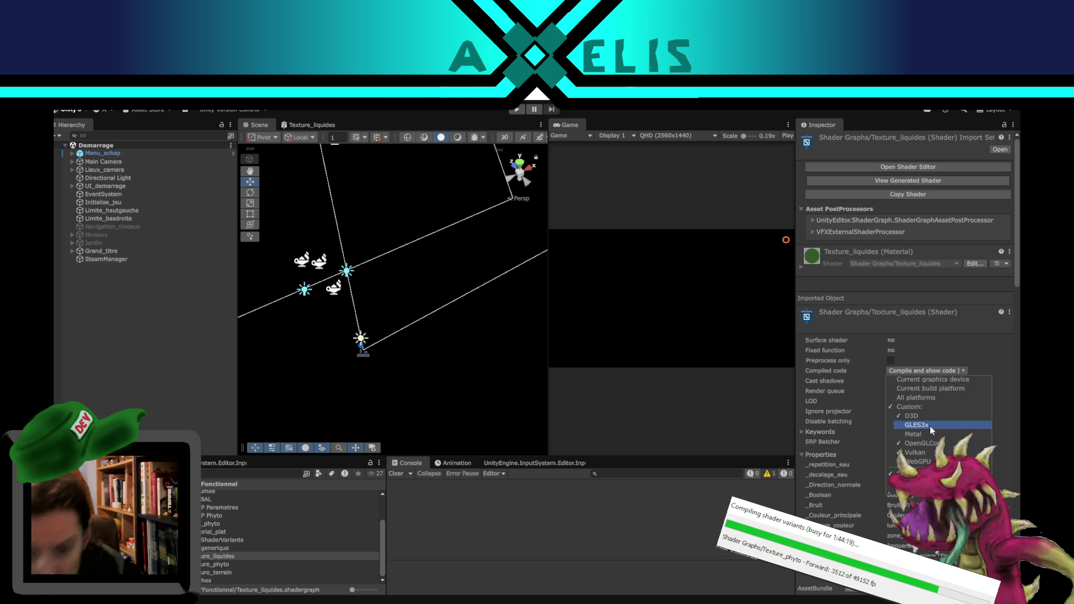
pyautogui.click(930, 425)
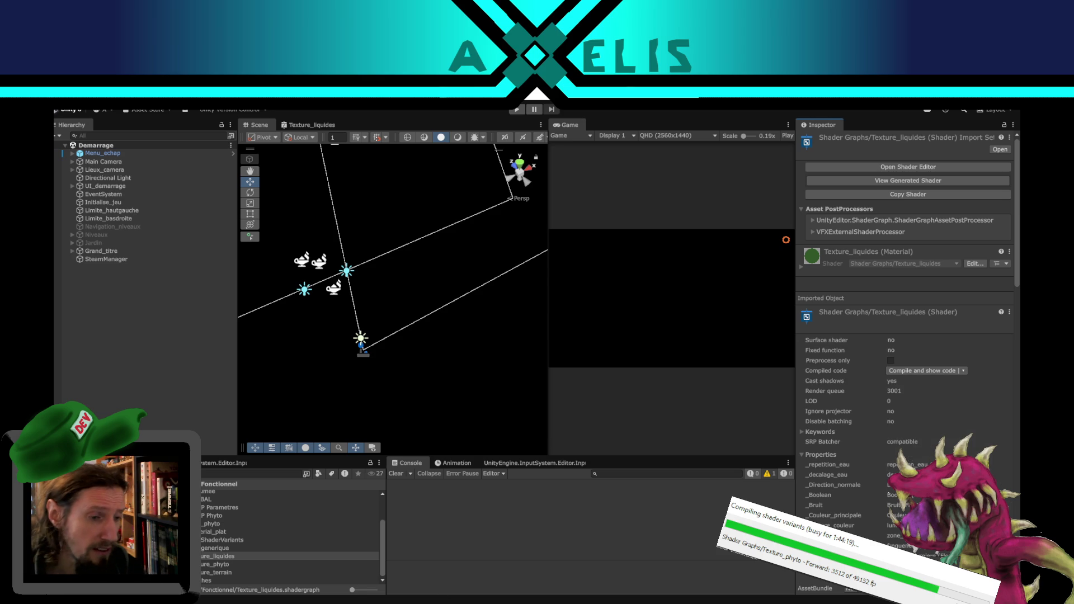
pyautogui.moveTo(239, 570)
pyautogui.click(303, 571)
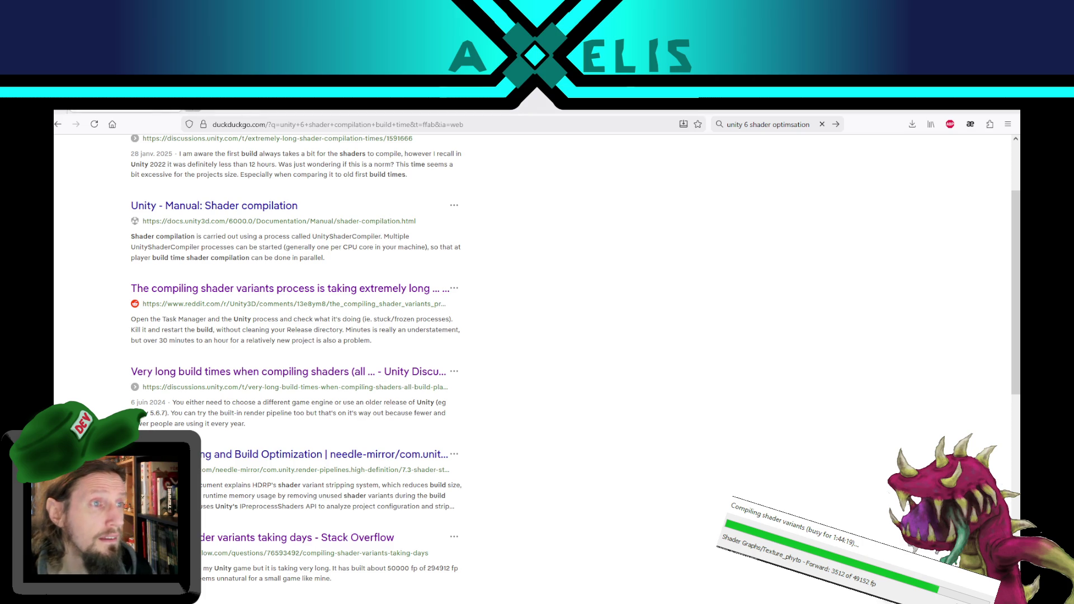
# Step: Search DuckDuckGo in a new tab for 'unity 6 gles3x'
pyautogui.hotkey('ctrl', 't')
pyautogui.doubleClick(756, 124)
pyautogui.moveTo(755, 124); pyautogui.dragTo(860, 116)
pyautogui.write('gles3x')
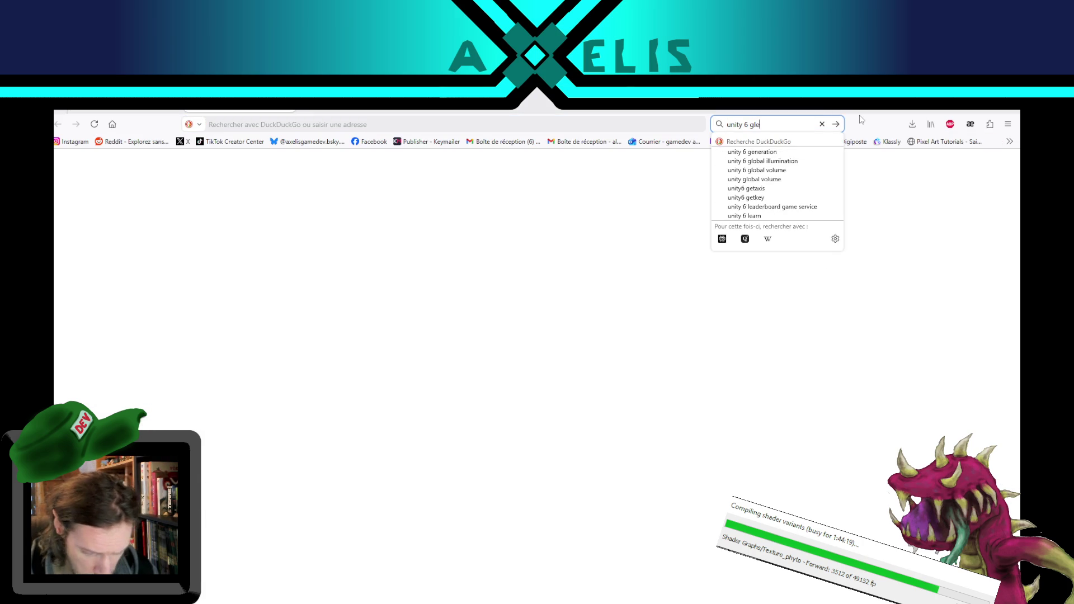
pyautogui.press('Return')
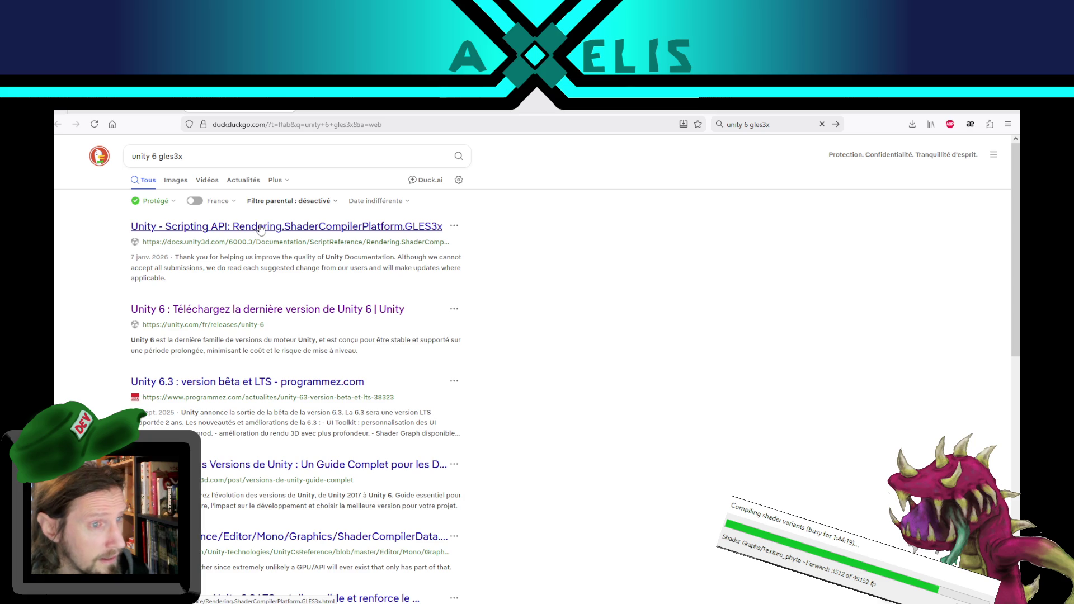
# Step: Read the ShaderCompilerPlatform.GLES3x page's description of supported APIs and platforms, then return to Unity
pyautogui.click(260, 229)
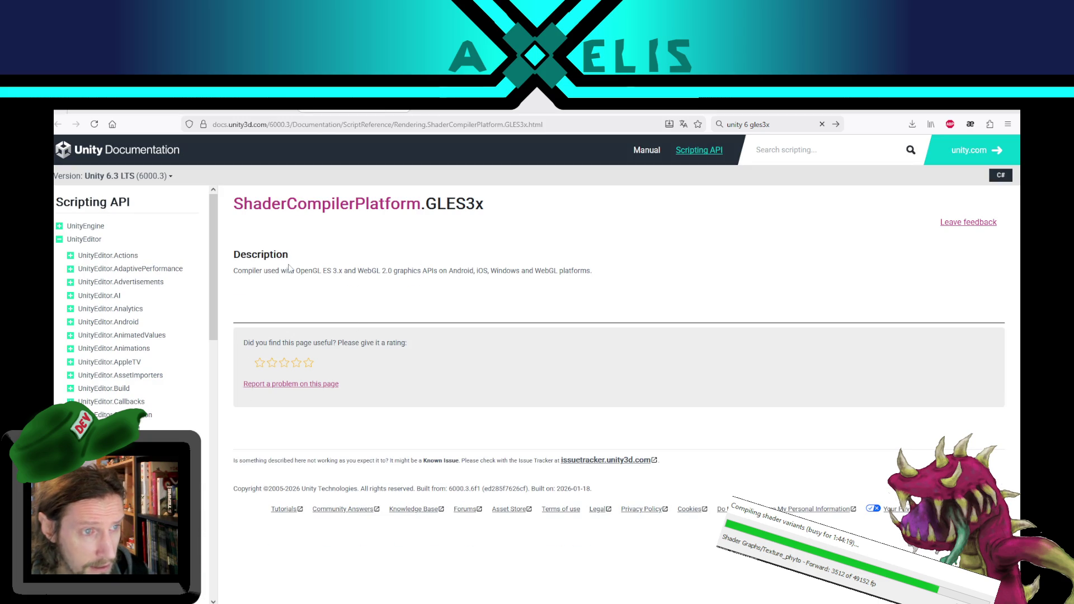
pyautogui.moveTo(282, 271)
pyautogui.mouseDown()
pyautogui.moveTo(297, 271)
pyautogui.moveTo(263, 257)
pyautogui.moveTo(594, 290)
pyautogui.moveTo(613, 283)
pyautogui.mouseUp()
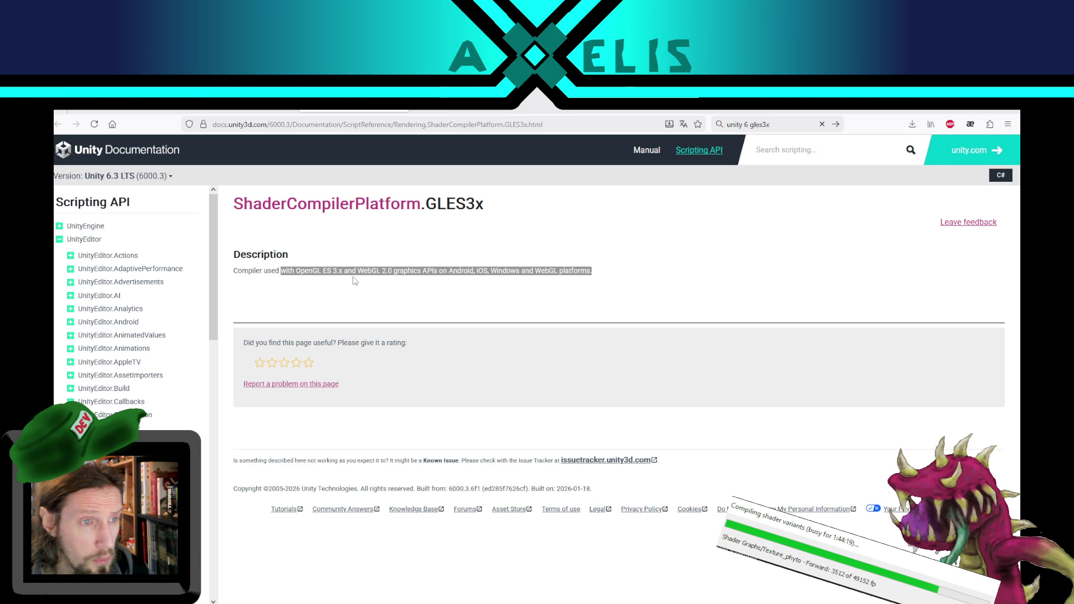
pyautogui.moveTo(344, 270); pyautogui.dragTo(574, 269)
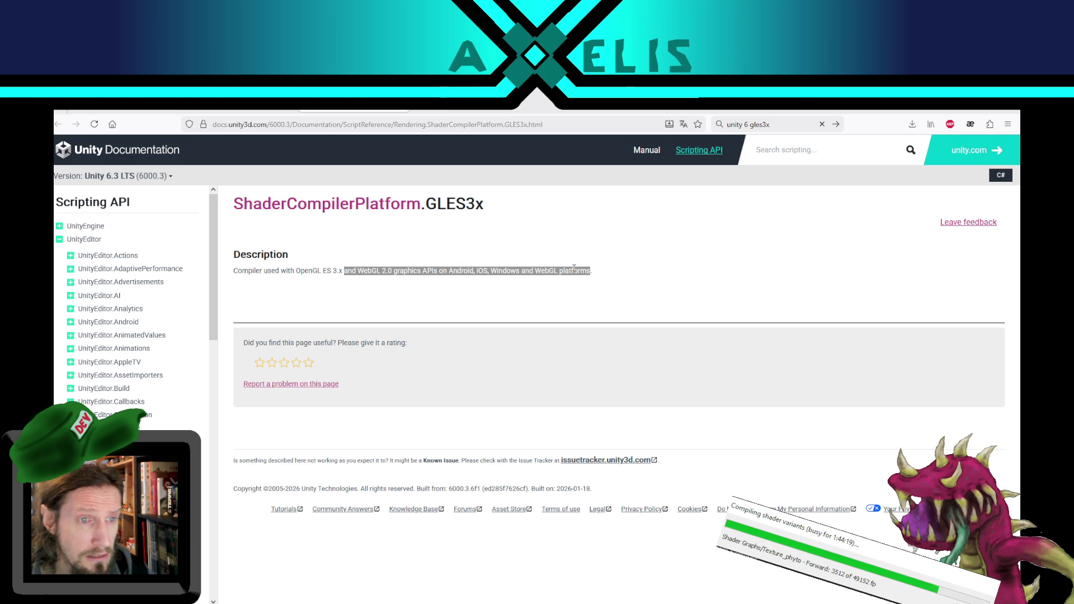
pyautogui.click(606, 284)
pyautogui.moveTo(528, 601)
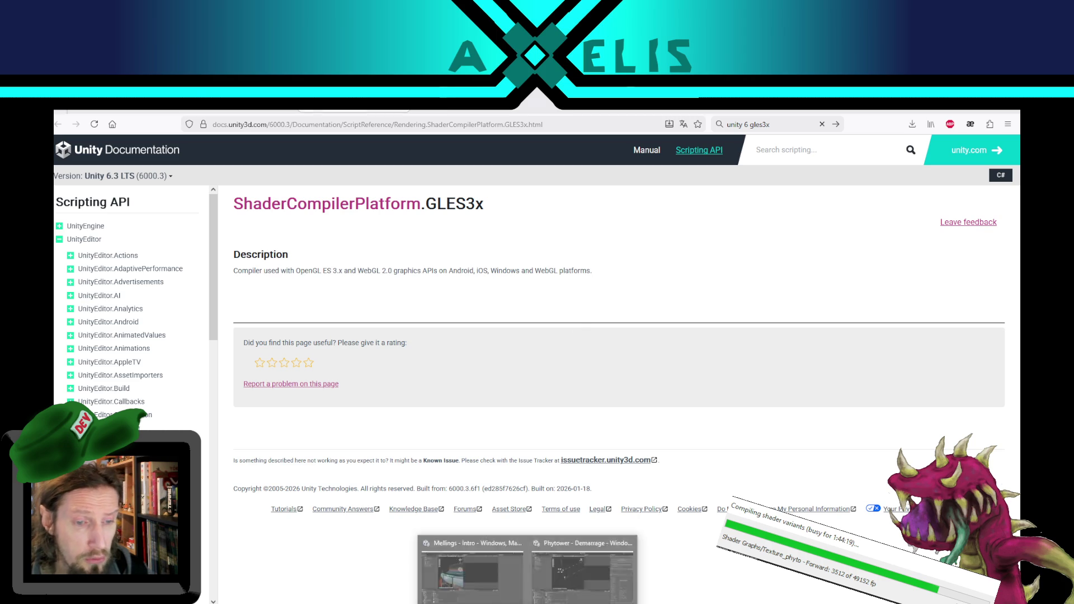
pyautogui.click(583, 574)
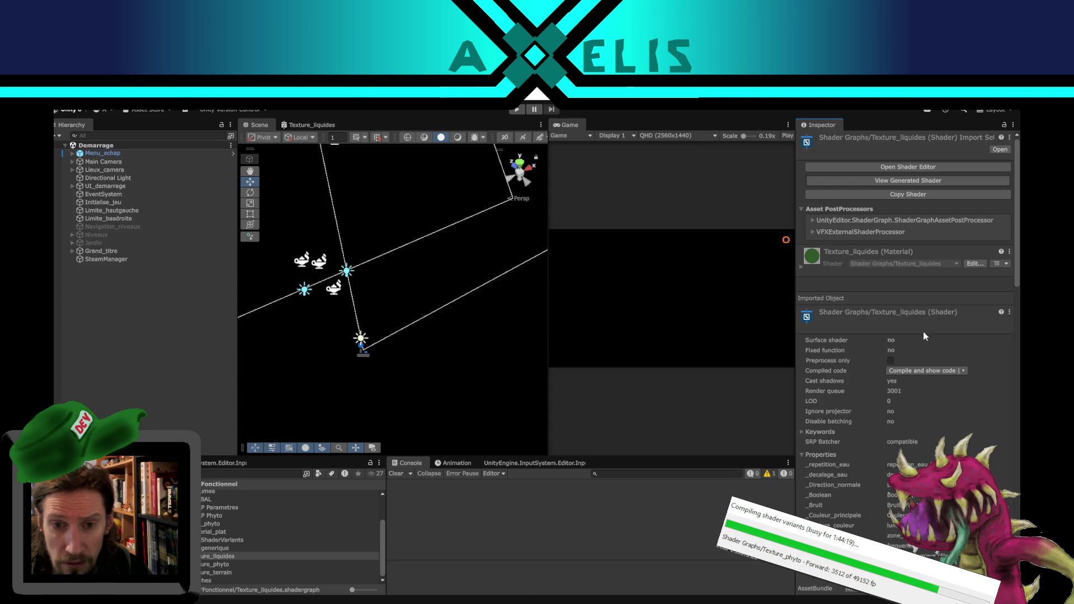
# Step: Close the Project Settings window in the Mellings project
pyautogui.scroll(-5, 906, 392)
pyautogui.scroll(5, 923, 386)
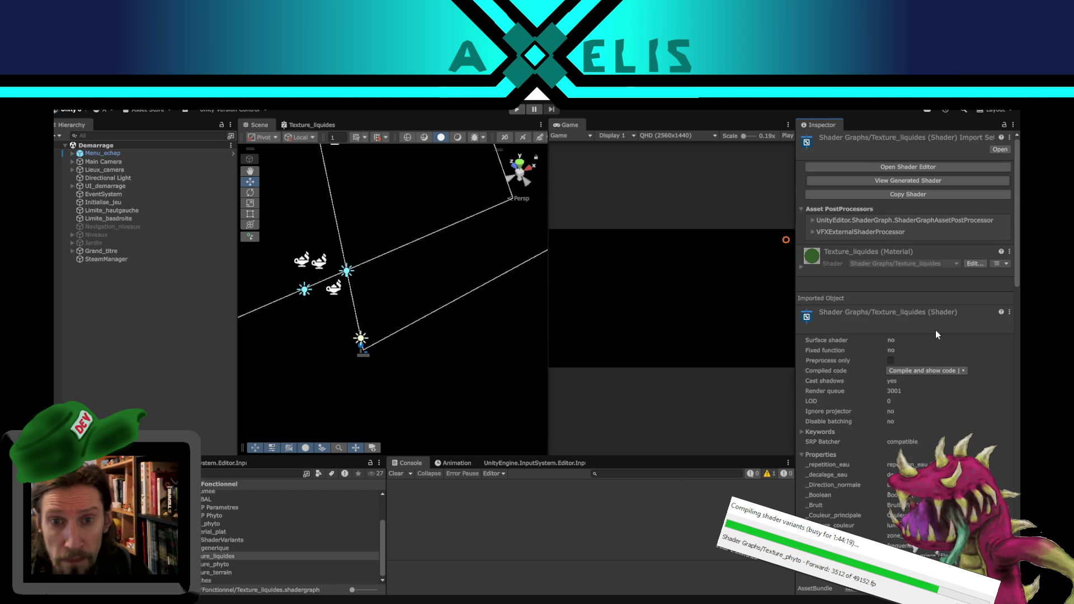
pyautogui.click(225, 555)
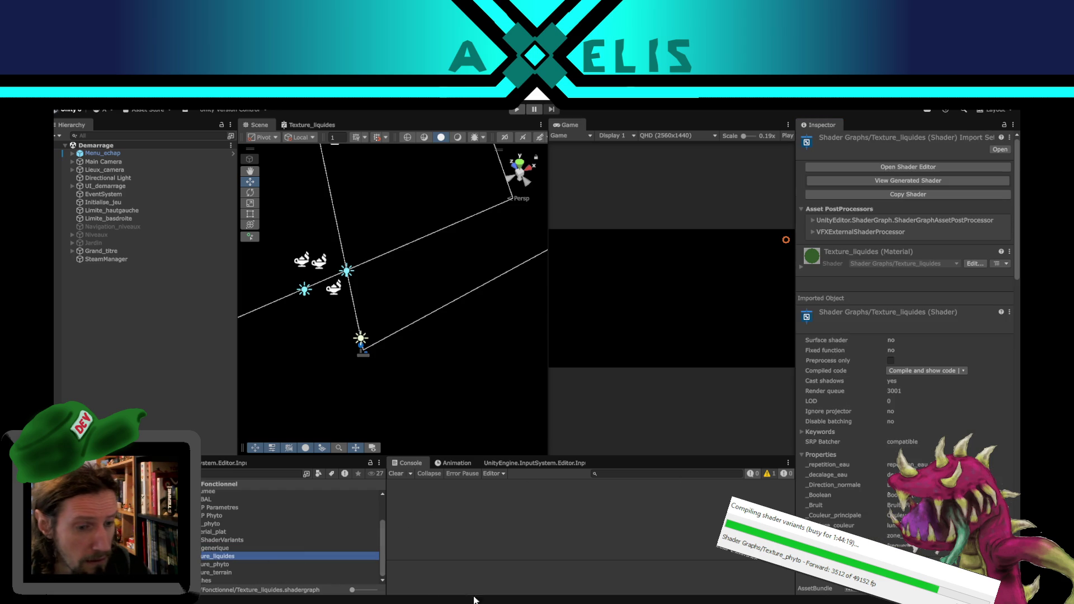
pyautogui.click(162, 346)
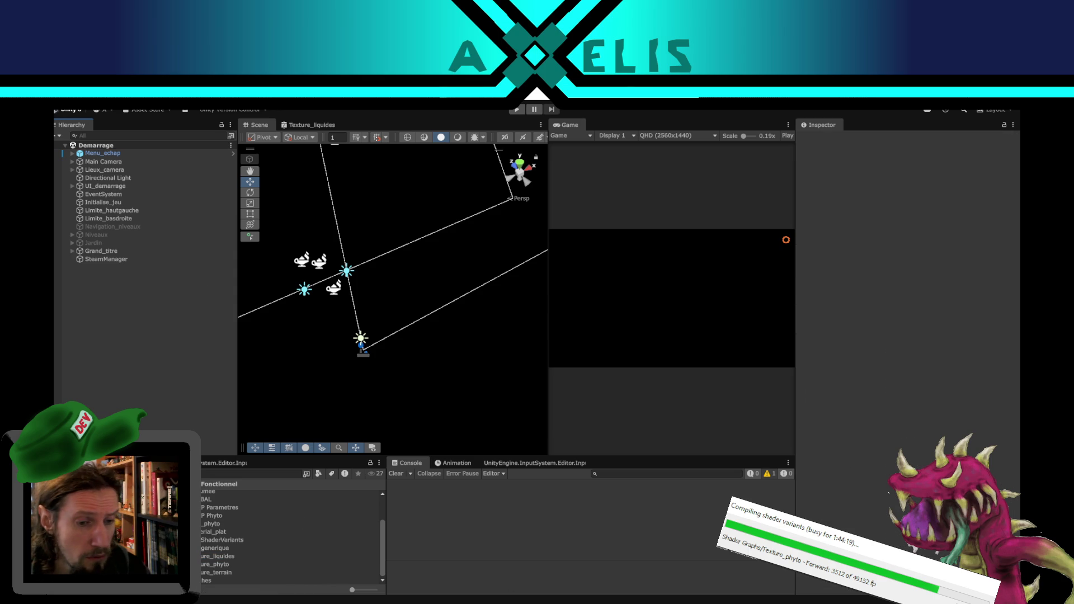
pyautogui.click(553, 578)
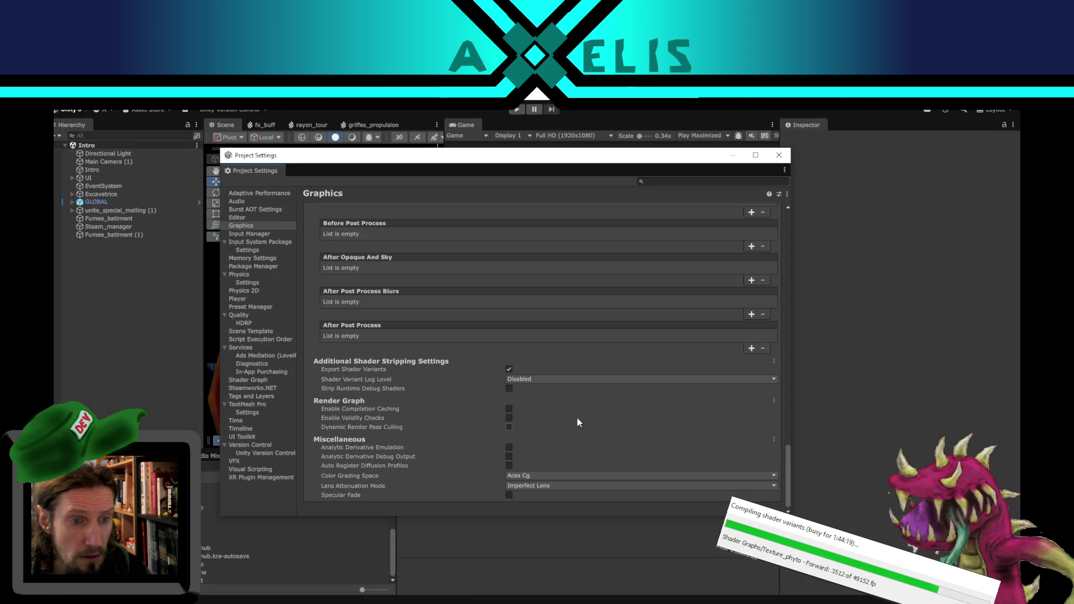
pyautogui.click(779, 155)
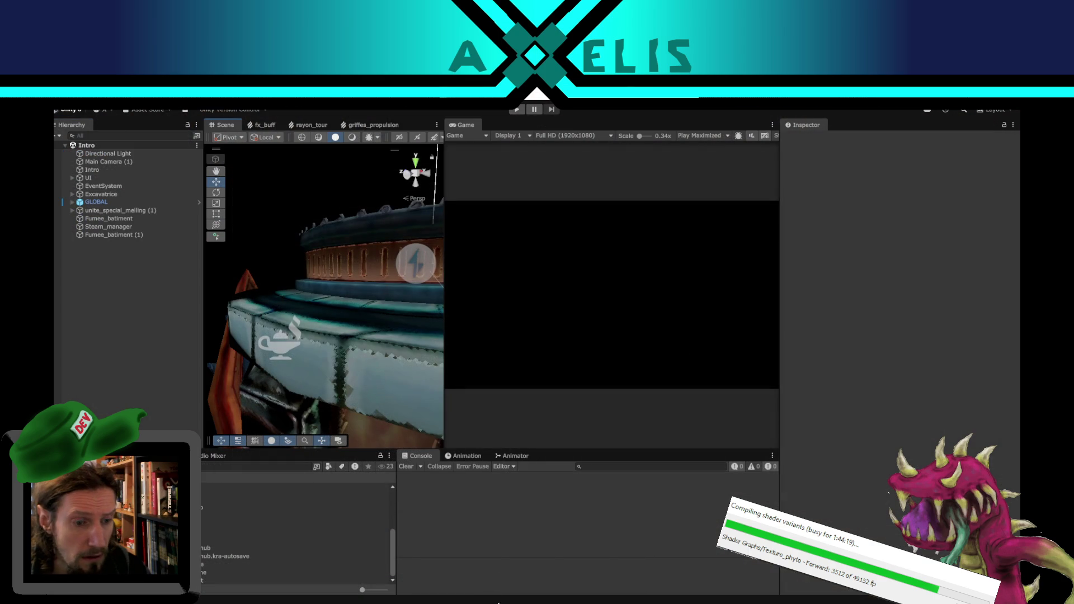
# Step: Back in Phytower, select Texture_liquides and open its compiled-code platform list
pyautogui.moveTo(493, 596)
pyautogui.click(552, 576)
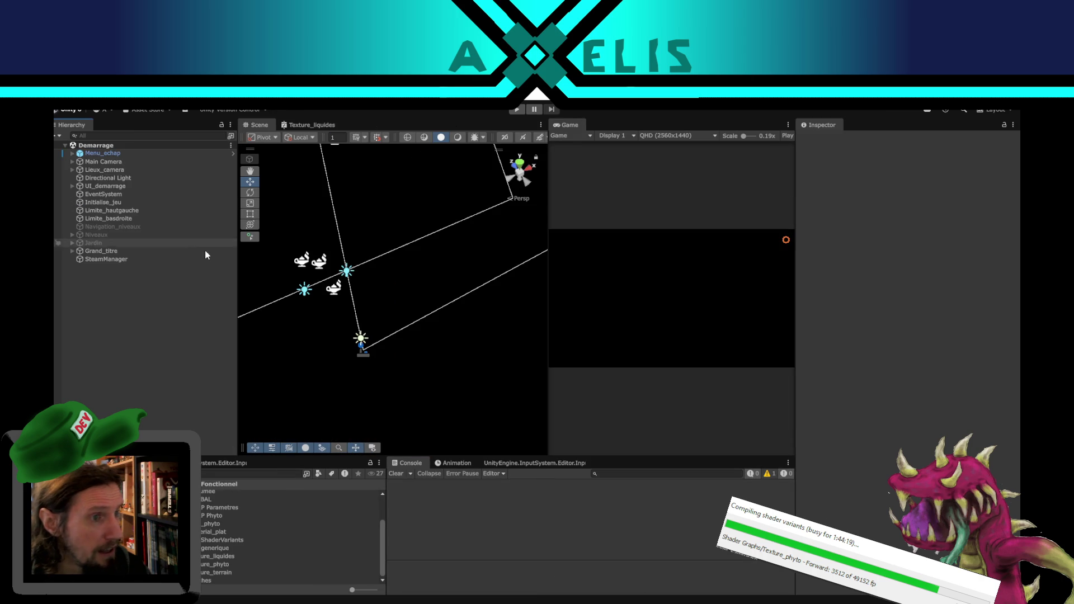
pyautogui.click(76, 95)
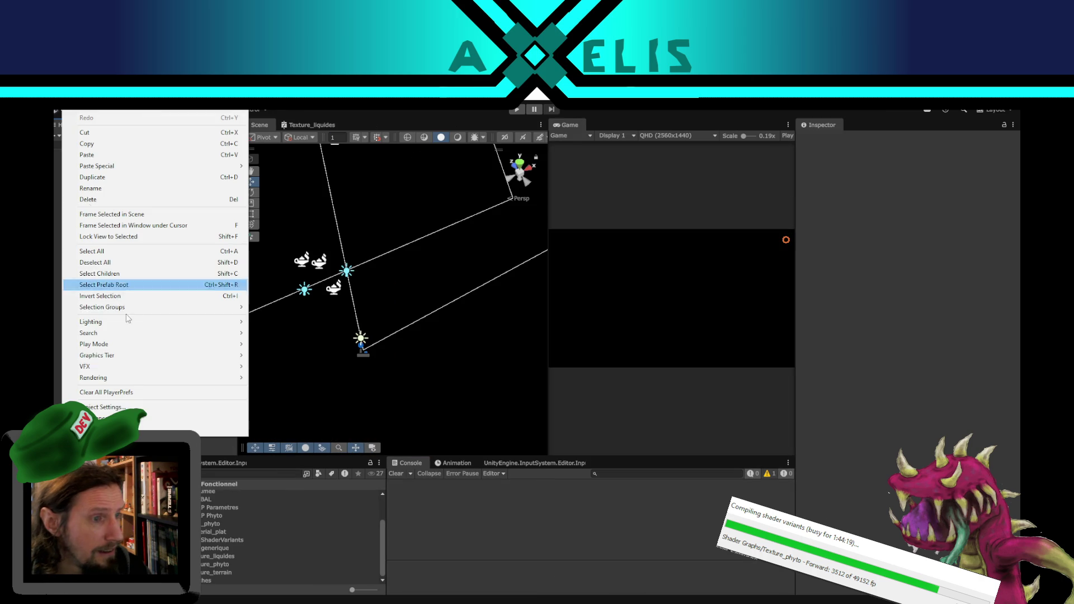
pyautogui.click(218, 556)
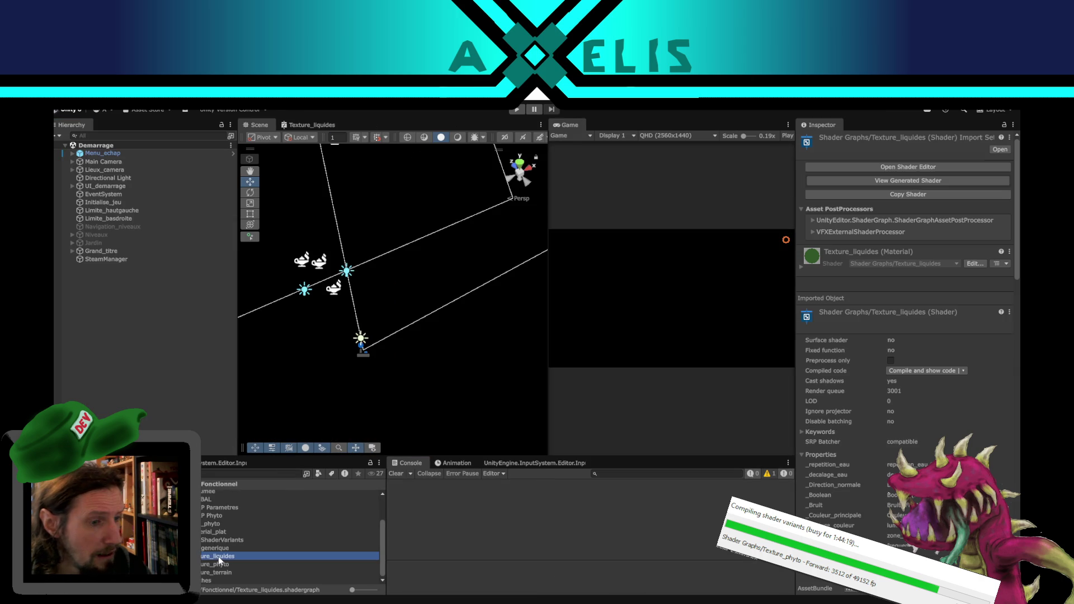
pyautogui.click(963, 370)
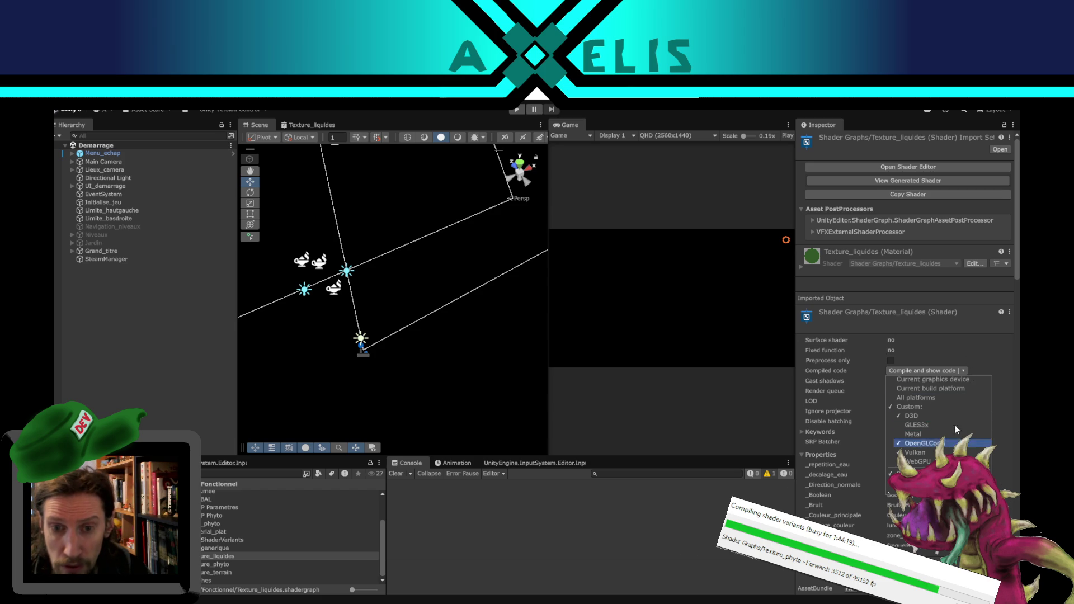
# Step: Keep the platform choices, reselect Texture_liquides and compile its code for D3D, OpenGLCore and Vulkan
pyautogui.click(783, 447)
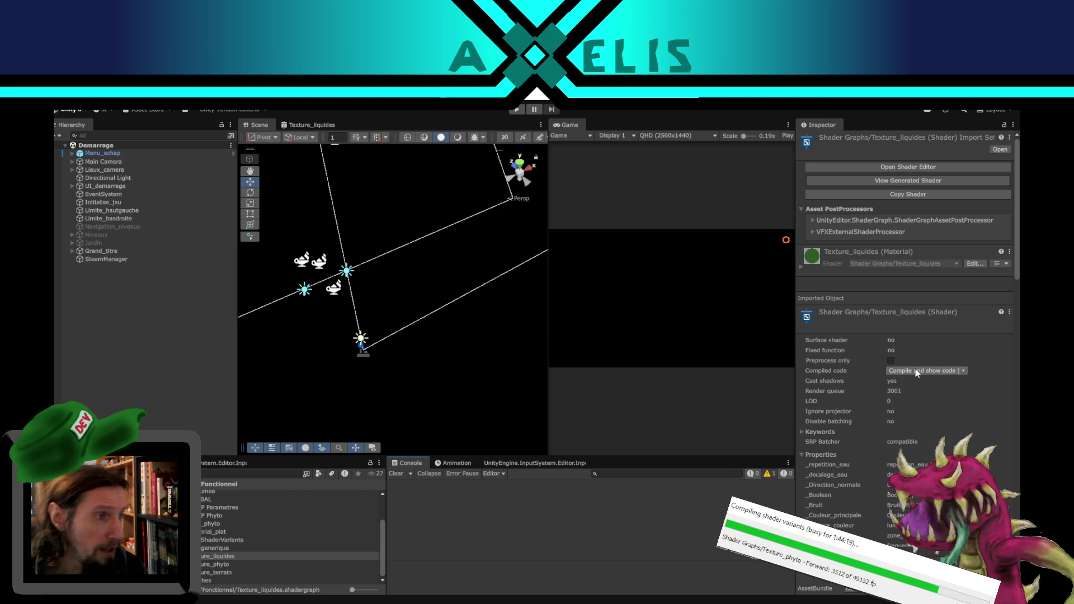
pyautogui.click(140, 331)
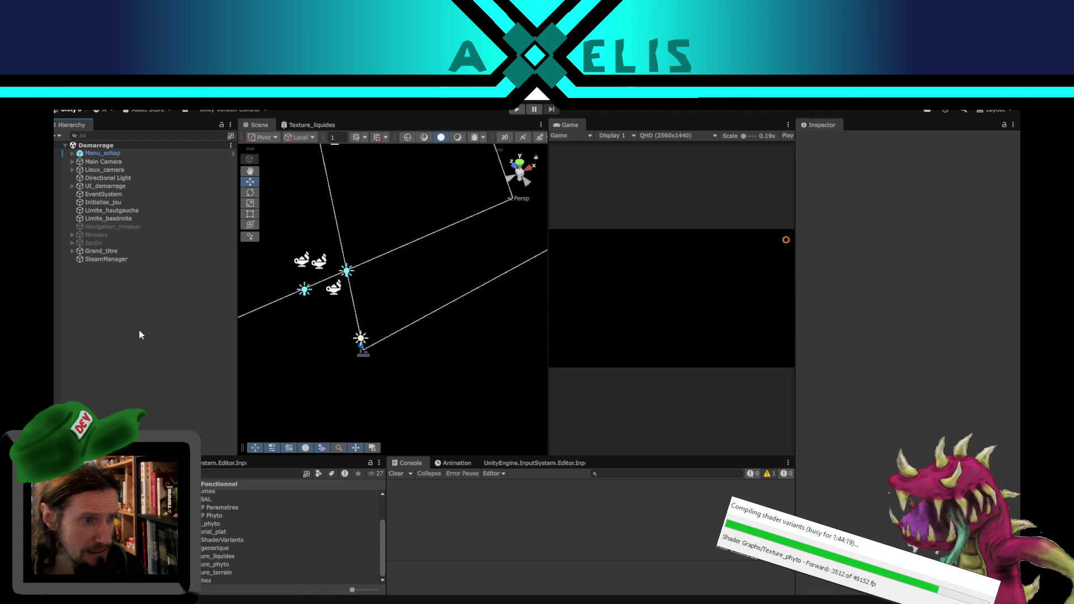
pyautogui.click(226, 556)
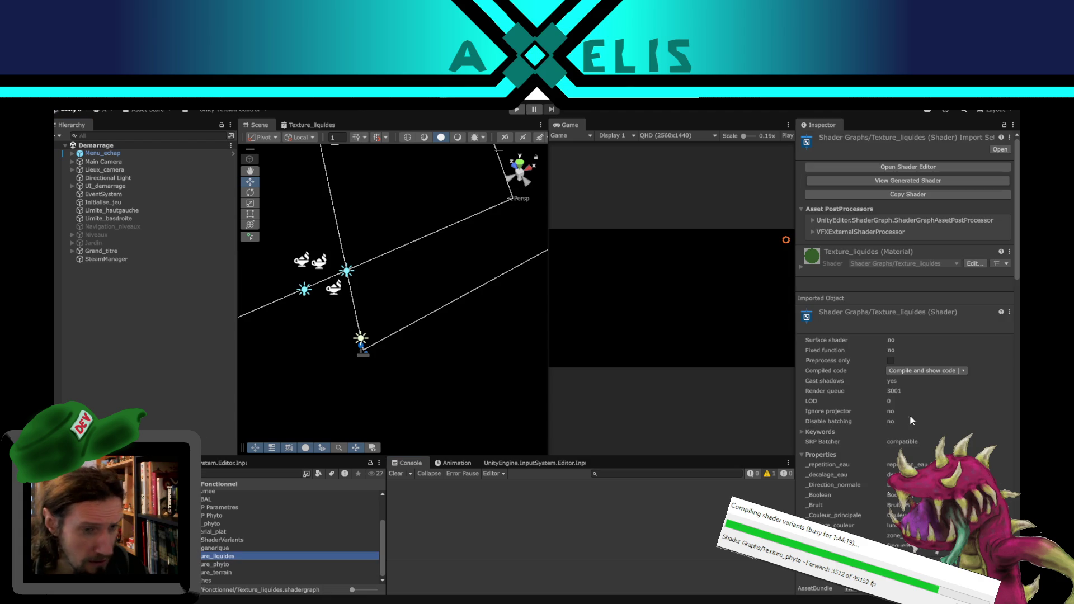
pyautogui.click(920, 369)
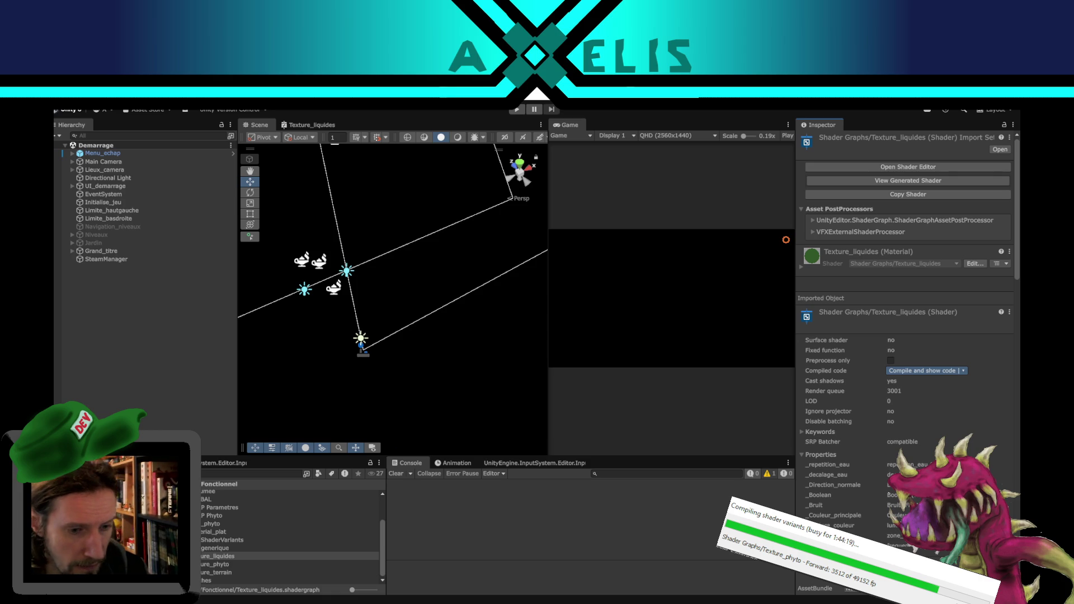
pyautogui.moveTo(538, 599)
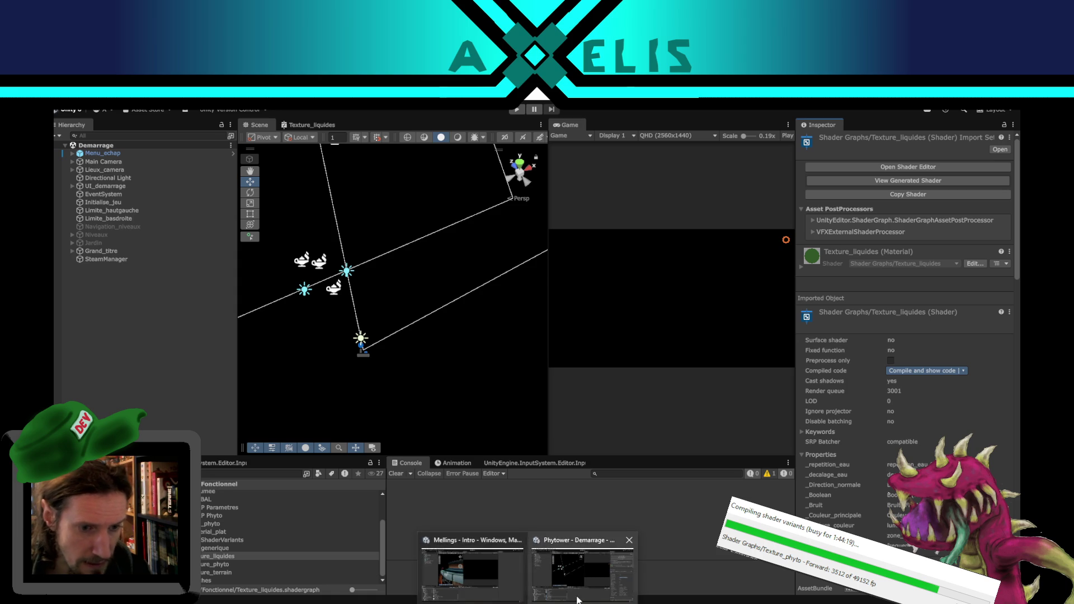
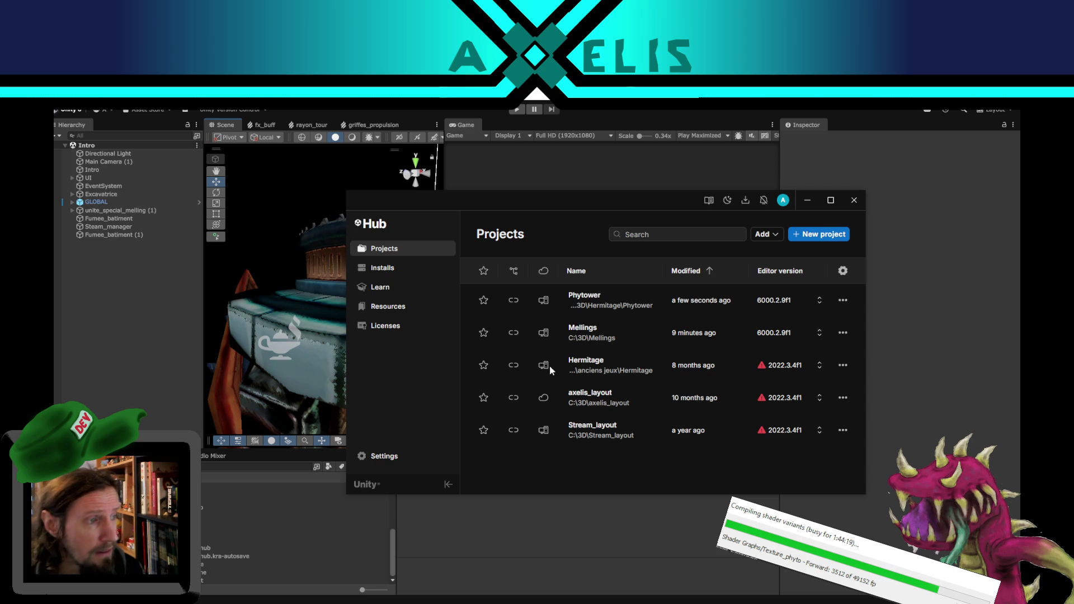
# Step: Launch the Phytower project from Unity Hub and keep its recovered scene backups
pyautogui.hotkey('alt', 'Tab')
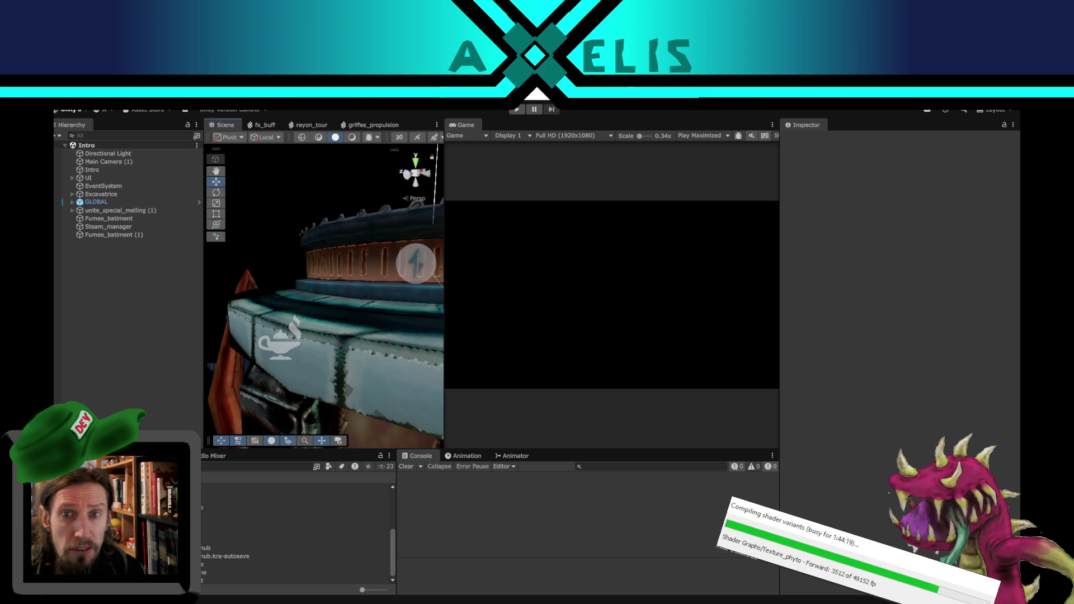
pyautogui.hotkey('alt', 'Tab')
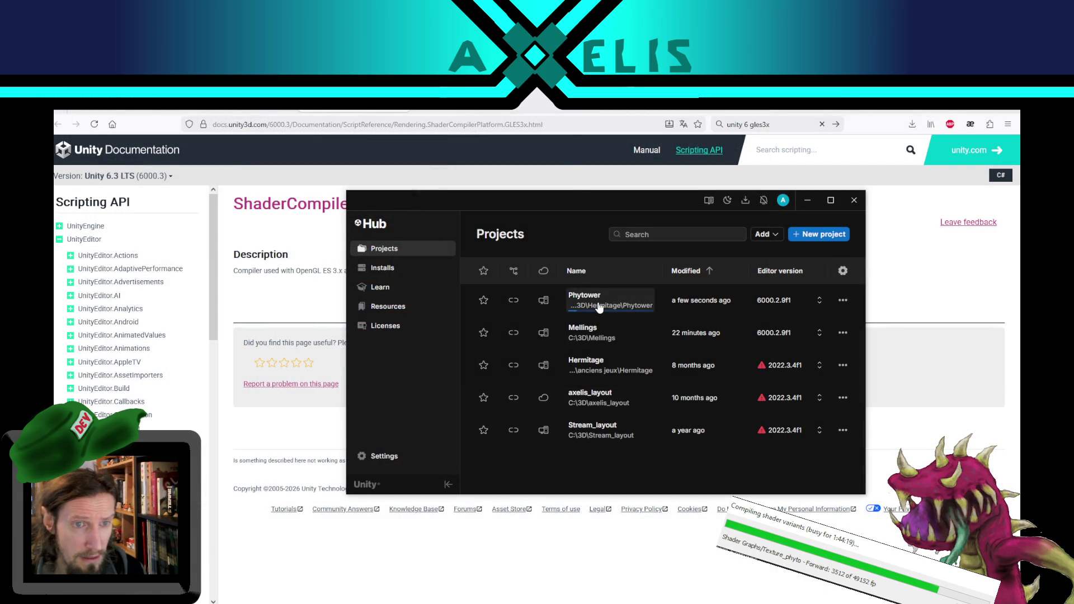
pyautogui.click(599, 309)
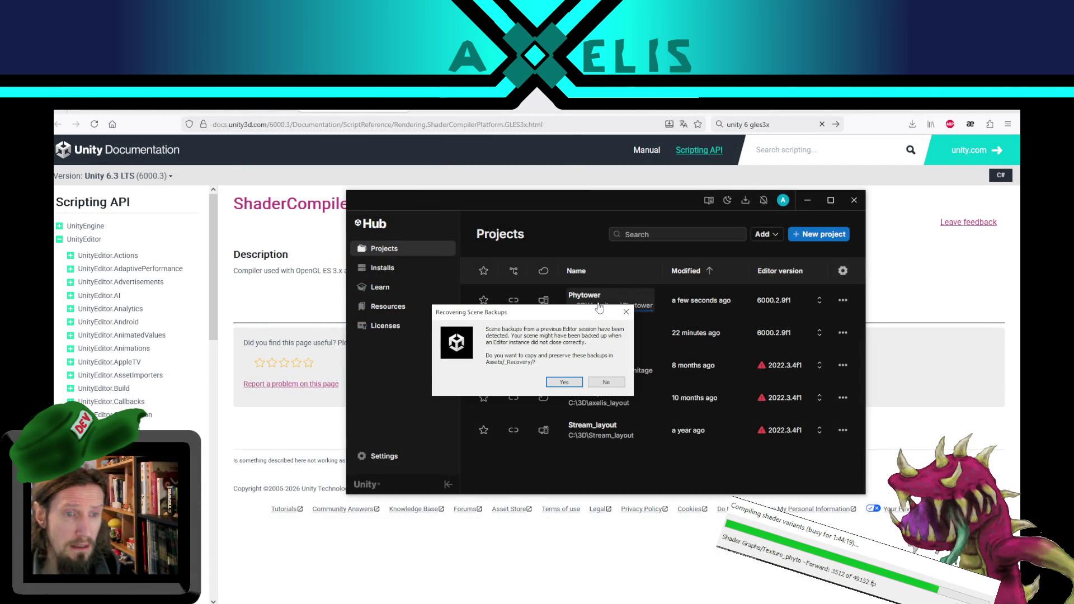
pyautogui.click(566, 384)
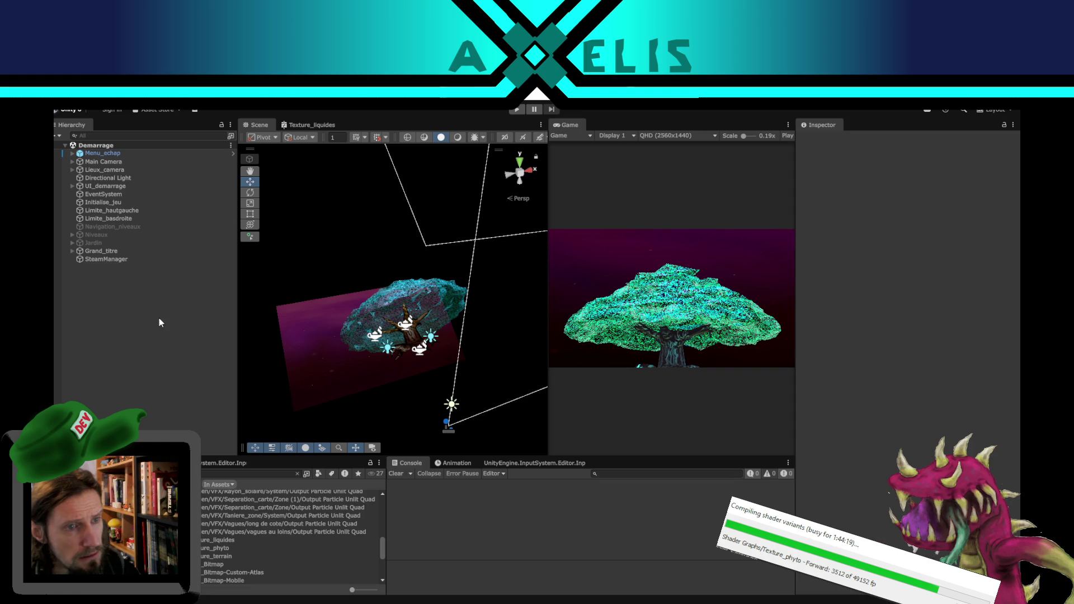
# Step: Orbit the Scene view around the tree and clear the console's error messages
pyautogui.moveTo(367, 299); pyautogui.dragTo(361, 341)
pyautogui.click(398, 472)
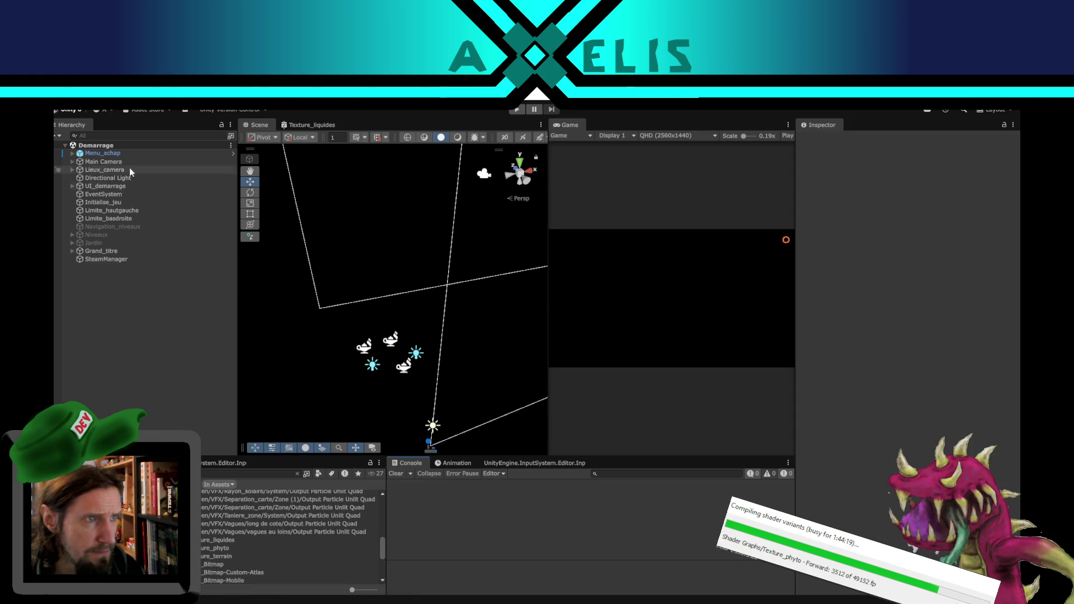
pyautogui.rightClick(102, 153)
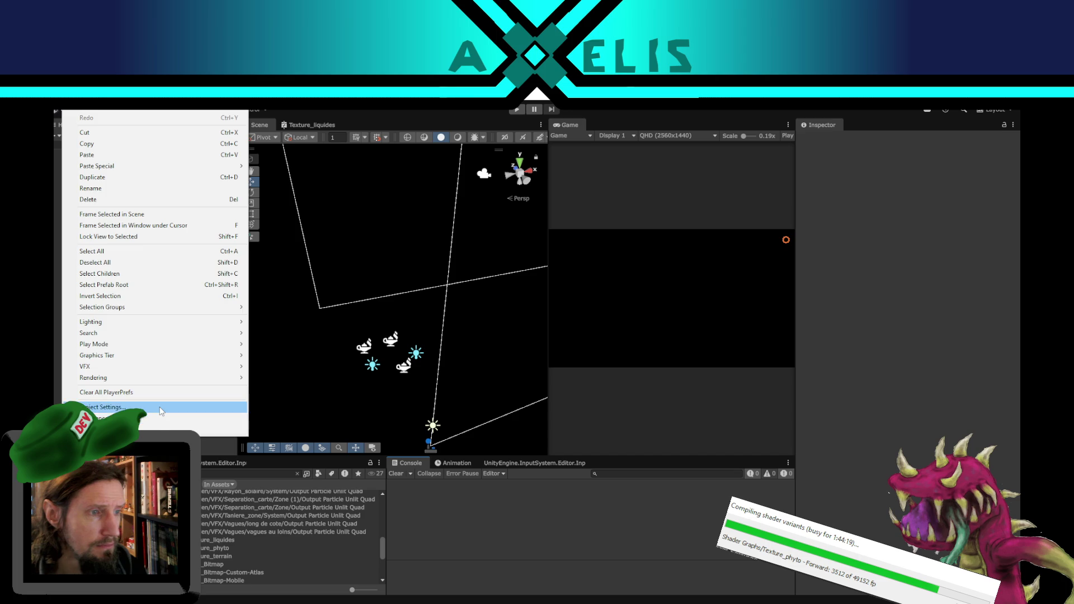
# Step: Open Project Settings on the Quality > HDRP page for the HDRP Phyto asset
pyautogui.click(112, 411)
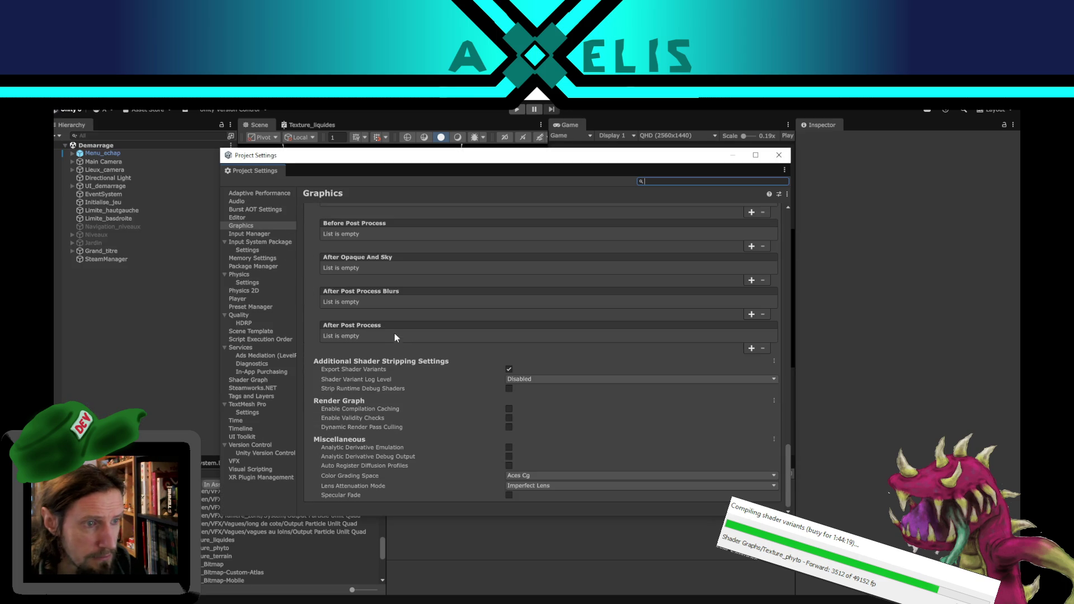
pyautogui.click(249, 323)
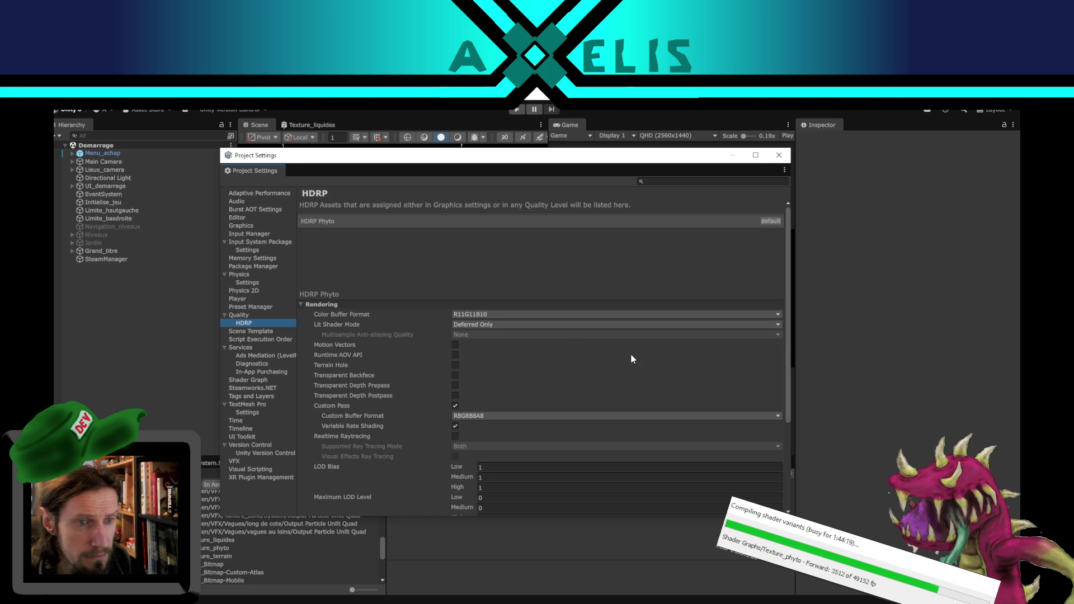
pyautogui.scroll(-5, 689, 377)
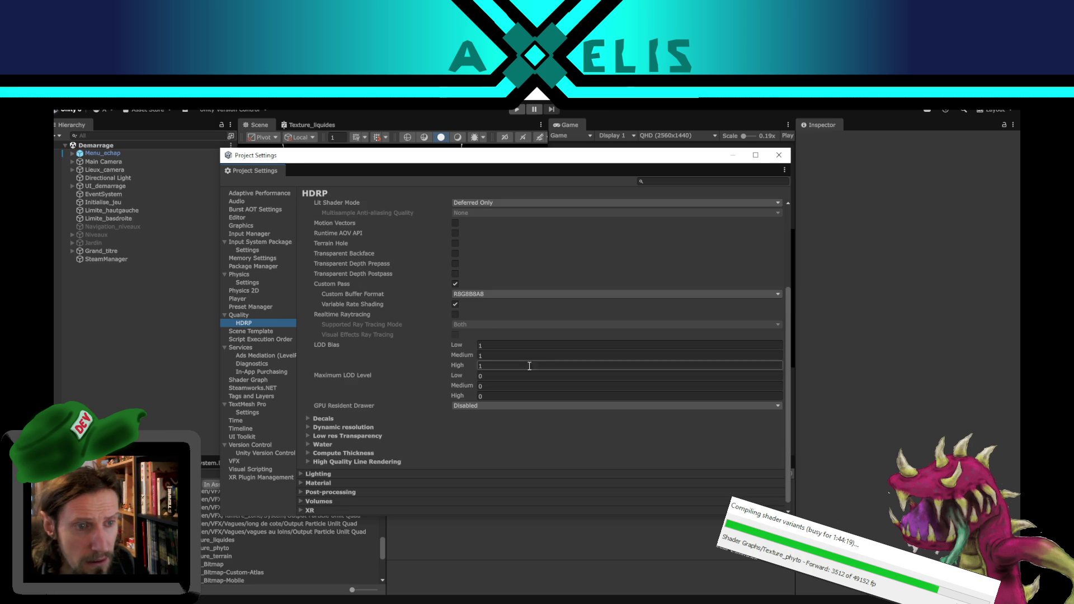
pyautogui.scroll(5, 383, 294)
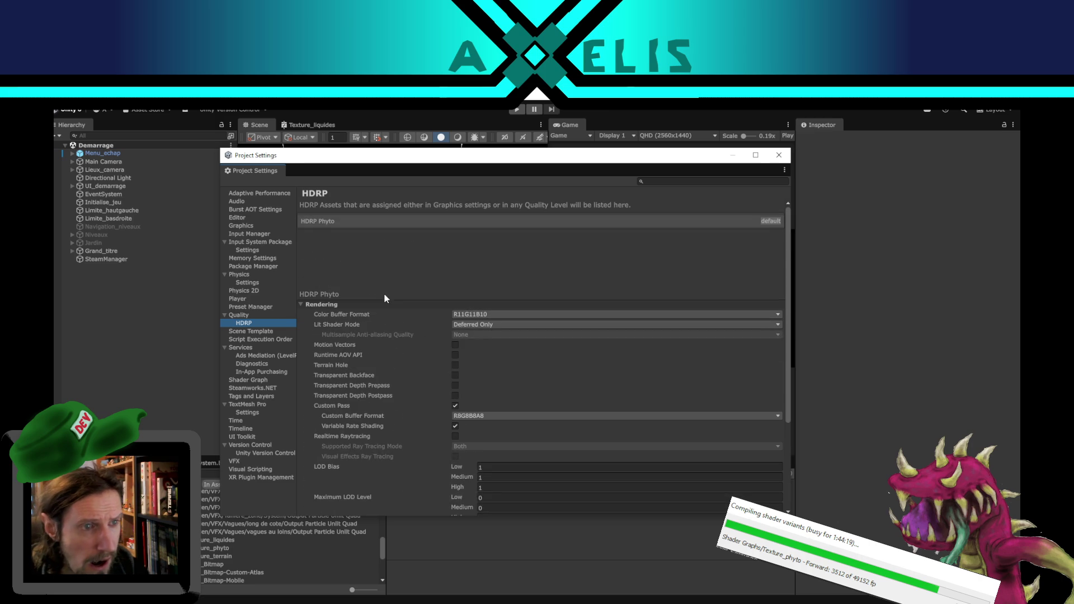
pyautogui.scroll(-5, 429, 291)
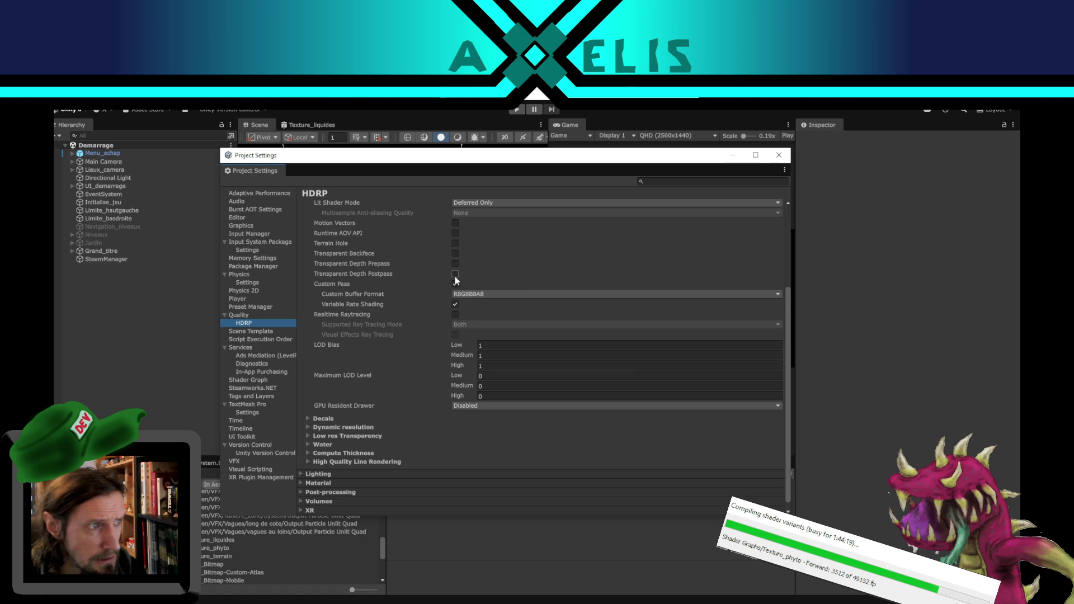
pyautogui.scroll(-1, 455, 276)
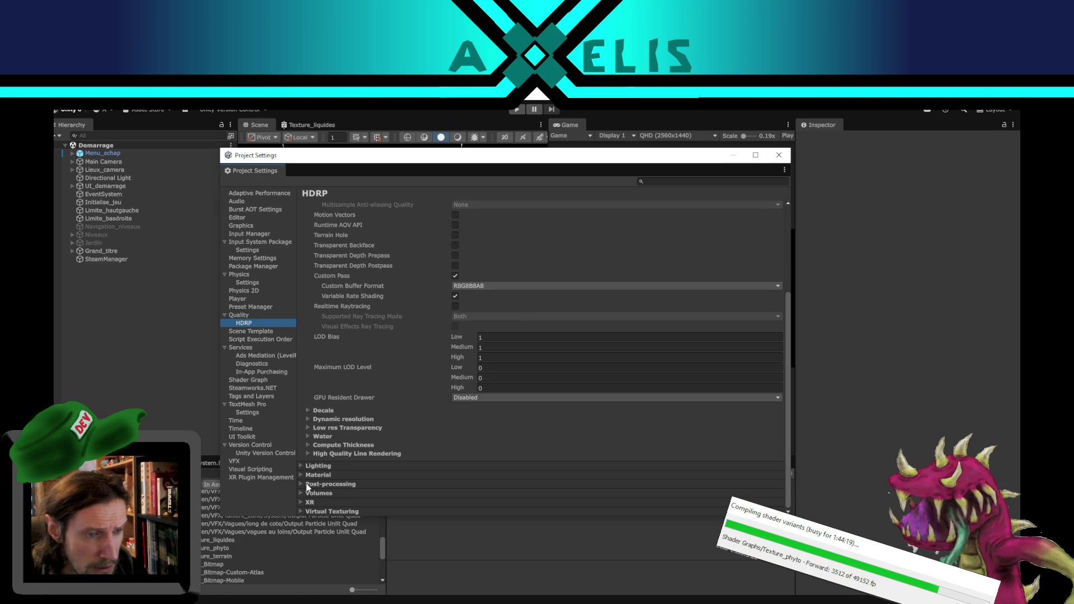
# Step: Expand and collapse the XR options, then maximize the Project Settings window
pyautogui.click(302, 504)
pyautogui.scroll(-2, 501, 355)
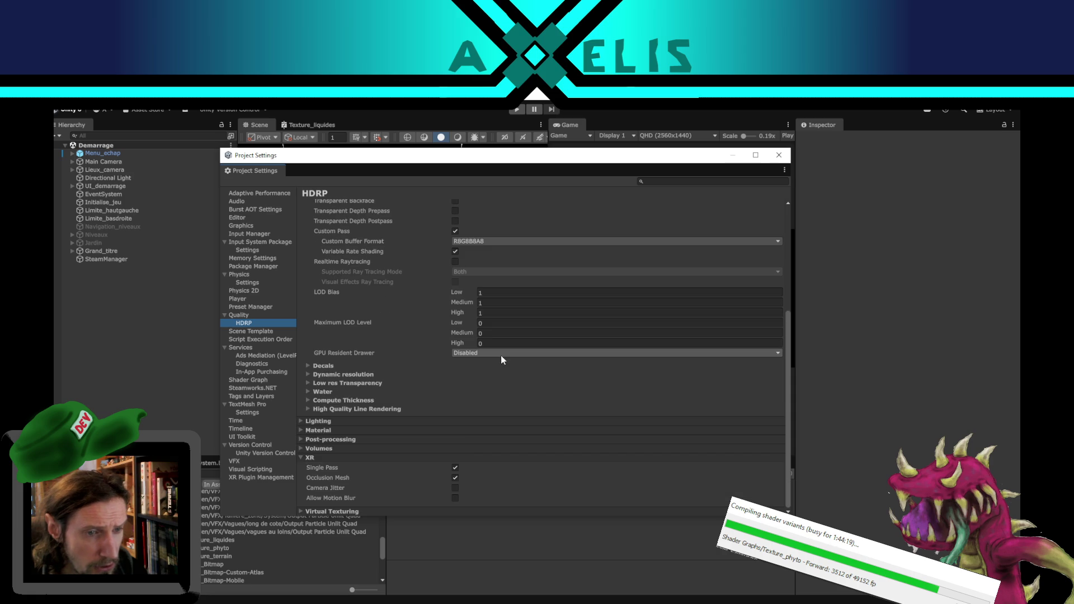
pyautogui.click(311, 458)
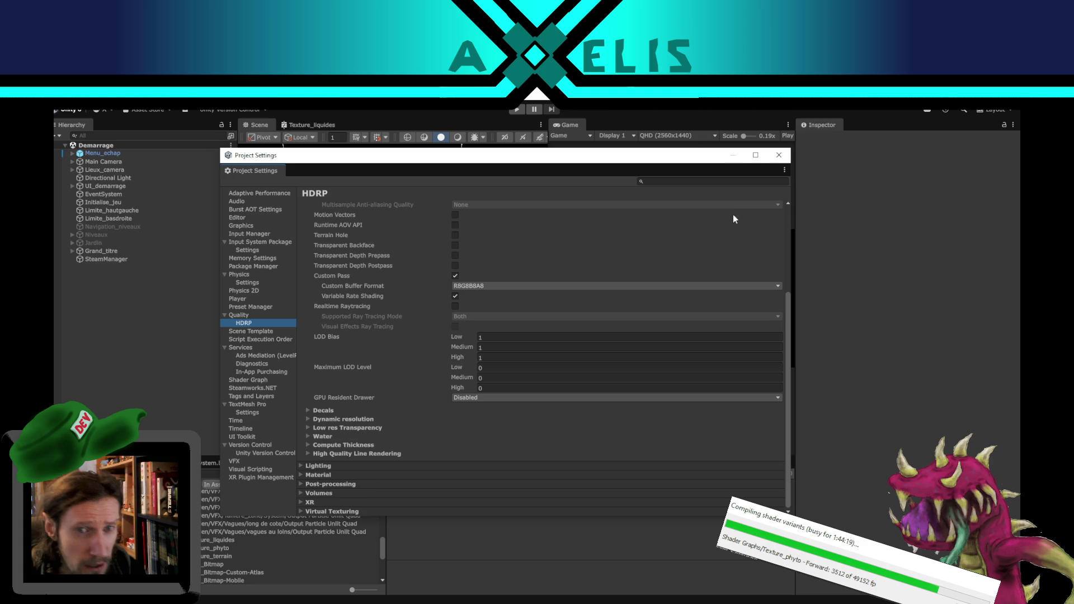
pyautogui.click(756, 156)
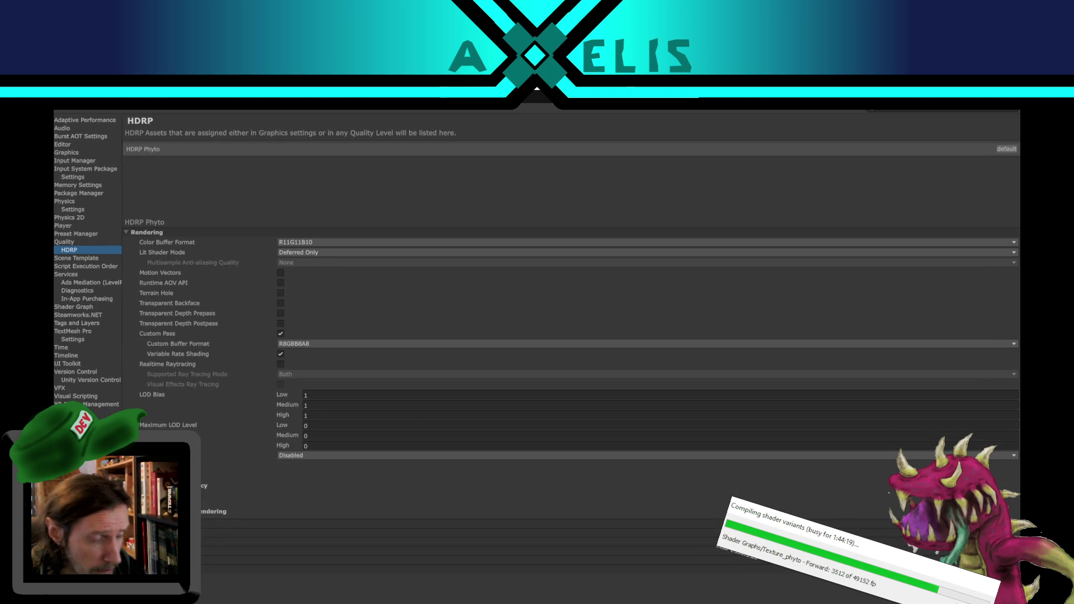
# Step: Turn off an HDRP option and assign HDRP Parametres as the asset's Volume Profile
pyautogui.scroll(-2, 327, 488)
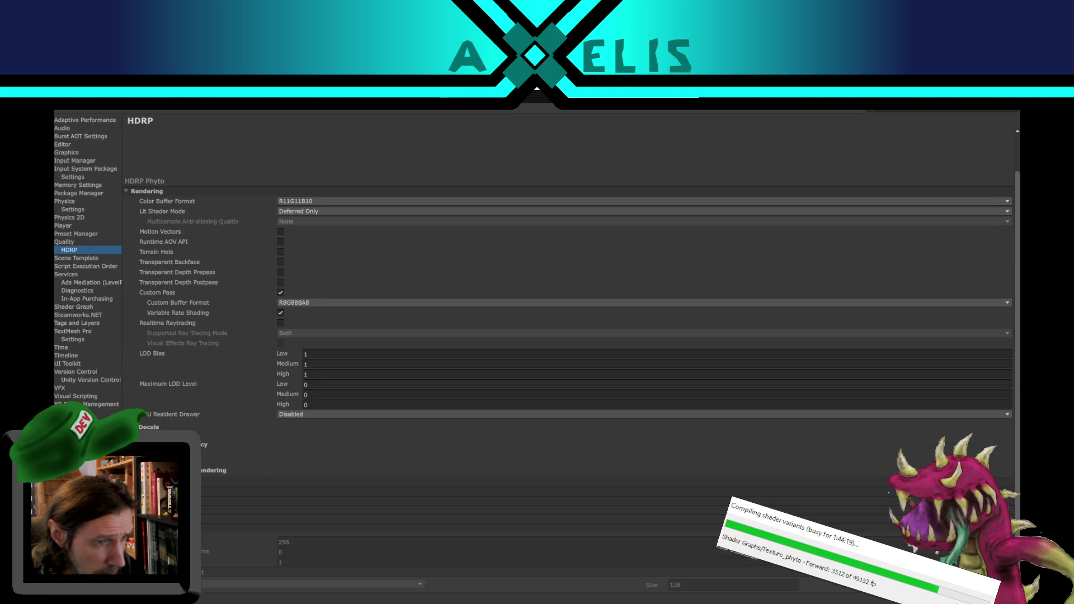
pyautogui.scroll(2, 571, 336)
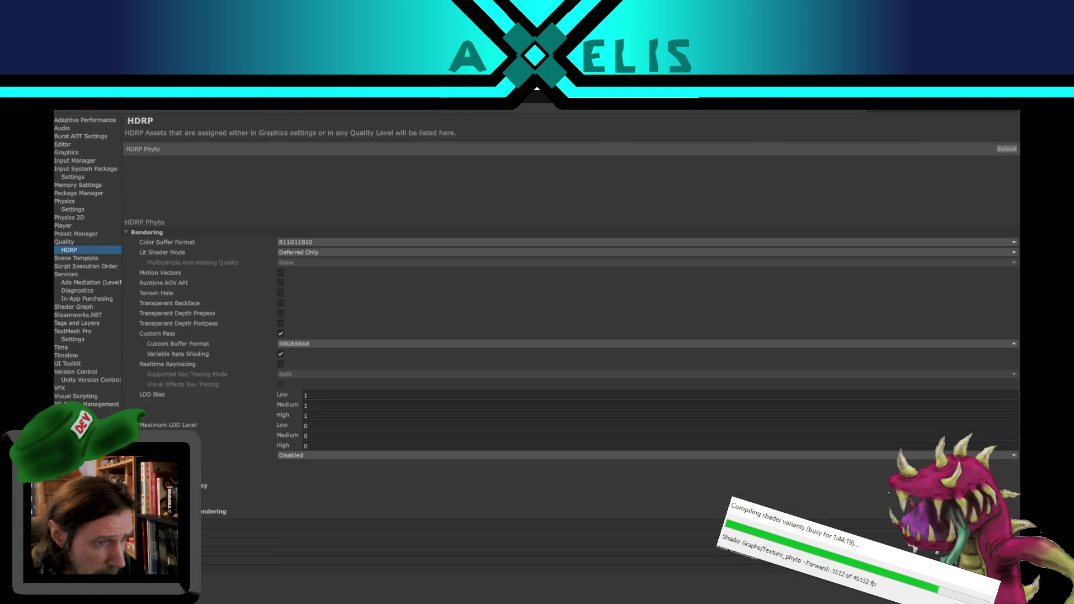
pyautogui.scroll(-1, 324, 481)
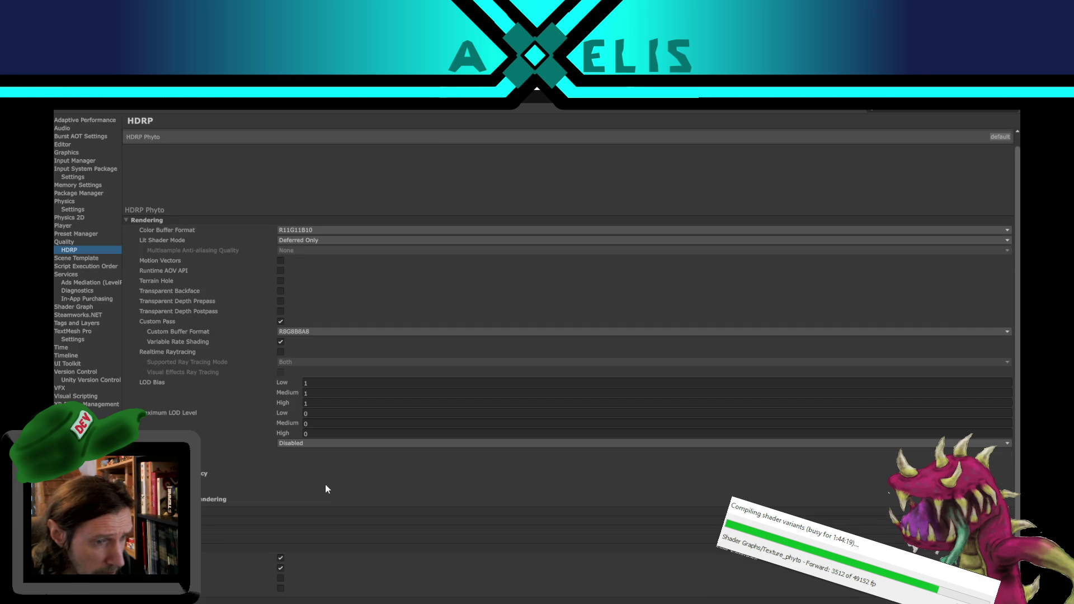
pyautogui.click(280, 559)
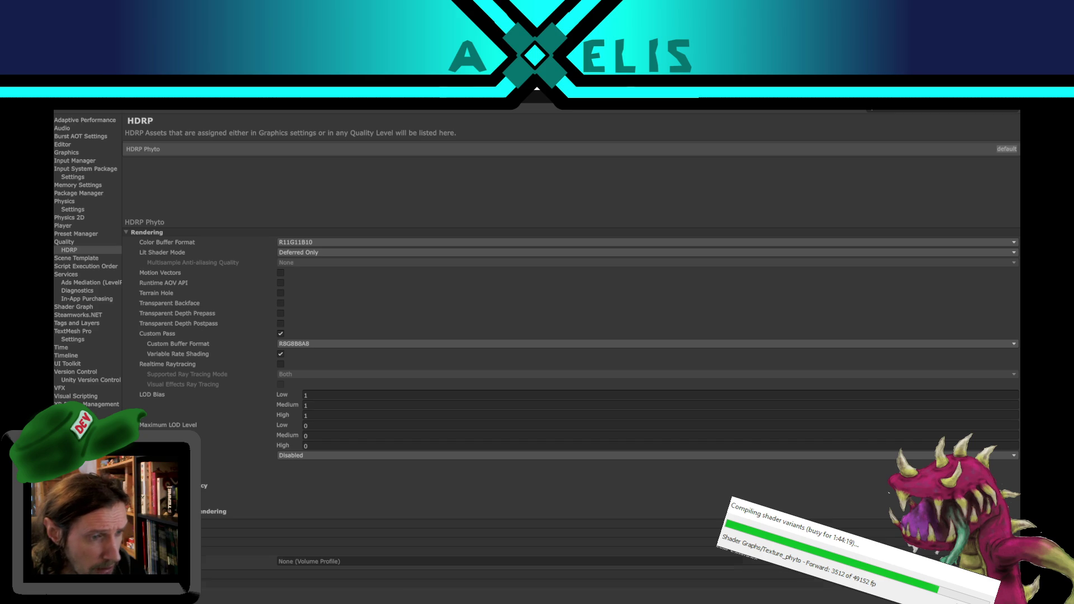
pyautogui.click(1013, 561)
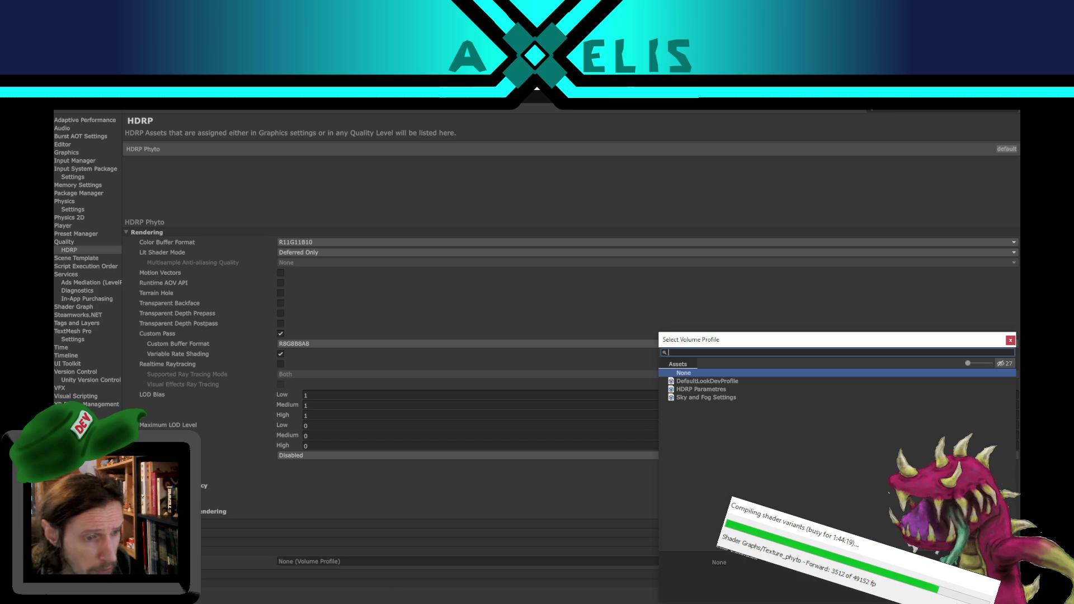
pyautogui.doubleClick(724, 390)
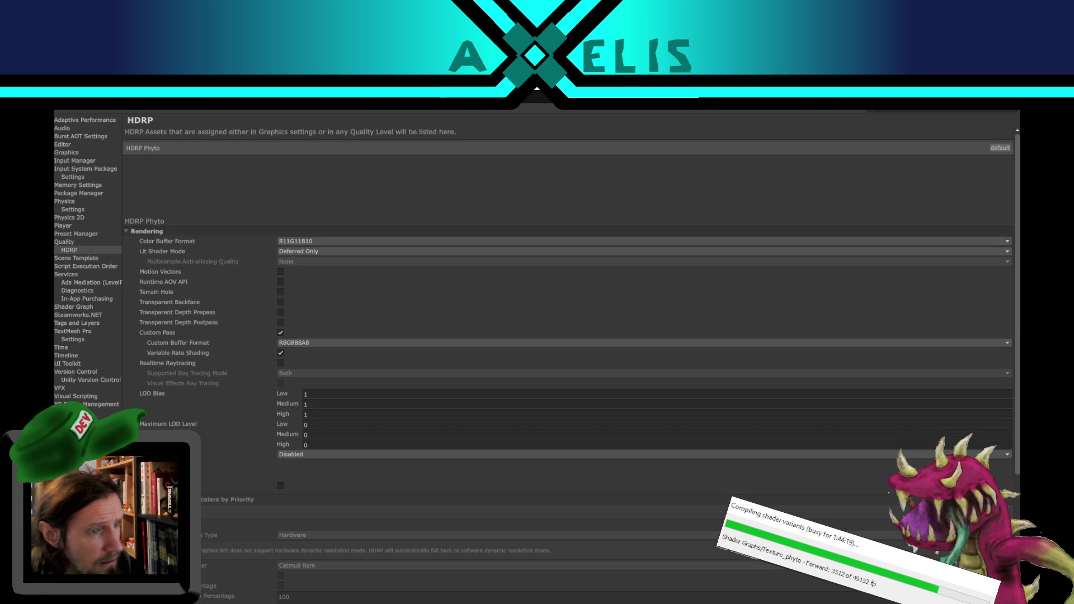
pyautogui.scroll(-5, 228, 509)
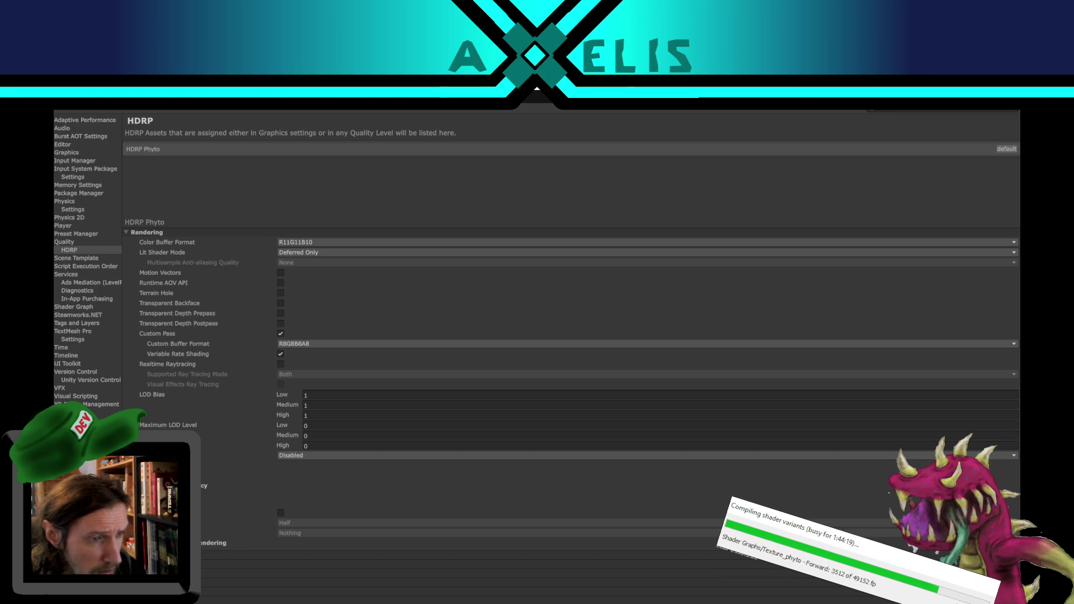
# Step: Toggle Custom Pass off and back on, then view the Scene Template settings
pyautogui.click(281, 334)
pyautogui.click(281, 333)
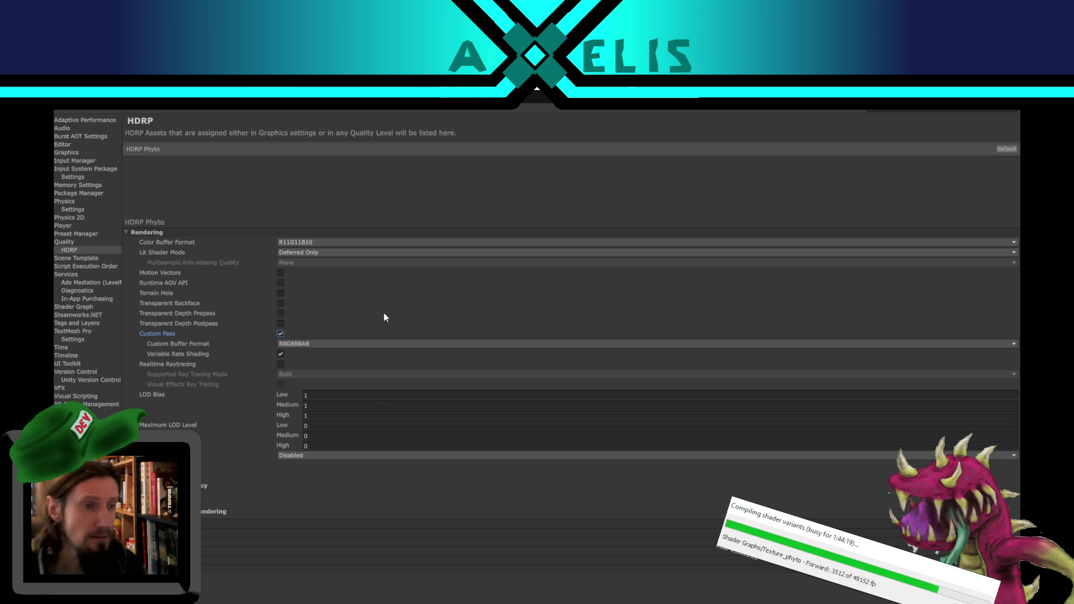
pyautogui.click(76, 257)
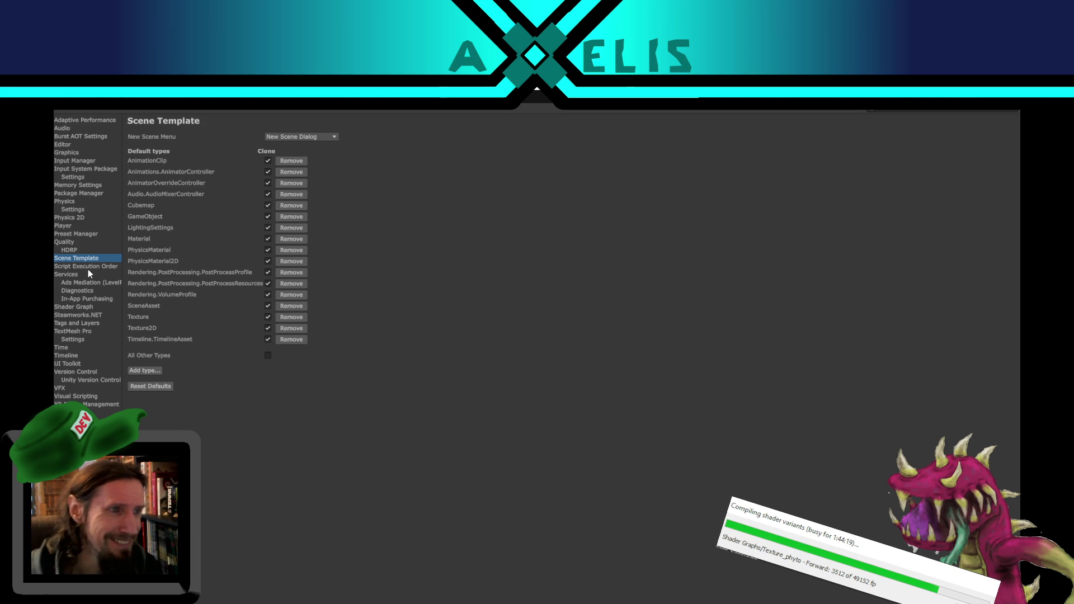
# Step: Keep Quality's Global Mipmap Limit at 0: Full Resolution and close Project Settings
pyautogui.click(84, 250)
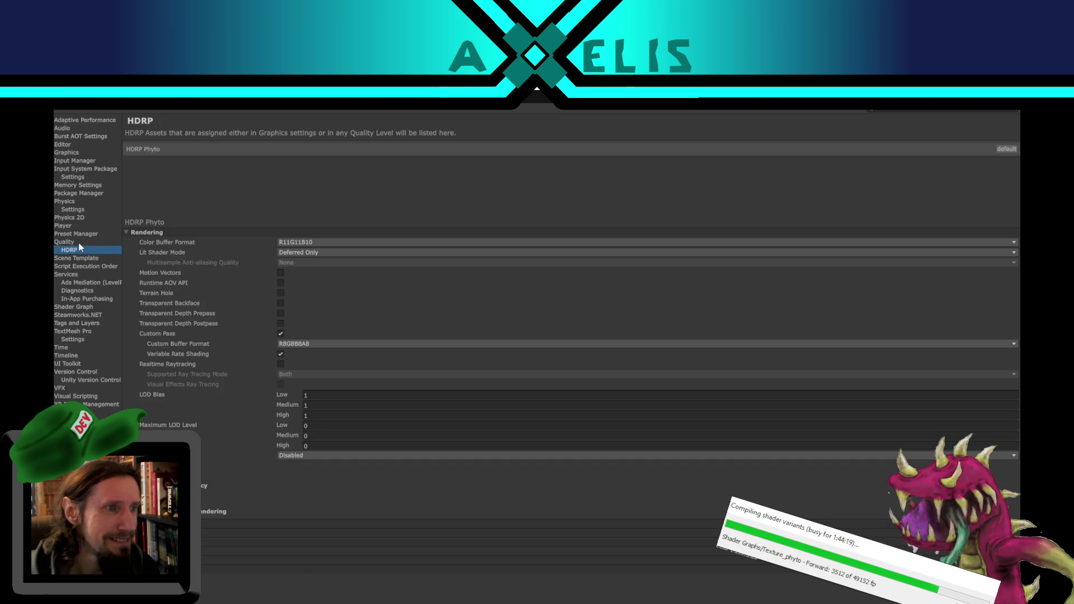
pyautogui.click(78, 242)
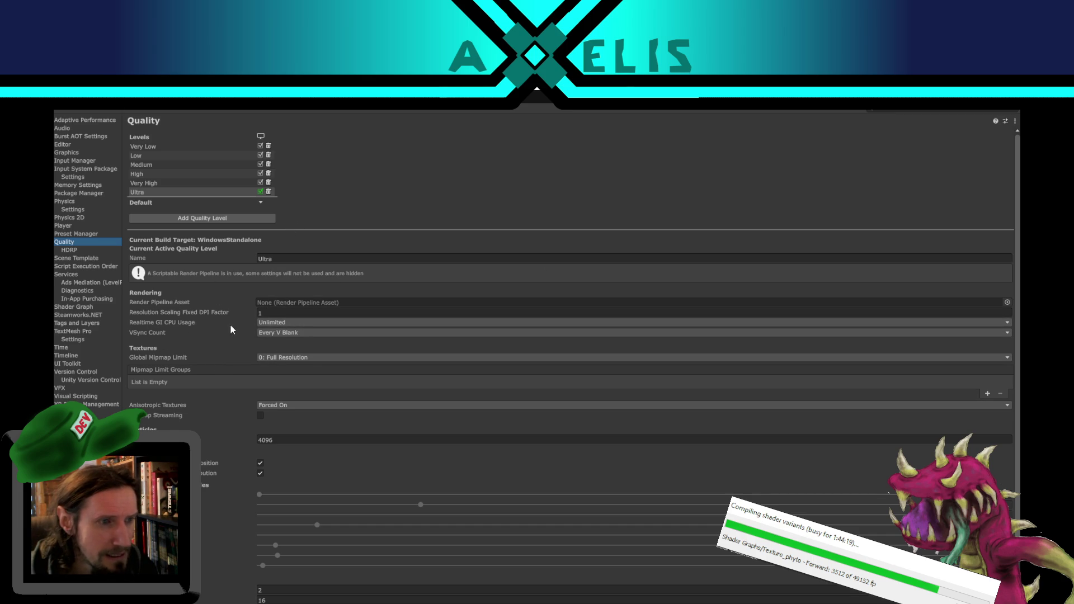
pyautogui.moveTo(240, 324)
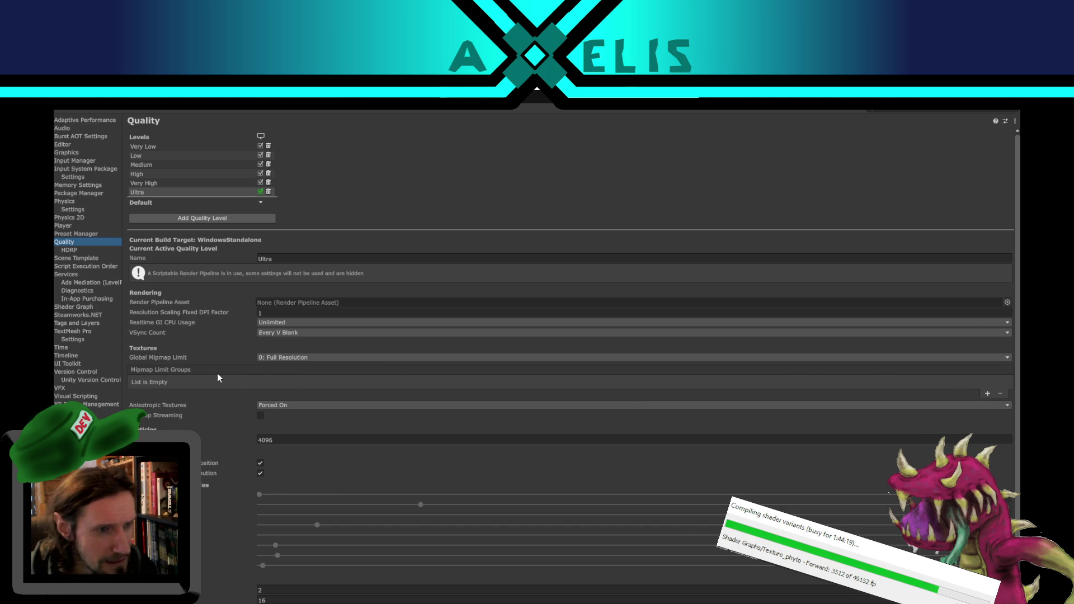
pyautogui.scroll(-2, 217, 374)
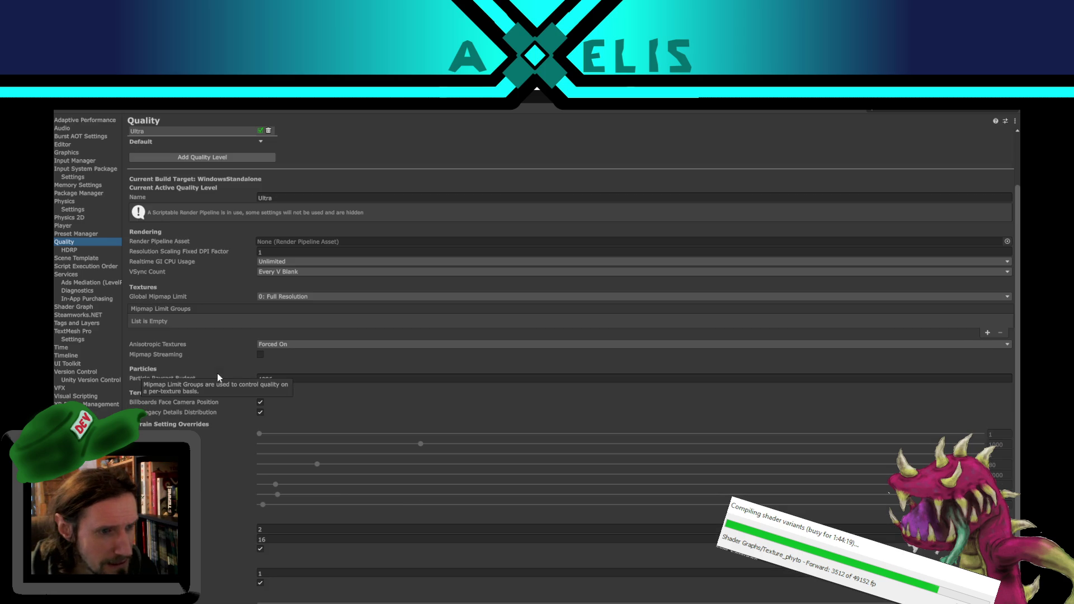
pyautogui.click(295, 299)
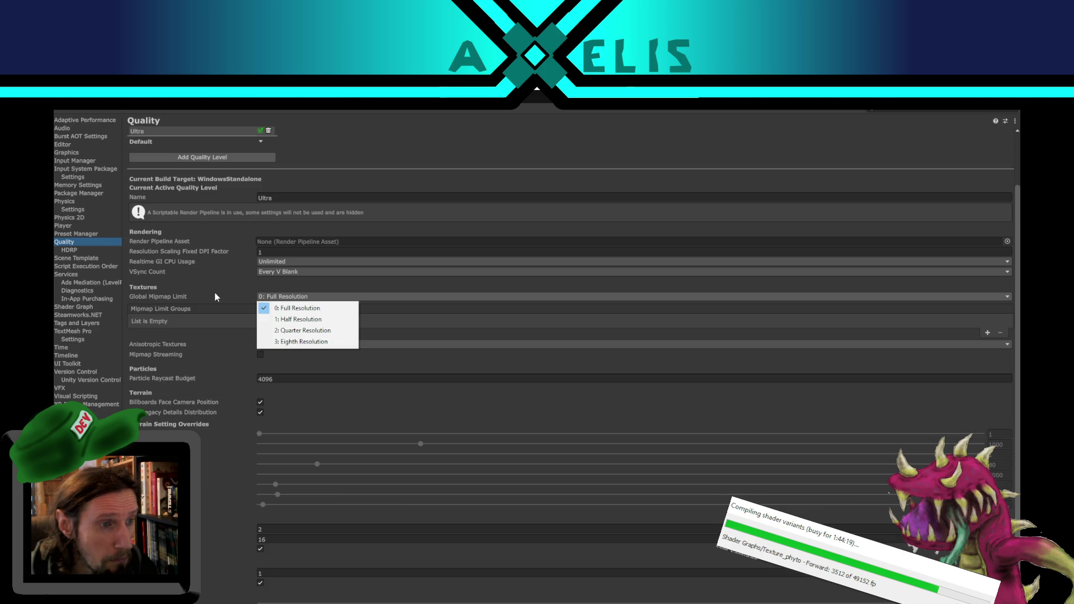
pyautogui.click(178, 292)
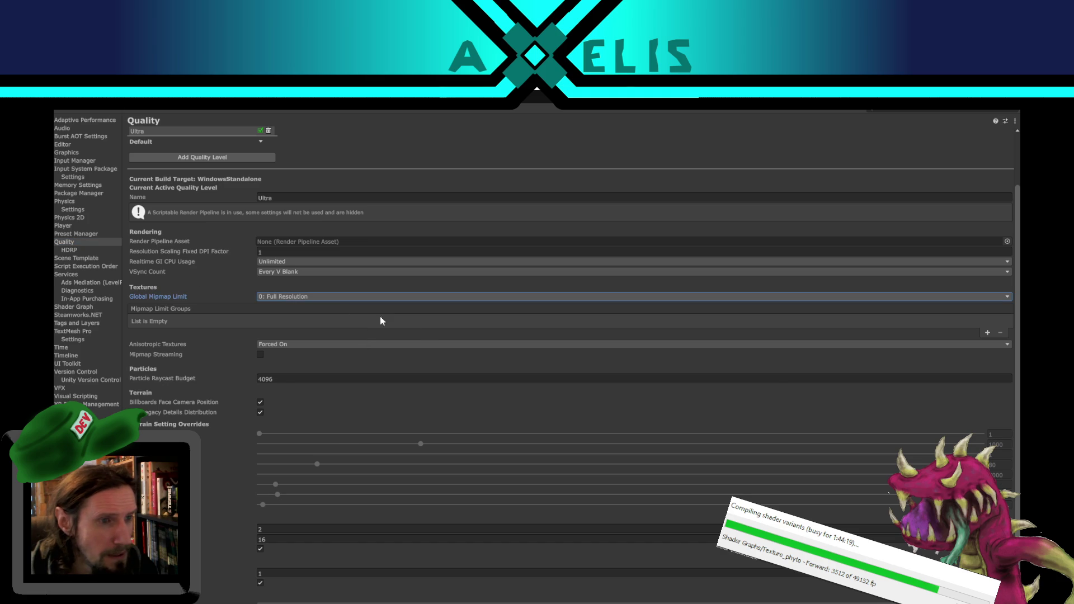
pyautogui.scroll(-1, 335, 342)
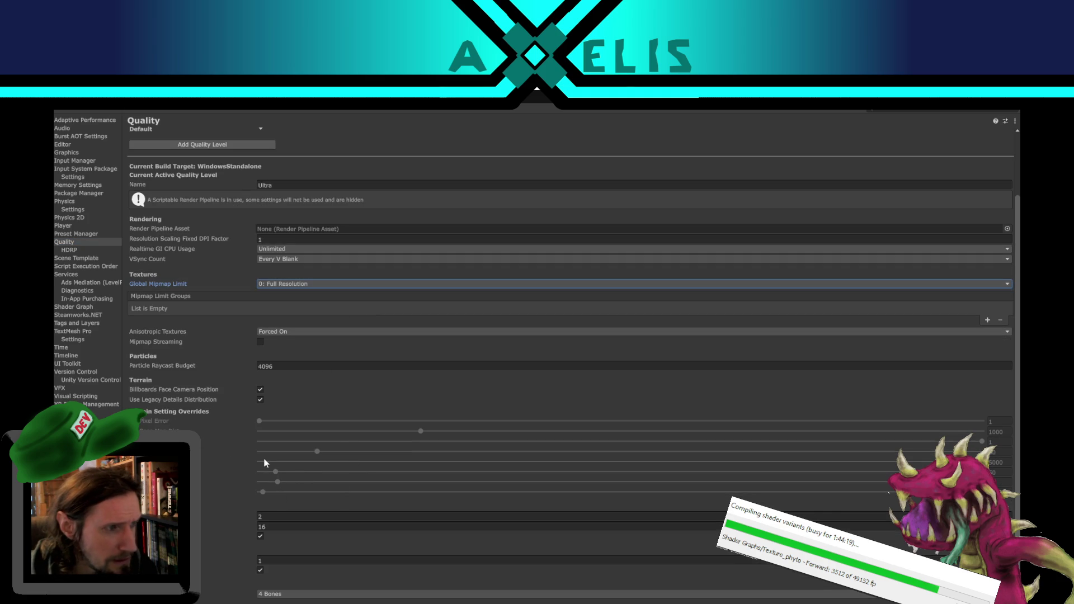
pyautogui.scroll(5, 323, 470)
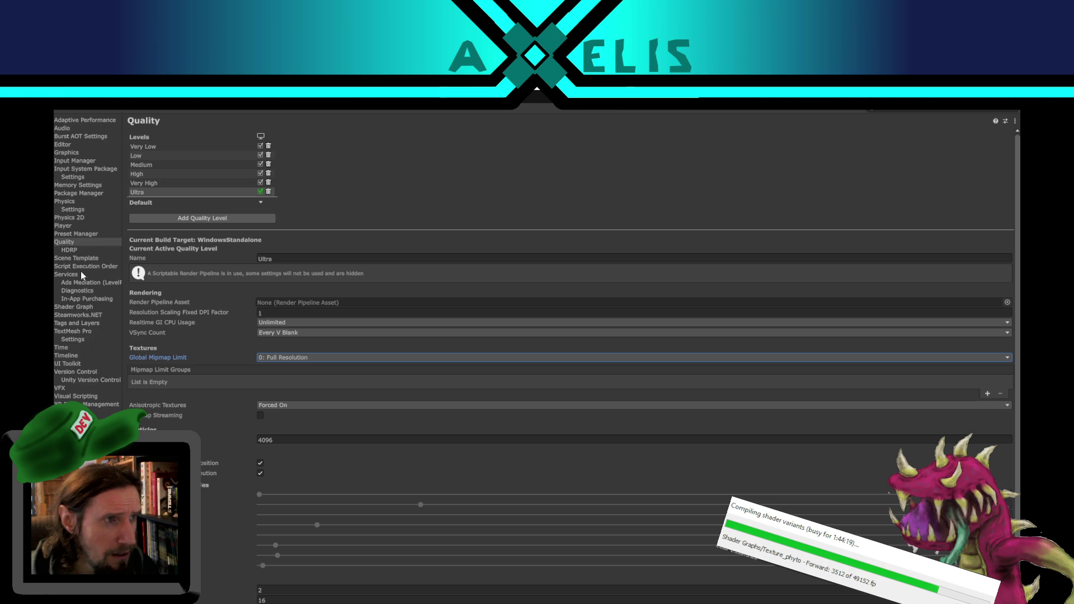
pyautogui.click(1014, 106)
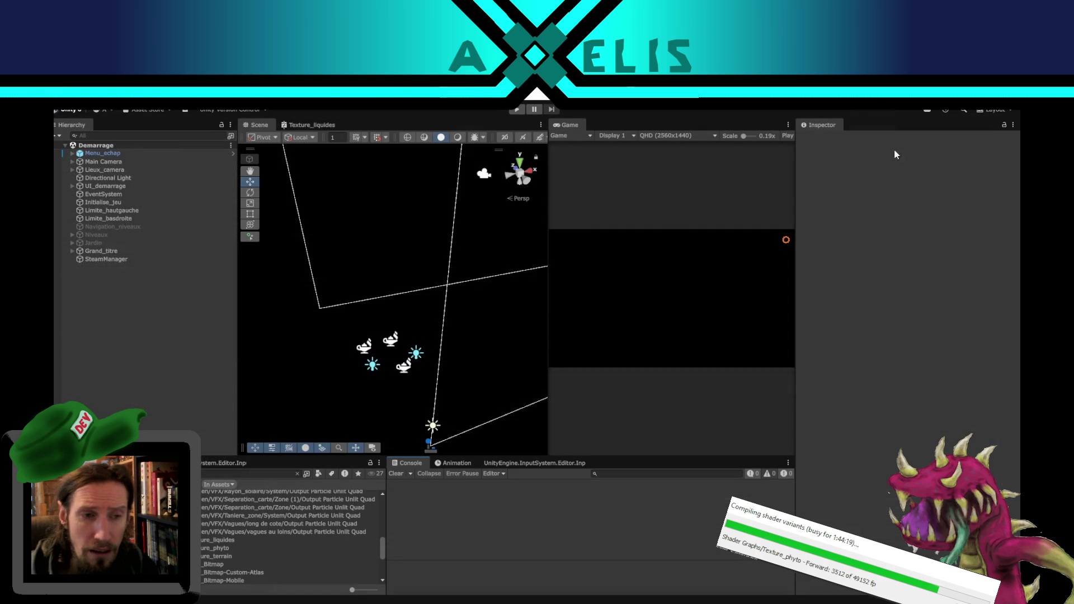
# Step: Reopen the Project Settings window from the editor menus
pyautogui.click(71, 96)
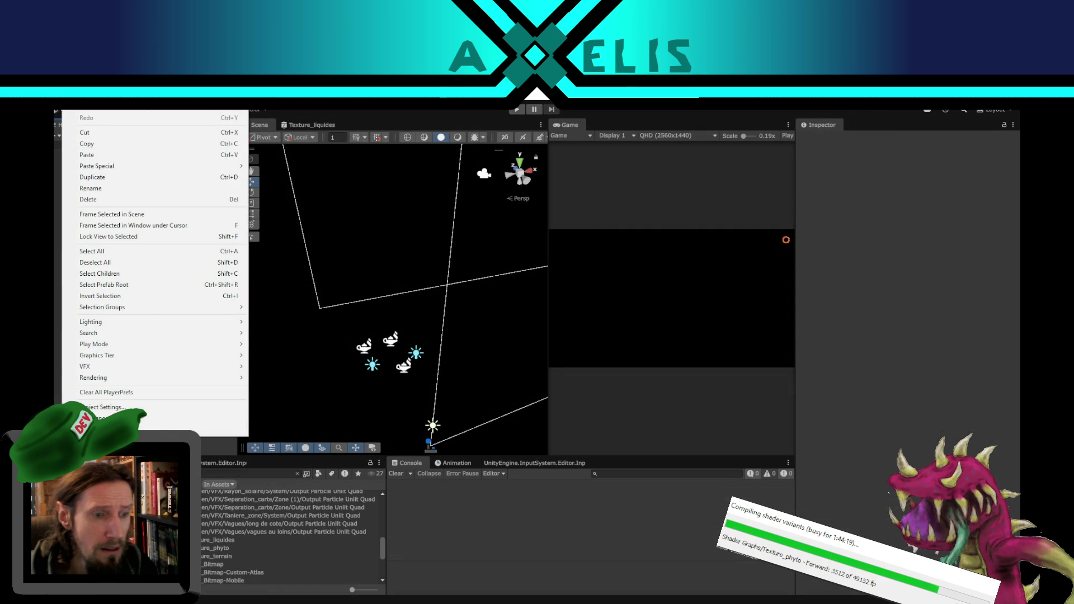
pyautogui.click(386, 595)
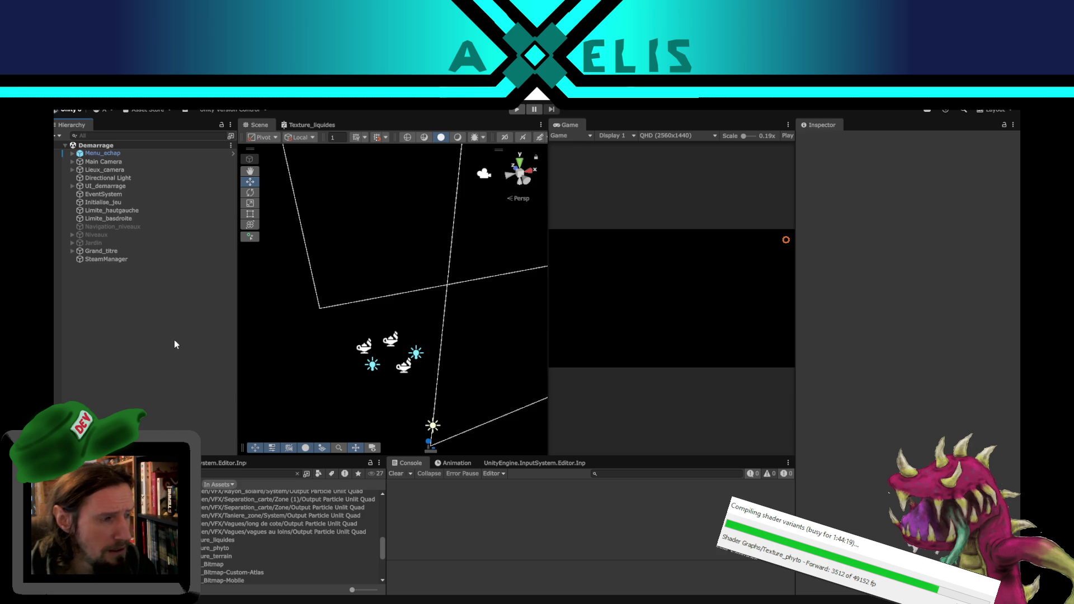
pyautogui.click(92, 96)
pyautogui.moveTo(70, 96)
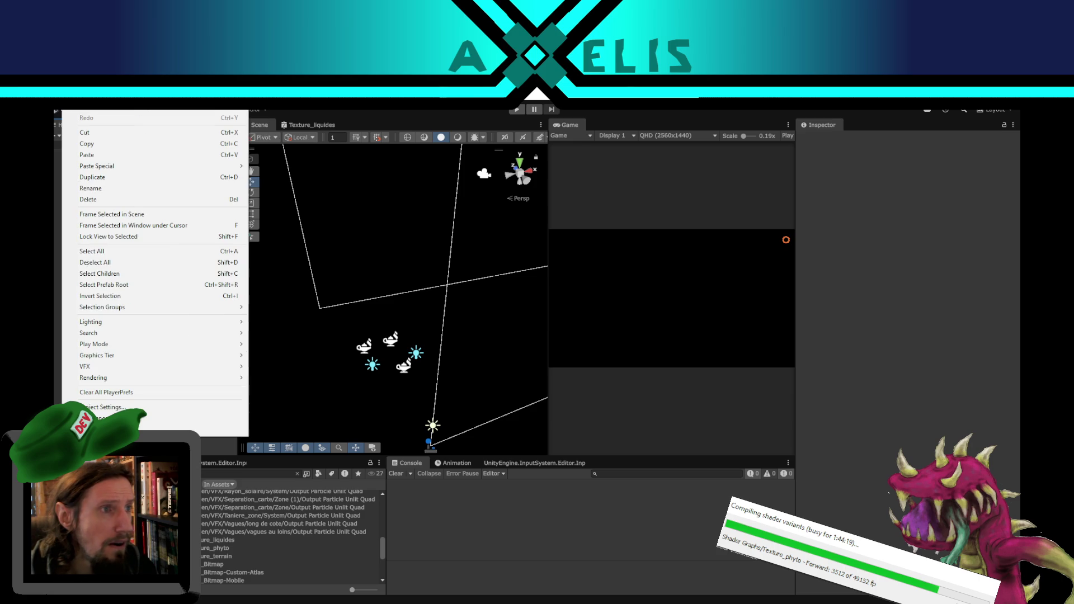
pyautogui.click(134, 407)
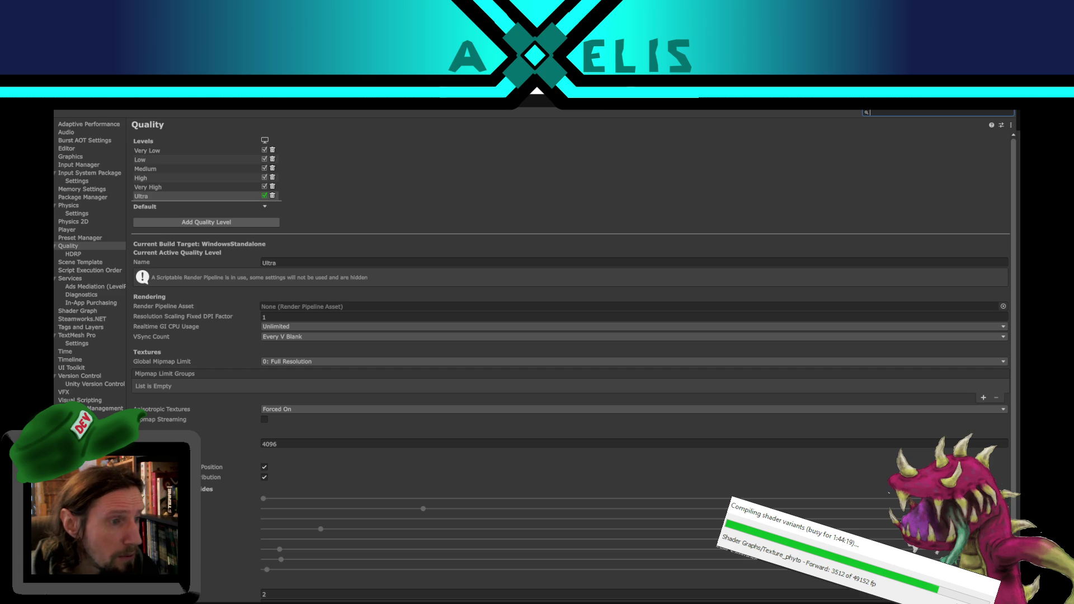
# Step: Show the Graphics page and scroll to the HDRP default volume profile's Volume overrides
pyautogui.click(71, 157)
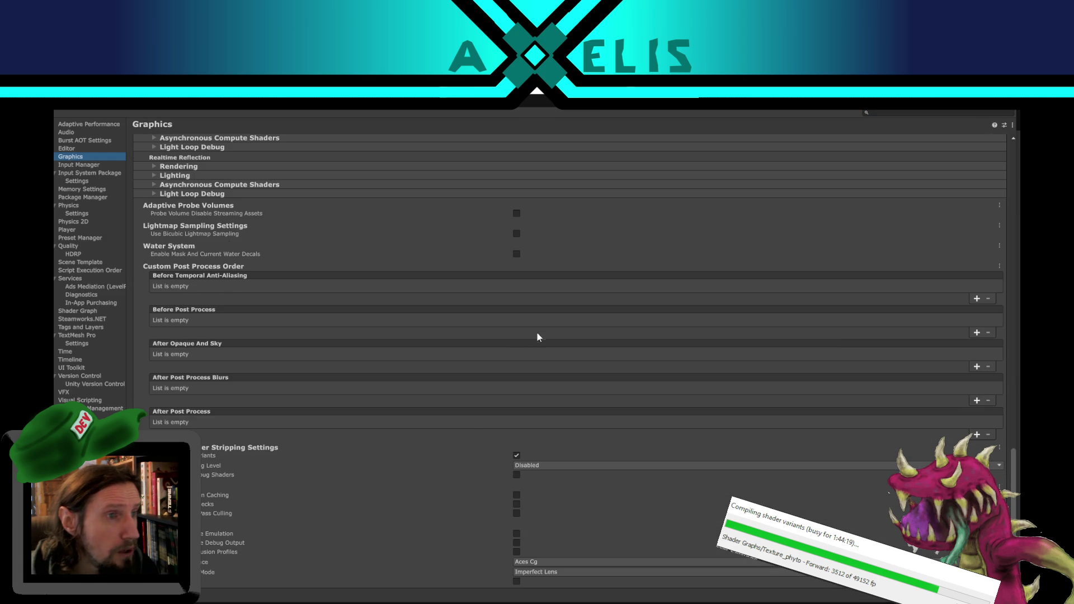
pyautogui.scroll(5, 446, 335)
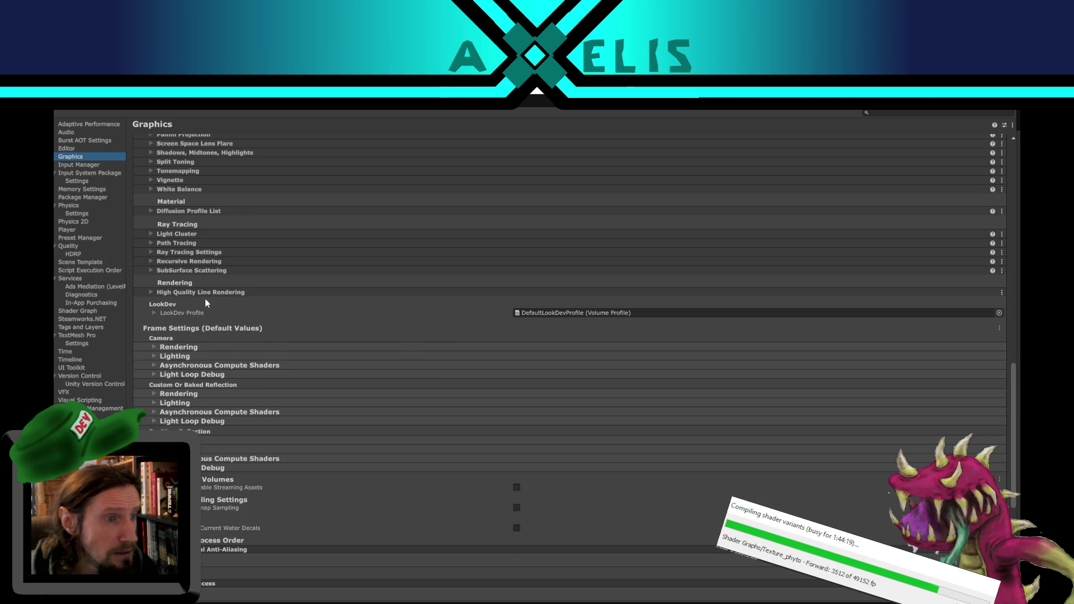
pyautogui.scroll(8, 307, 300)
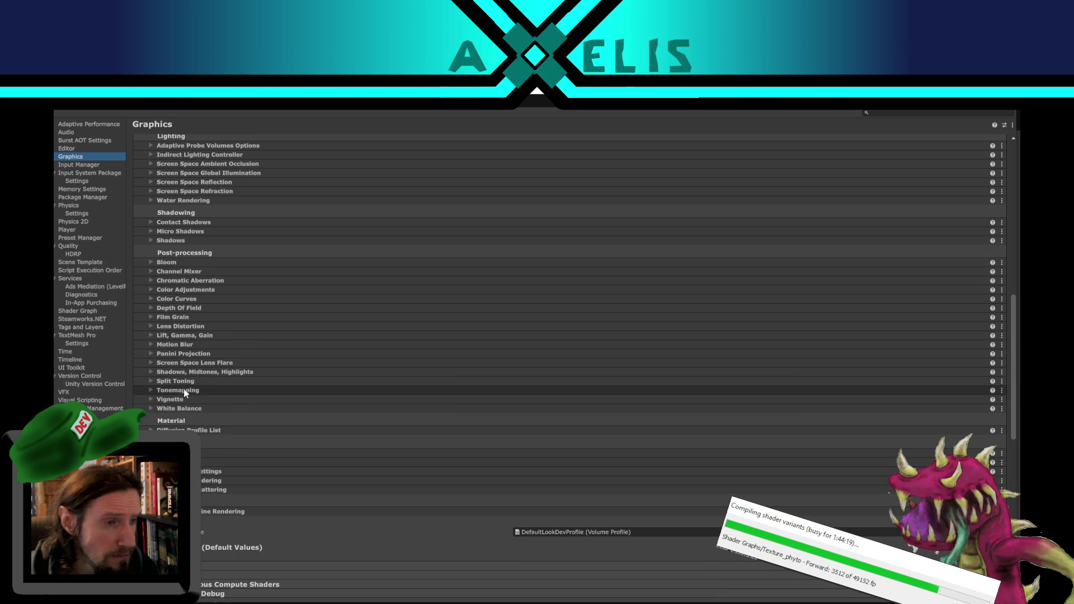
pyautogui.scroll(9, 222, 345)
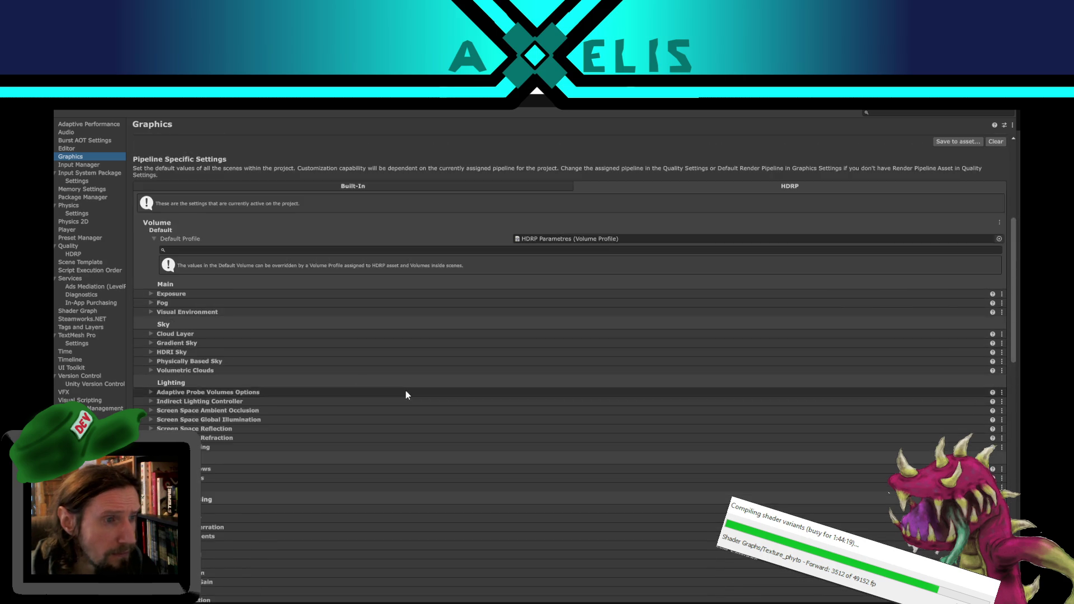
pyautogui.scroll(4, 363, 400)
pyautogui.scroll(-5, 320, 407)
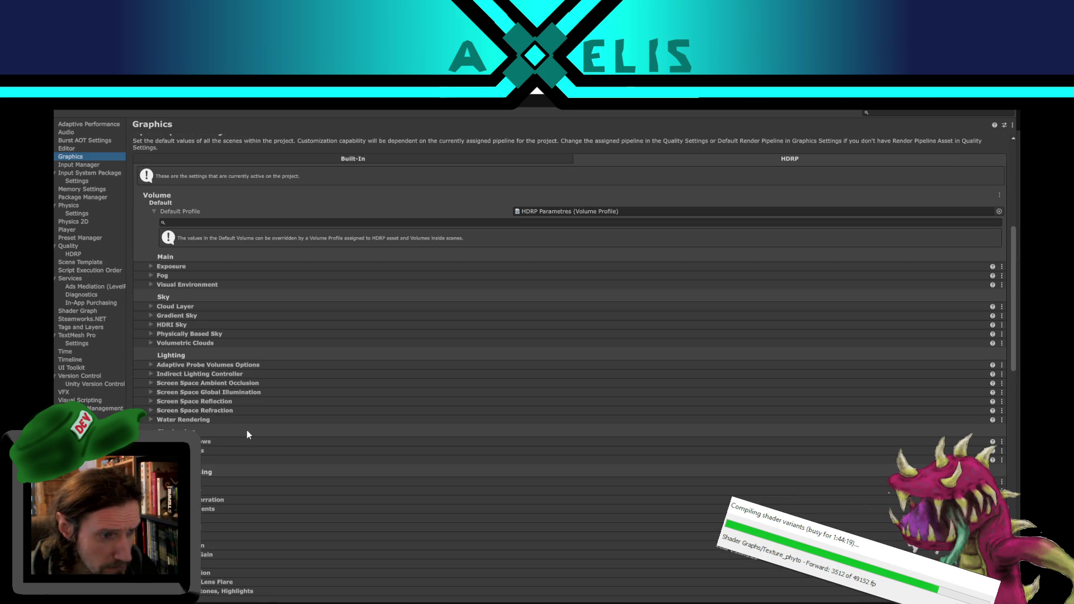
pyautogui.scroll(-3, 269, 374)
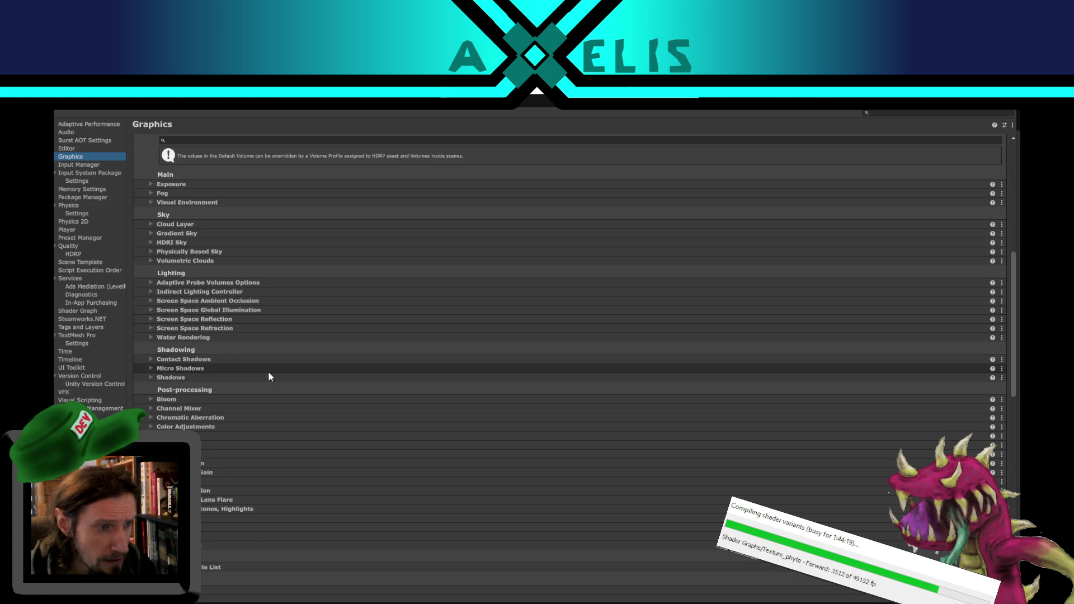
pyautogui.scroll(-3, 233, 397)
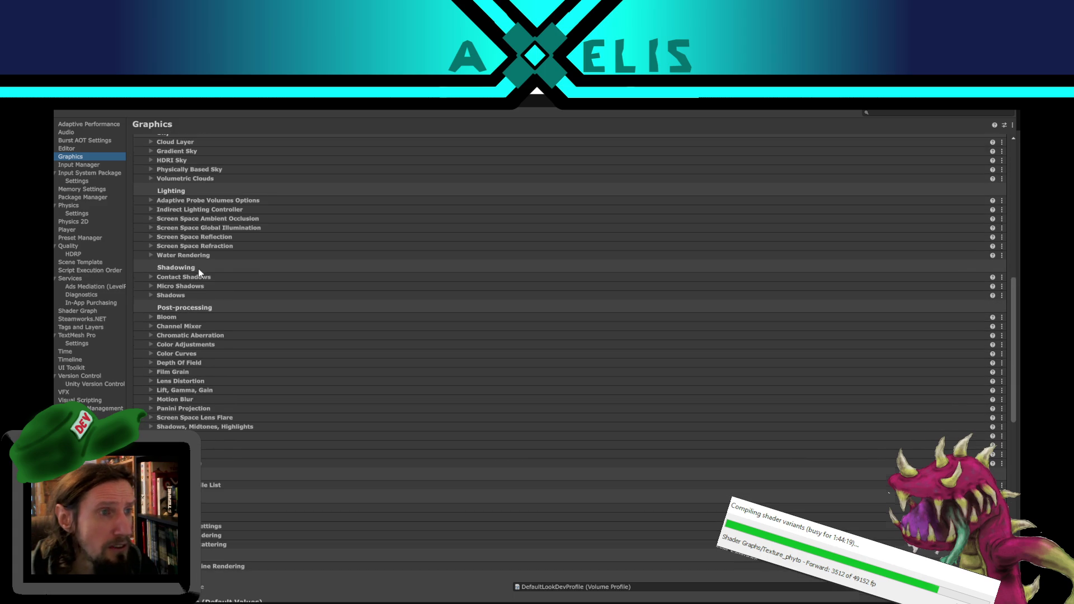
pyautogui.scroll(2, 199, 272)
pyautogui.scroll(-5, 206, 541)
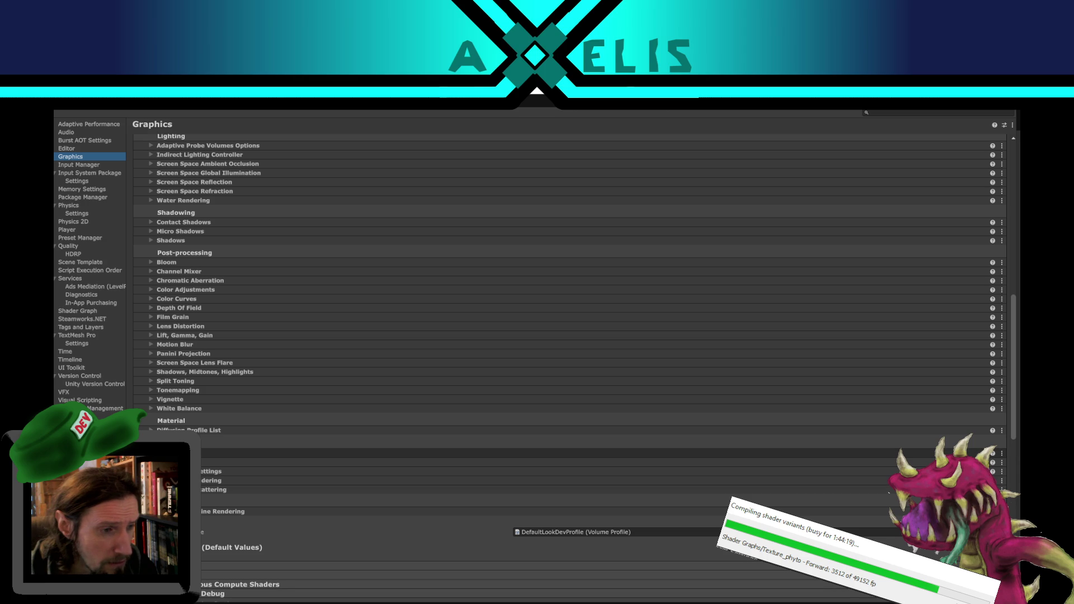
pyautogui.scroll(-5, 559, 452)
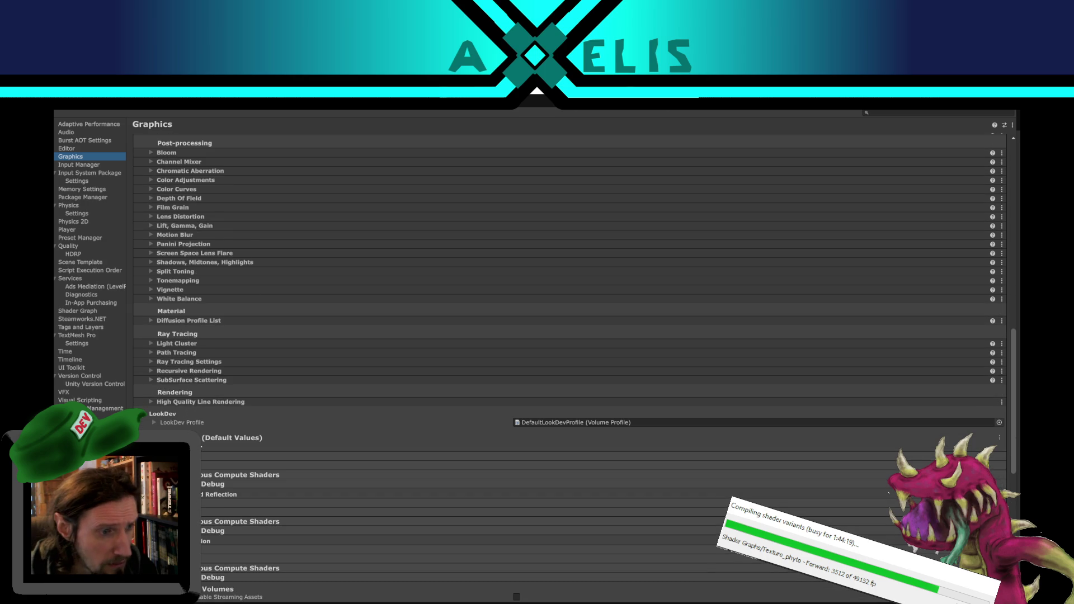
pyautogui.scroll(6, 204, 431)
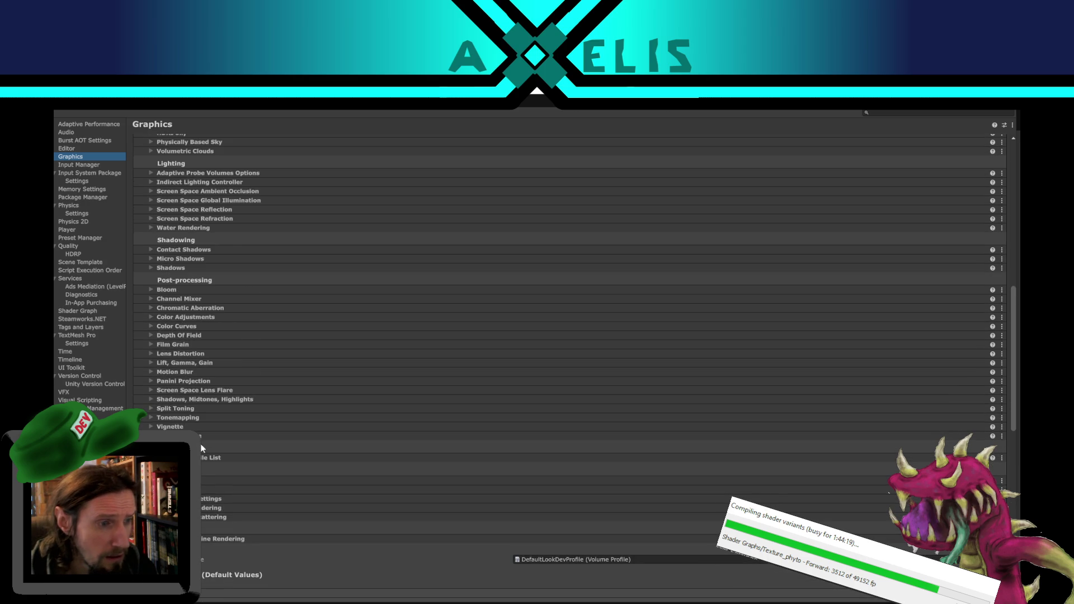
pyautogui.scroll(10, 201, 444)
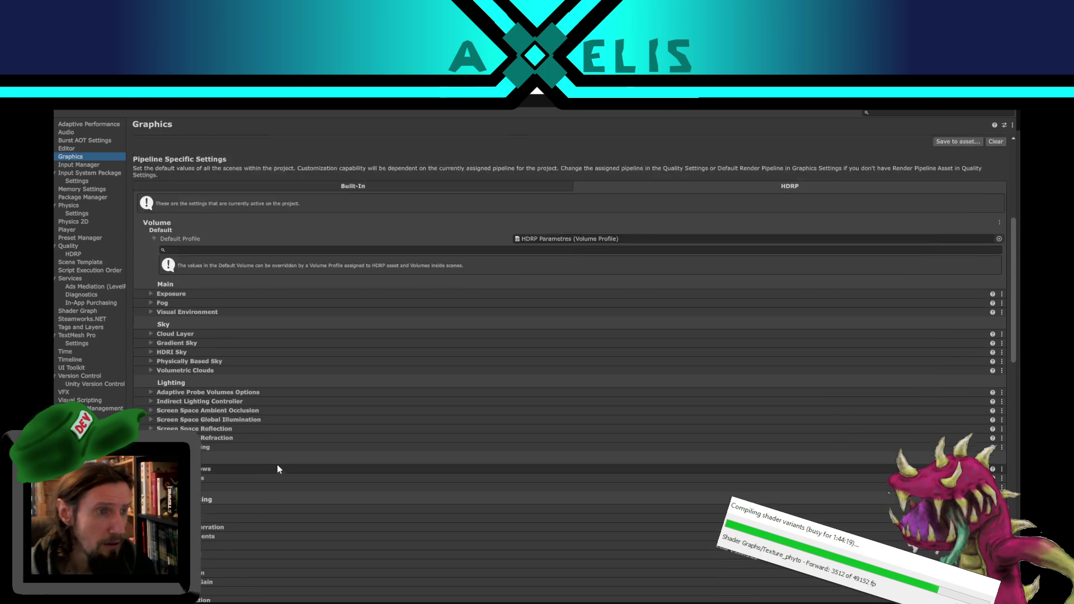
pyautogui.scroll(3, 277, 465)
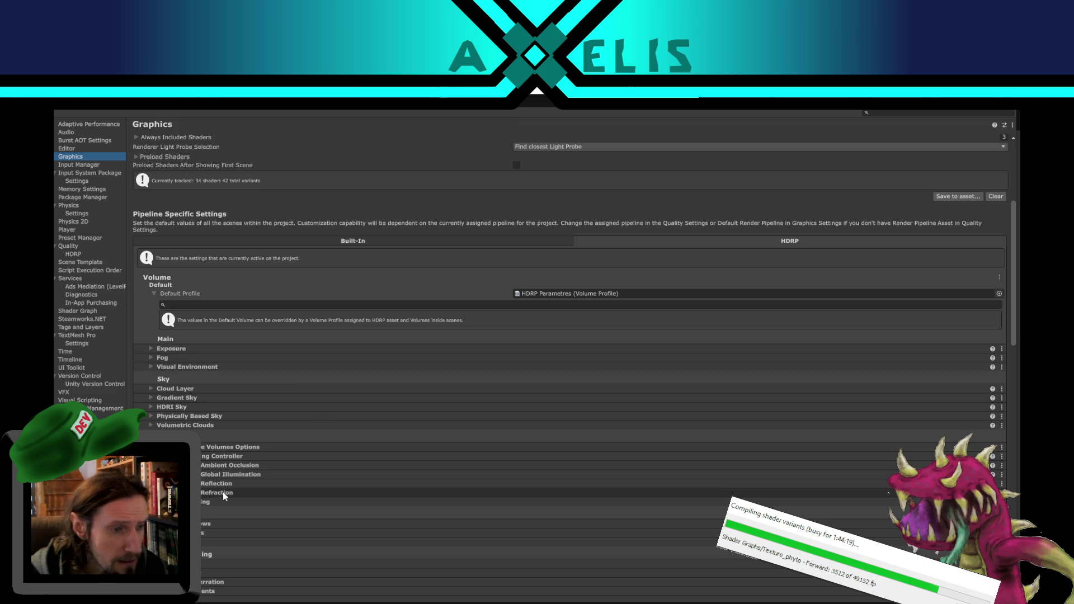
# Step: Briefly expand and collapse the Volumetric Clouds, Physically Based Sky, HDRI Sky, Gradient Sky and Cloud Layer overrides
pyautogui.click(151, 426)
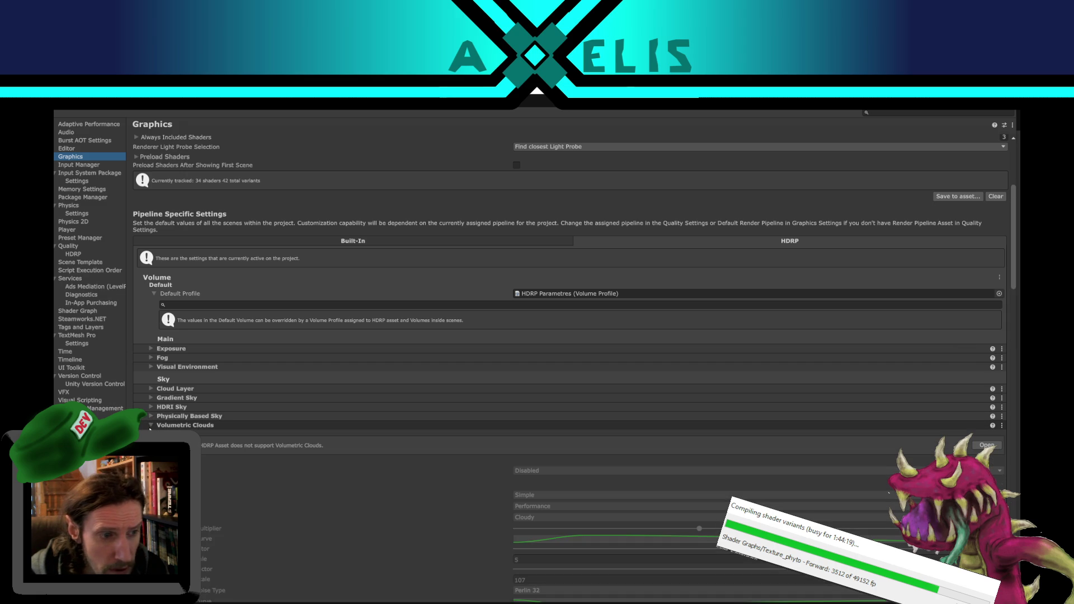
pyautogui.click(151, 426)
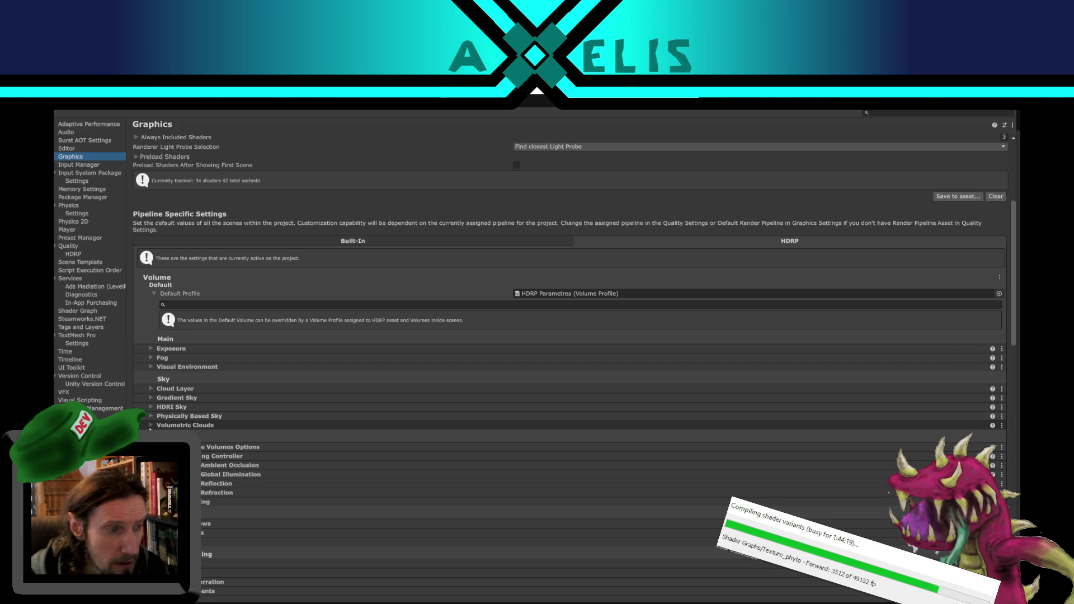
pyautogui.click(152, 416)
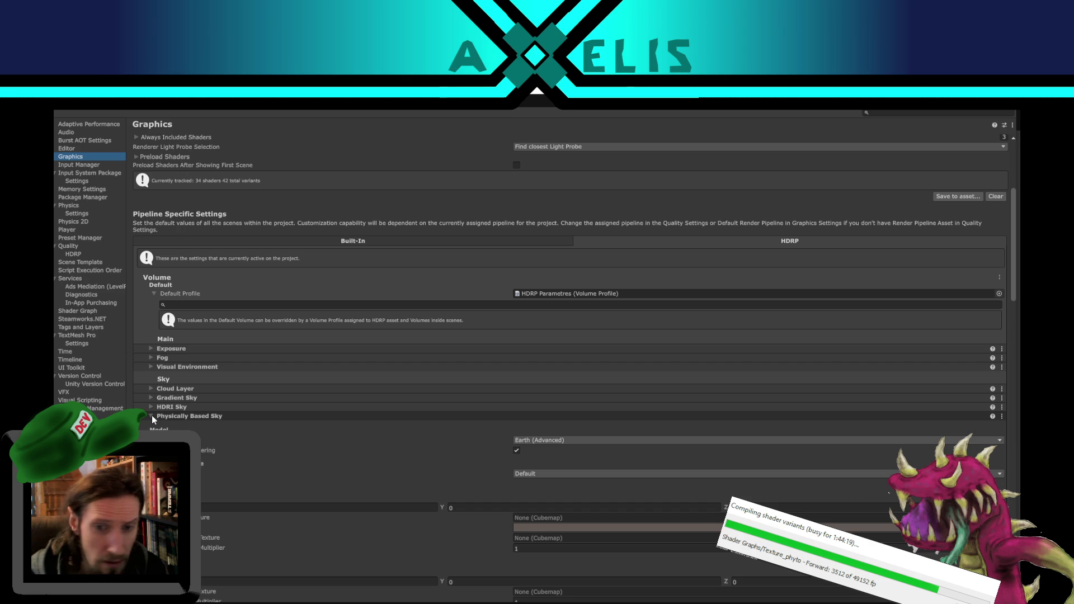
pyautogui.click(152, 416)
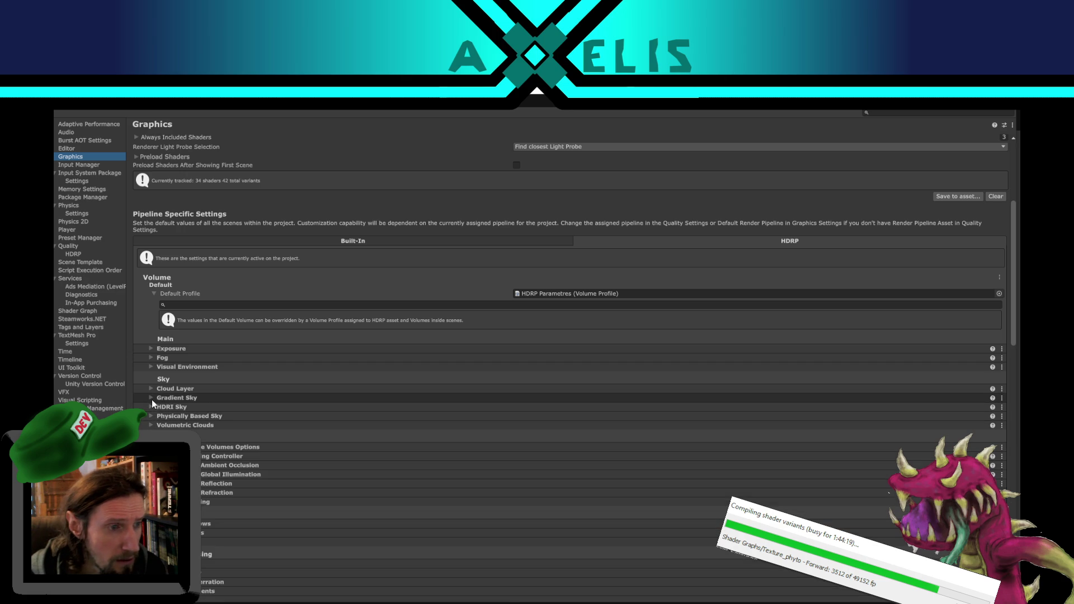
pyautogui.click(151, 405)
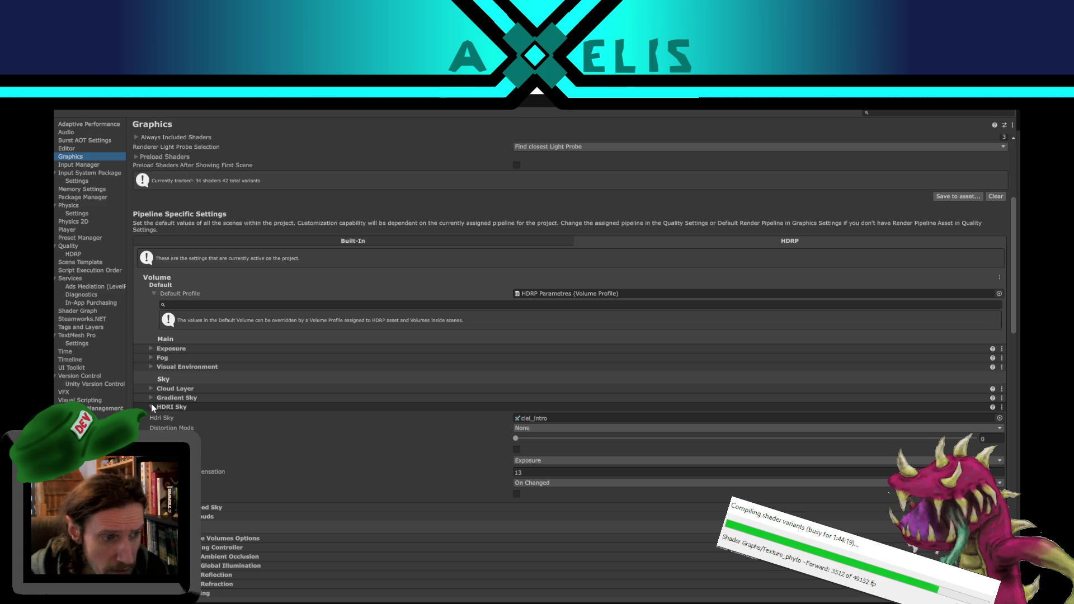
pyautogui.click(152, 407)
pyautogui.click(151, 399)
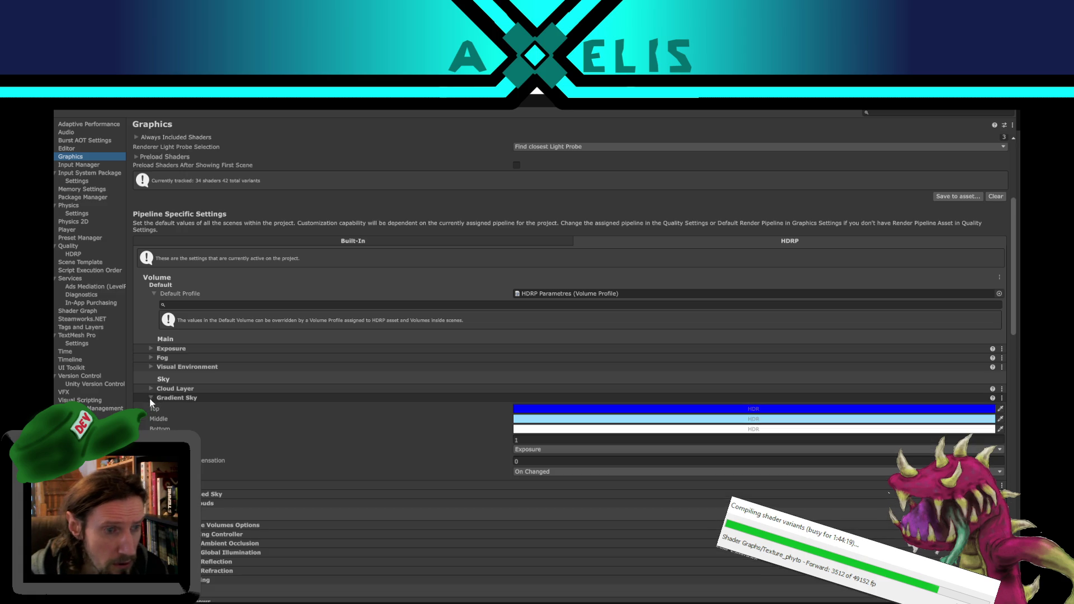
pyautogui.click(151, 399)
pyautogui.click(151, 390)
pyautogui.click(151, 389)
pyautogui.click(152, 388)
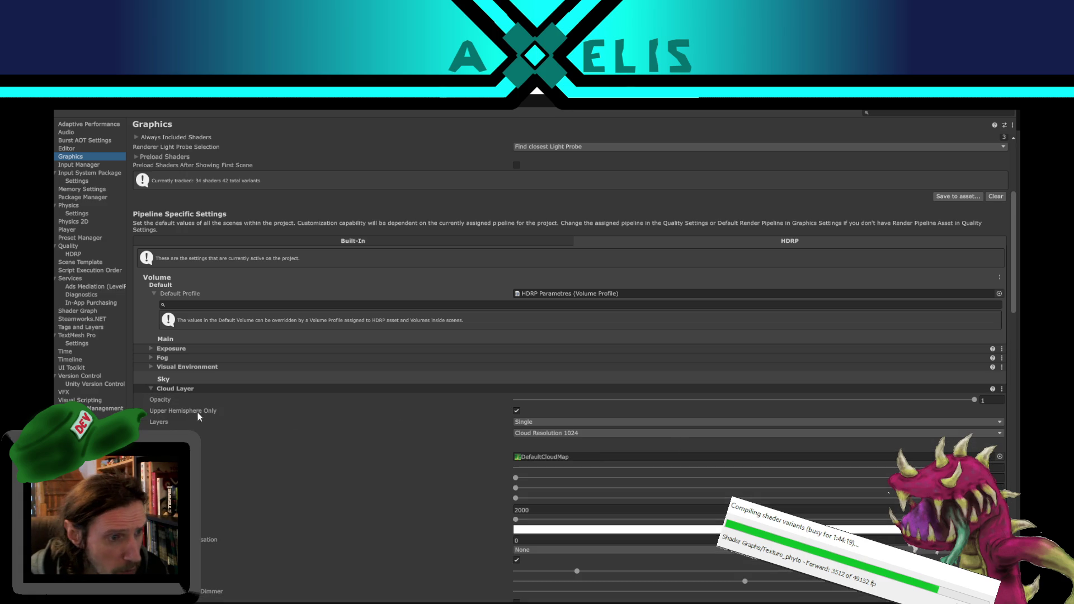
pyautogui.click(152, 386)
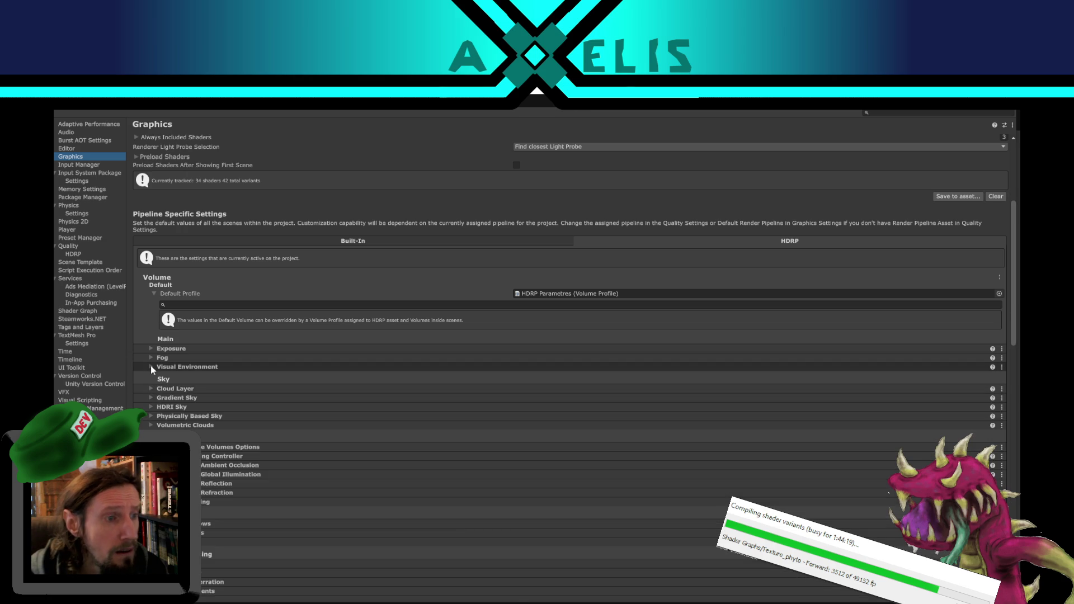
# Step: Expand the default profile's Fog override and scroll through its properties
pyautogui.click(150, 357)
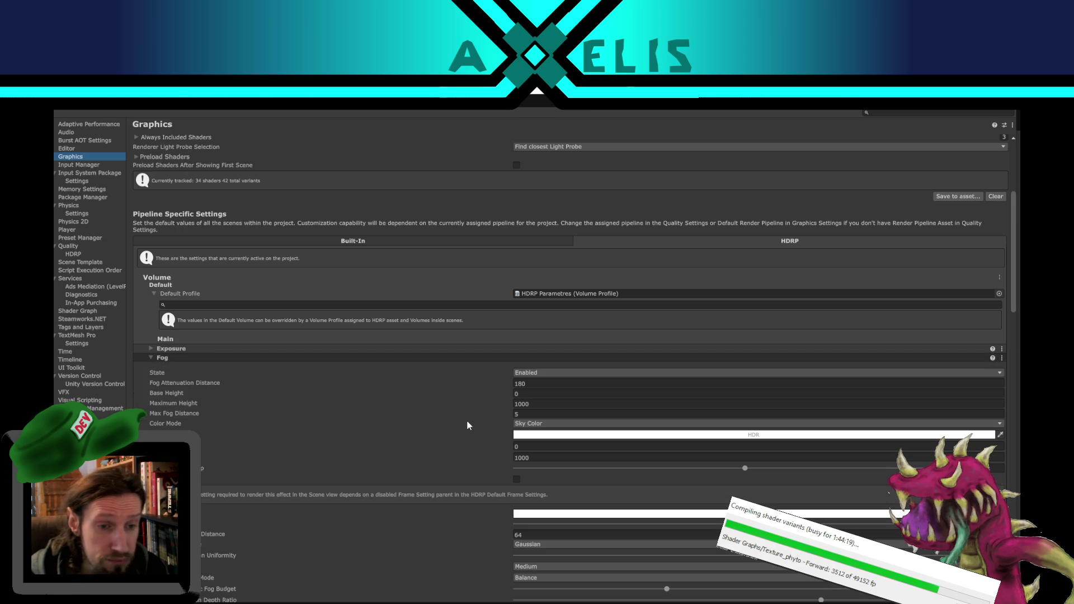
pyautogui.scroll(-5, 286, 390)
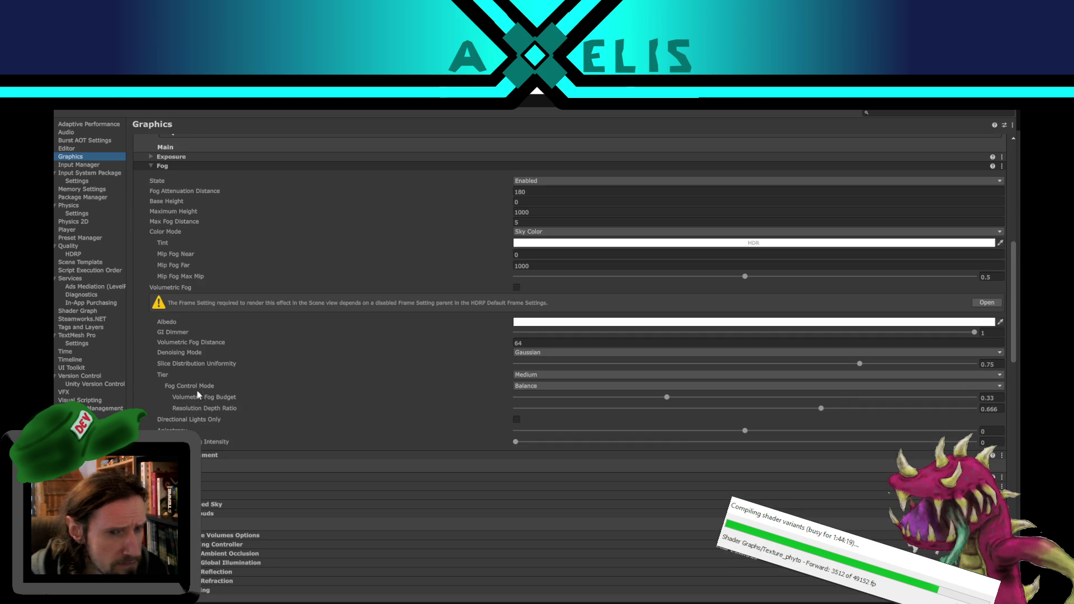
pyautogui.scroll(1, 212, 383)
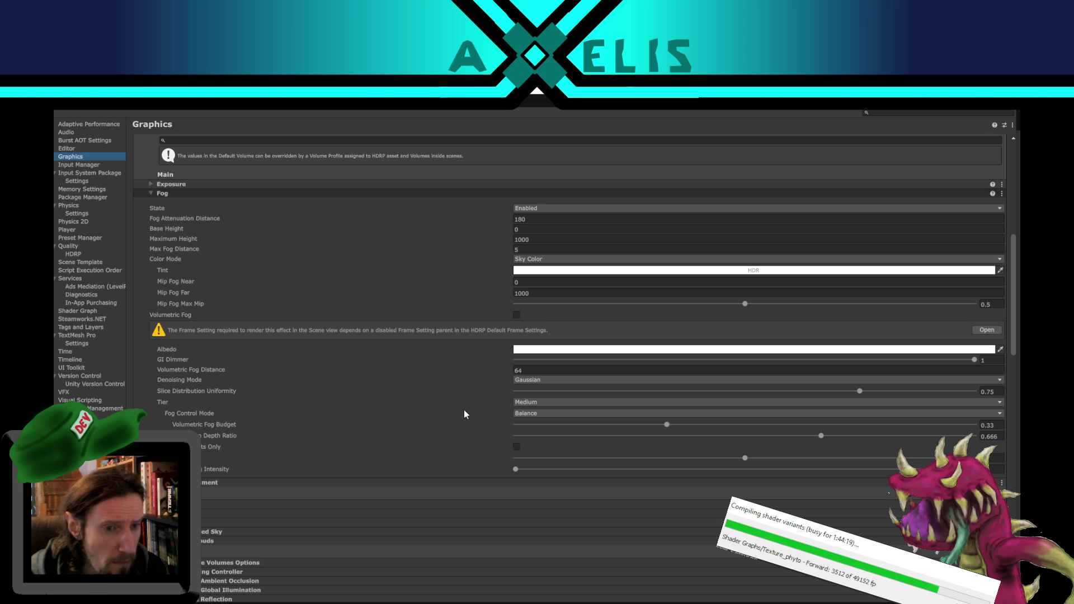
pyautogui.scroll(4, 425, 367)
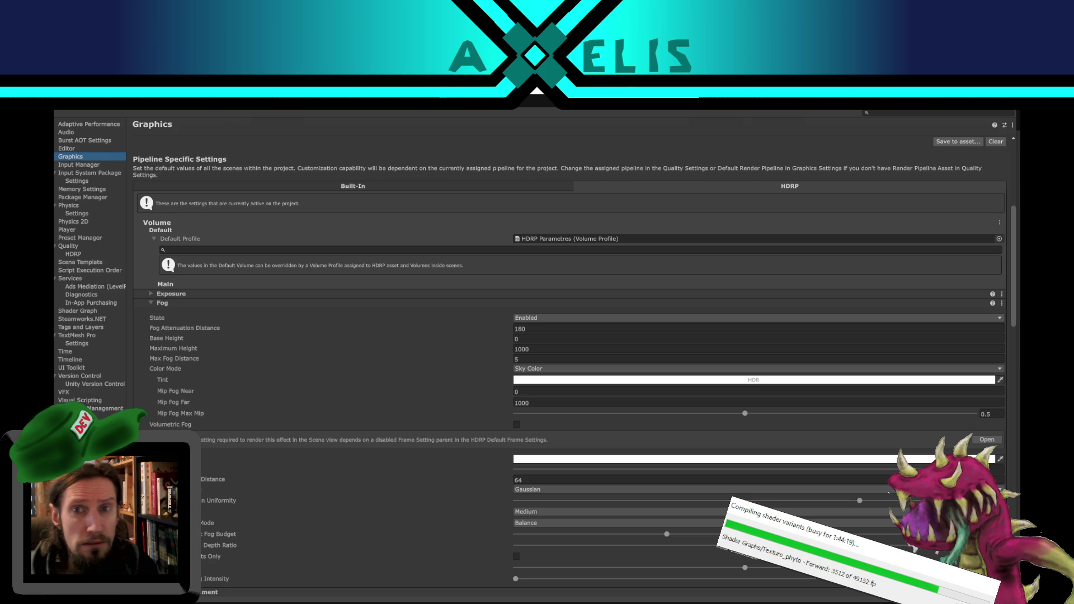
# Step: Close Project Settings, clear the Project search, and select the HDRP Parametres volume profile
pyautogui.hotkey('ctrl', 'w')
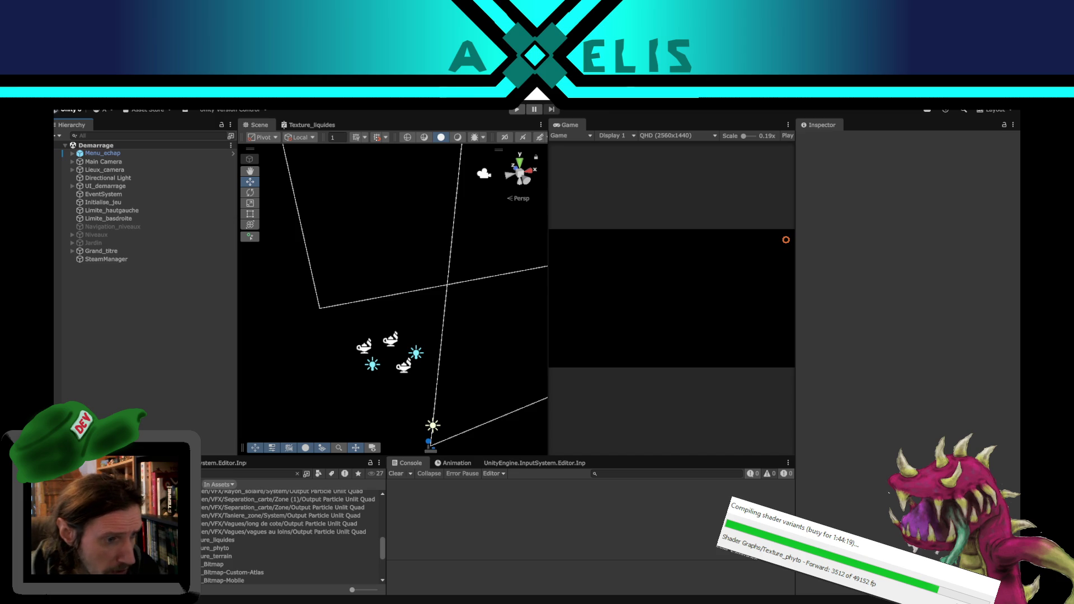
pyautogui.press('Escape')
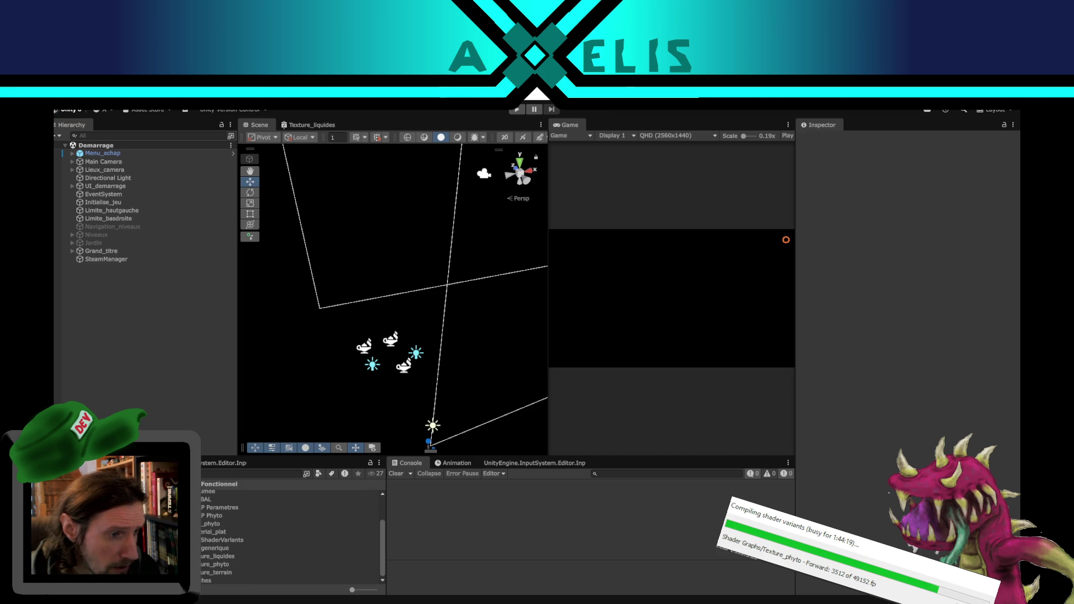
pyautogui.click(213, 513)
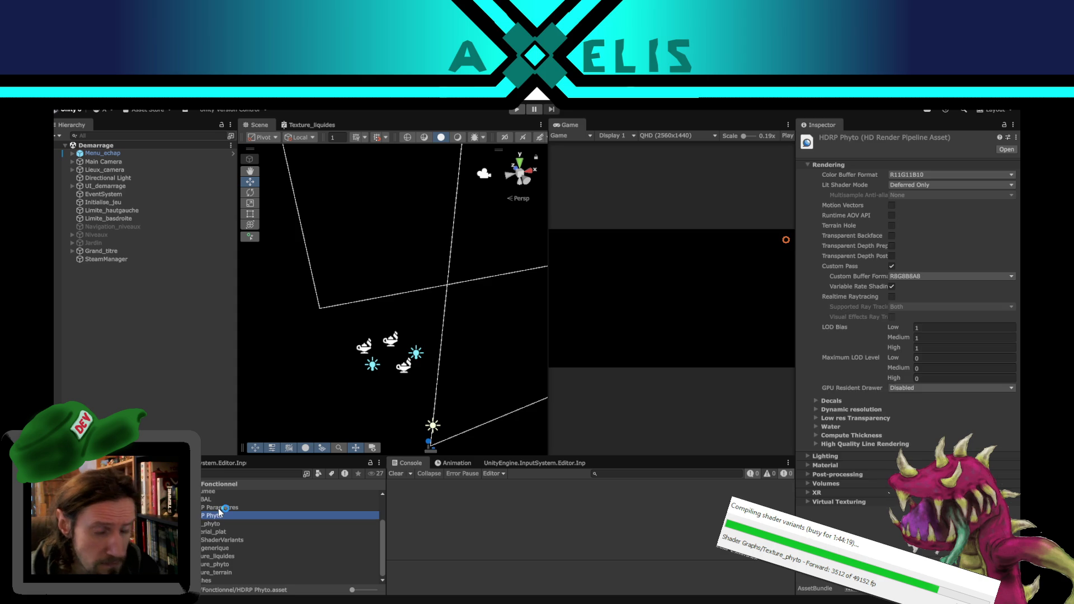
pyautogui.press('Up')
pyautogui.press('Down')
pyautogui.press('Up')
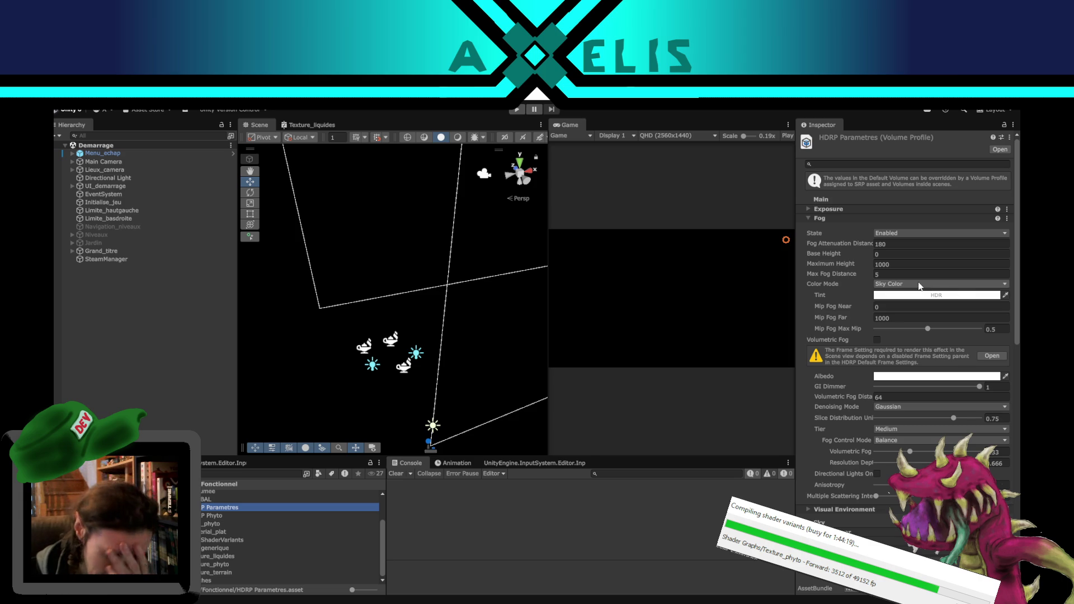
# Step: Check the fog State choices without changing them, then widen the Game view beside the Scene view
pyautogui.click(898, 234)
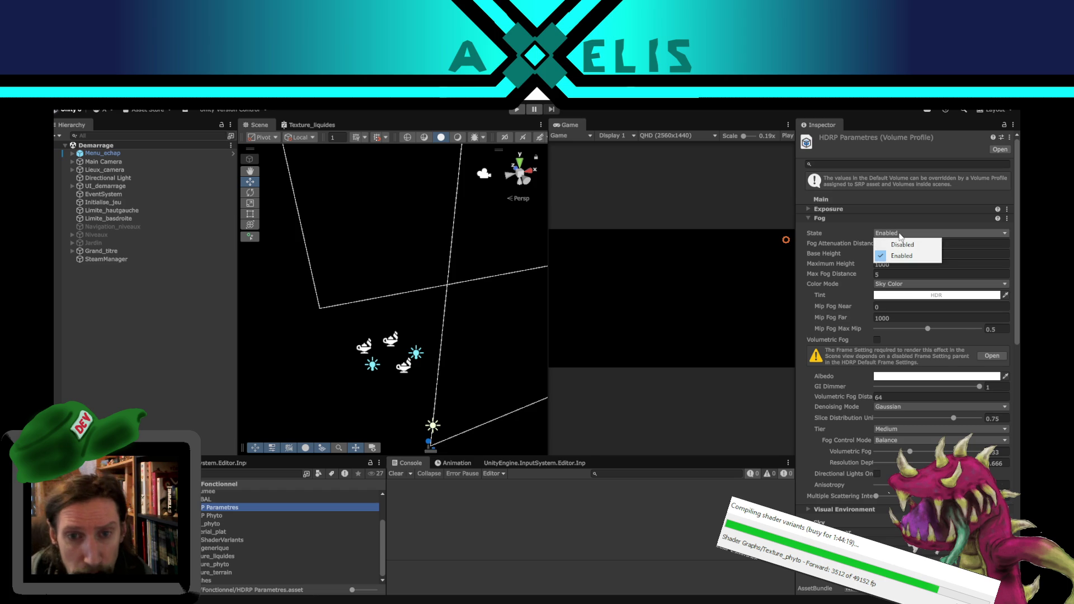
pyautogui.click(697, 524)
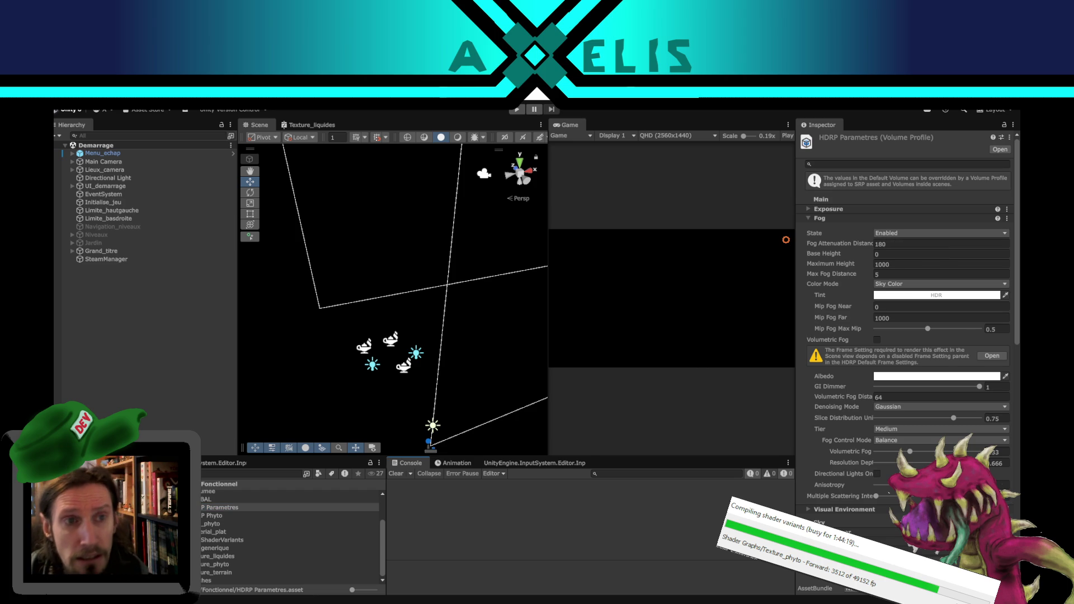
pyautogui.moveTo(547, 189); pyautogui.dragTo(407, 188)
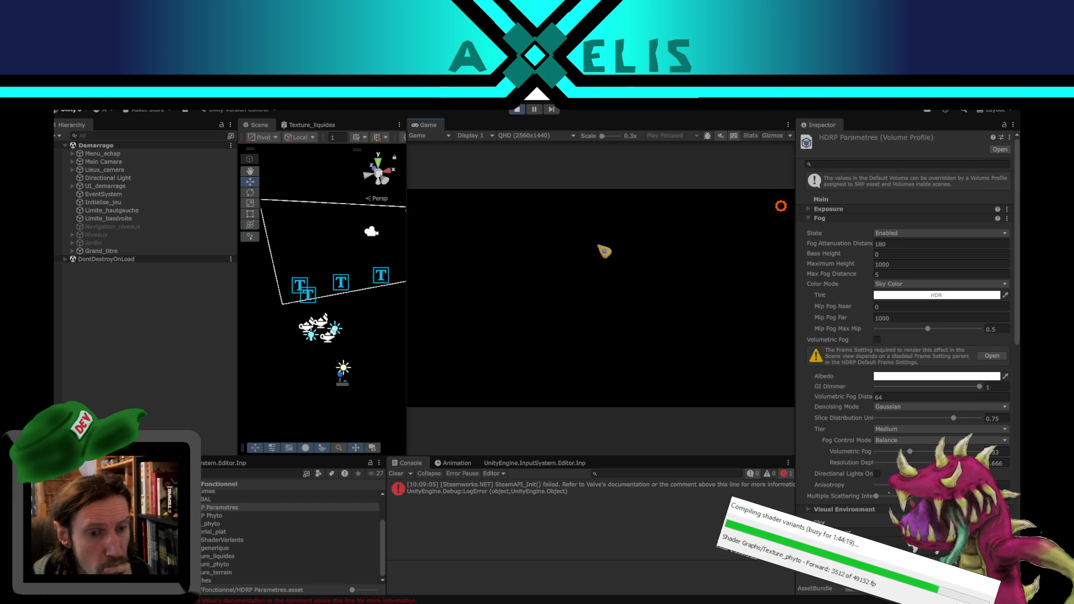
# Step: Go to the game's map screen and try the fog State as Disabled, then Enabled
pyautogui.click(513, 394)
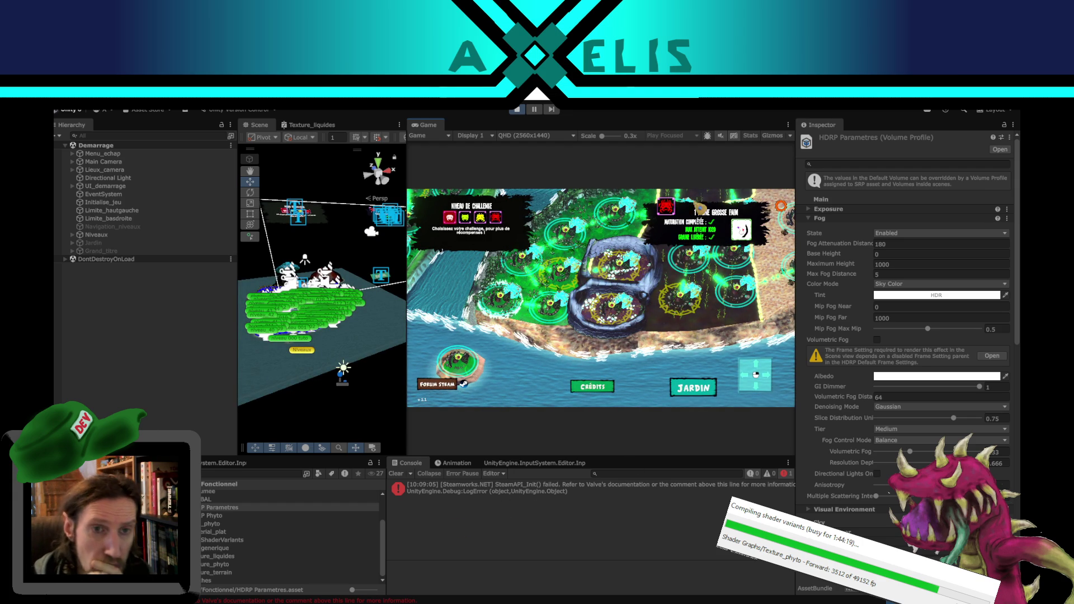
pyautogui.click(911, 233)
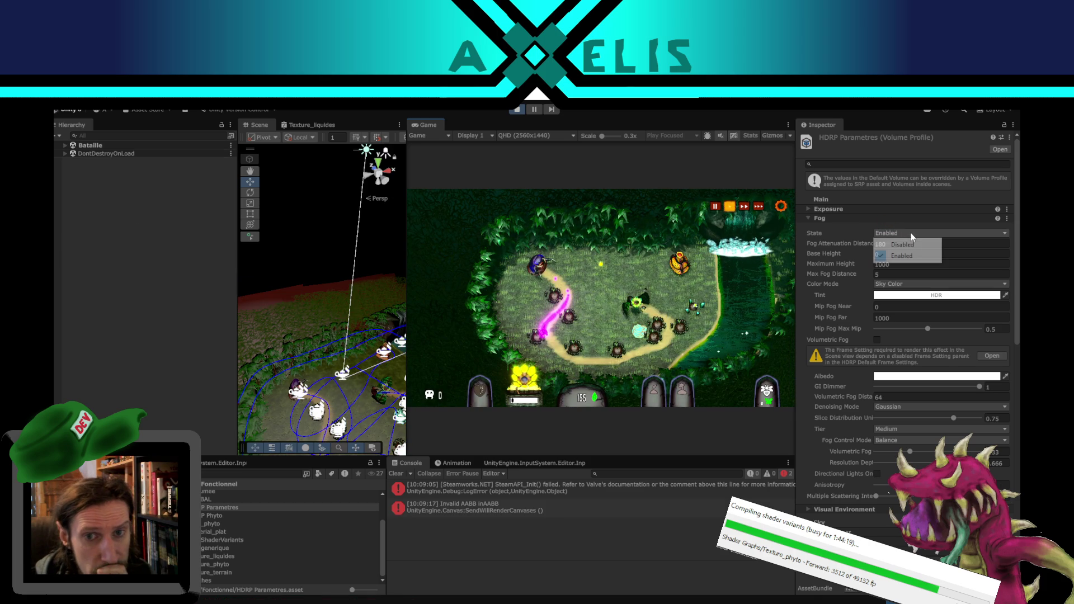
pyautogui.click(902, 244)
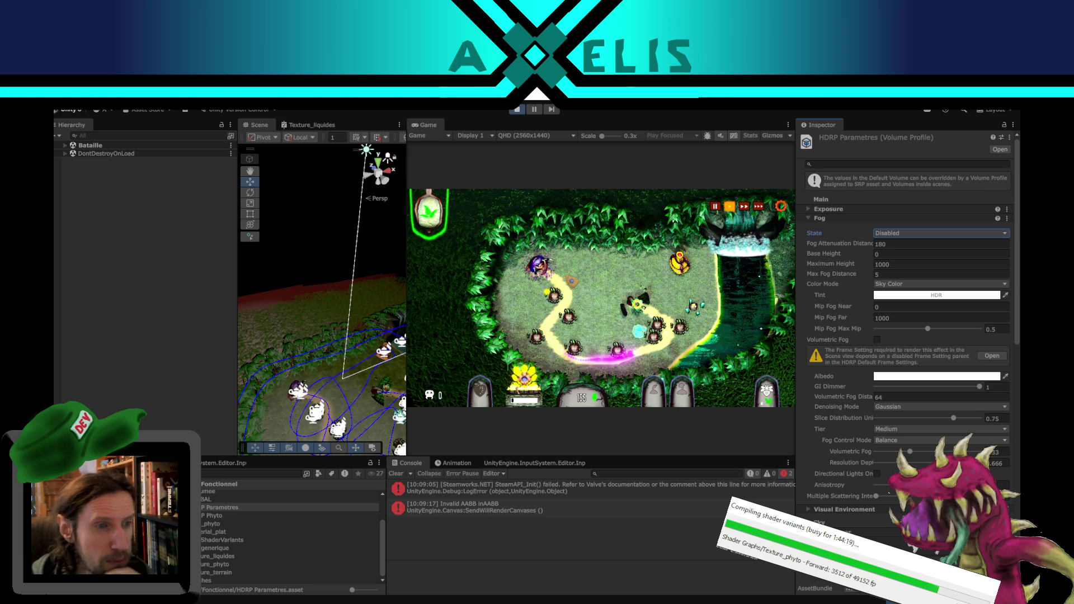
pyautogui.click(903, 234)
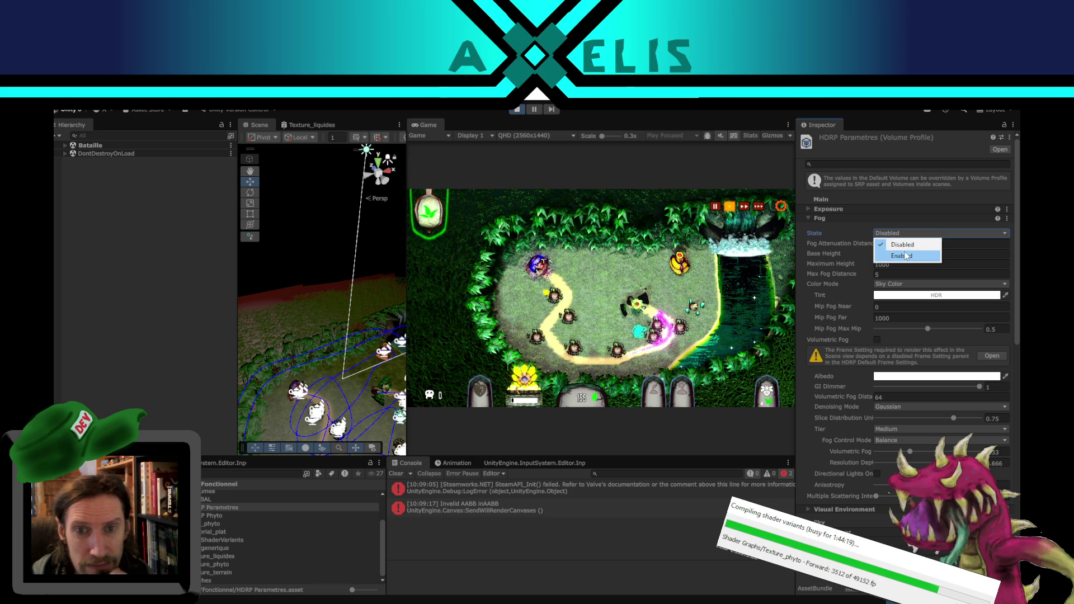
pyautogui.click(907, 256)
# Step: Set the fog State back to Disabled and select the Motif_lumineux light to view its settings
pyautogui.click(926, 234)
pyautogui.click(895, 244)
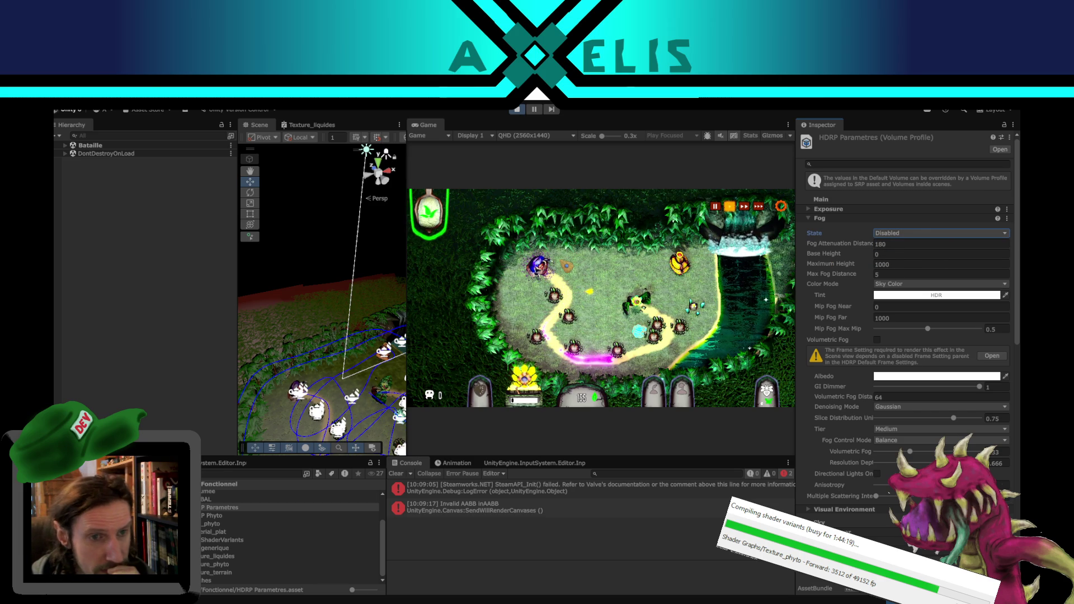
pyautogui.scroll(-5, 346, 259)
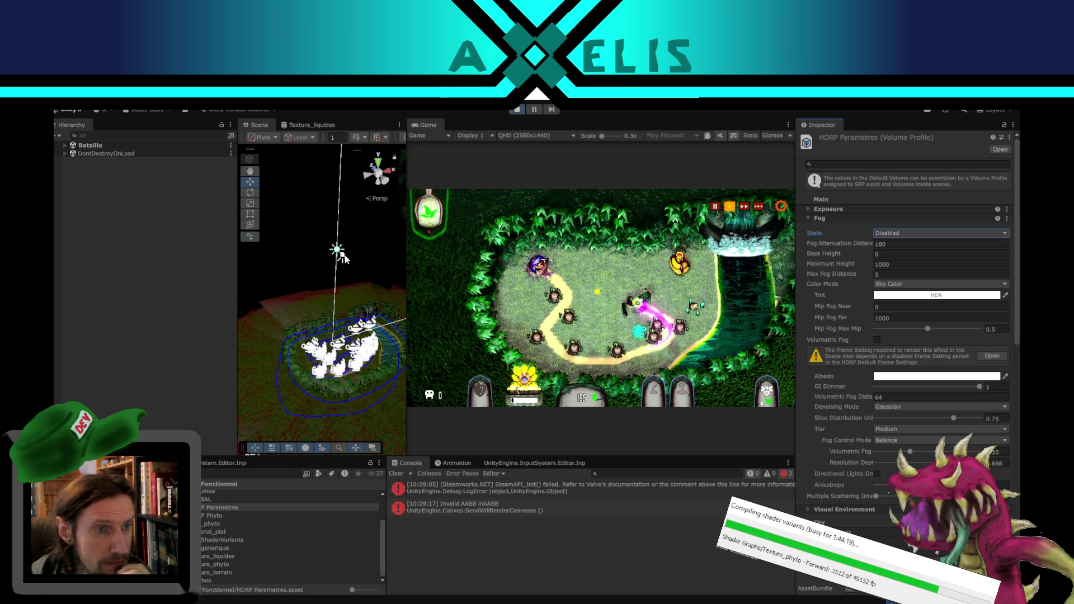
pyautogui.click(344, 256)
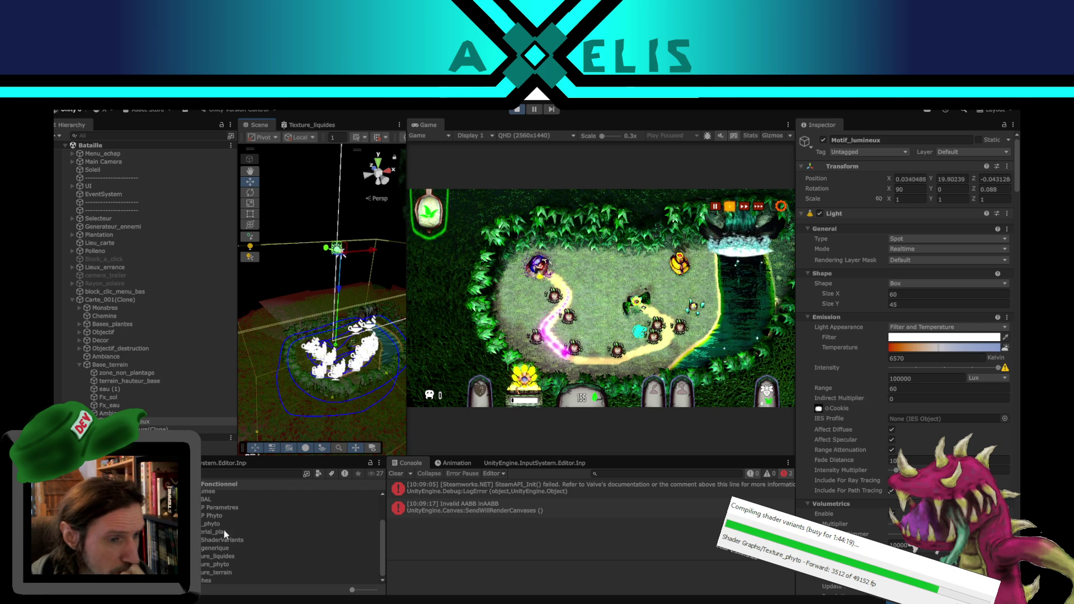
# Step: Select the HDRP Parametres profile and set its Fog State to Enabled
pyautogui.click(278, 508)
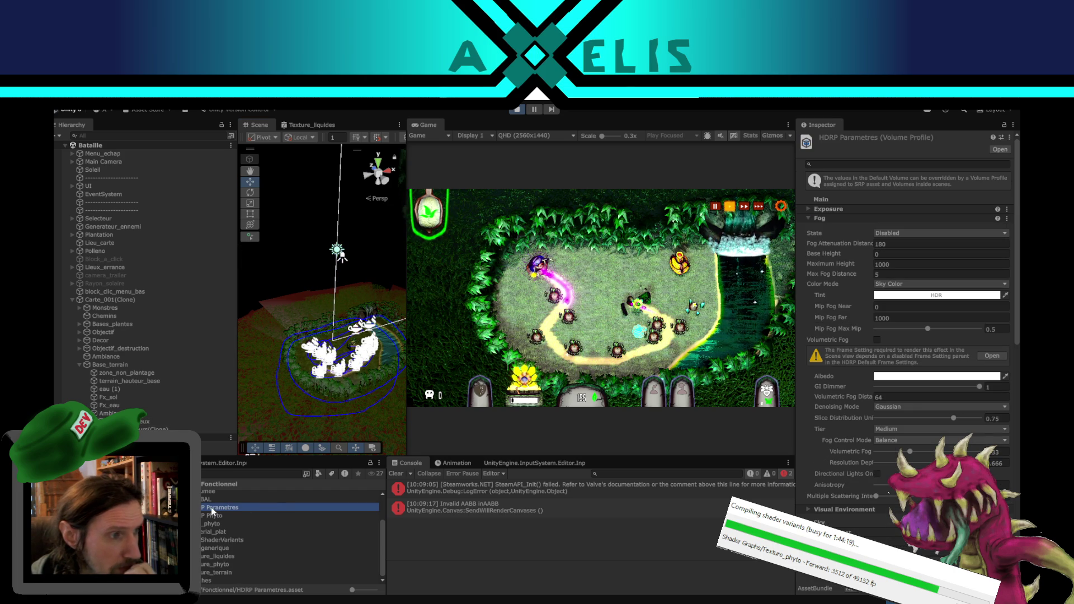
pyautogui.click(918, 233)
pyautogui.click(889, 254)
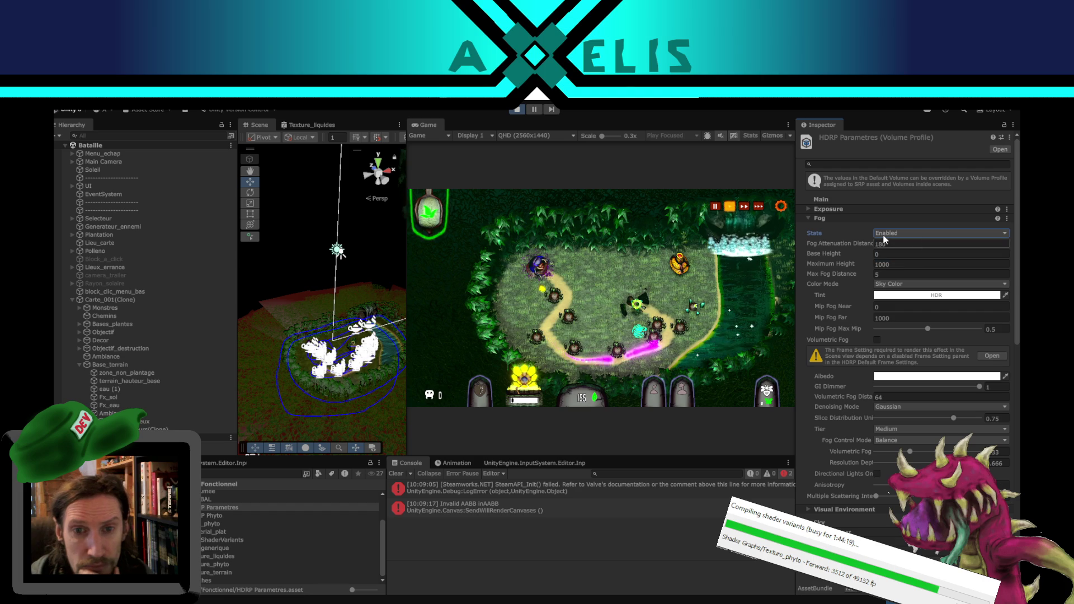
# Step: Tick Volumetric Fog to test it in the running game, then untick it again
pyautogui.click(875, 340)
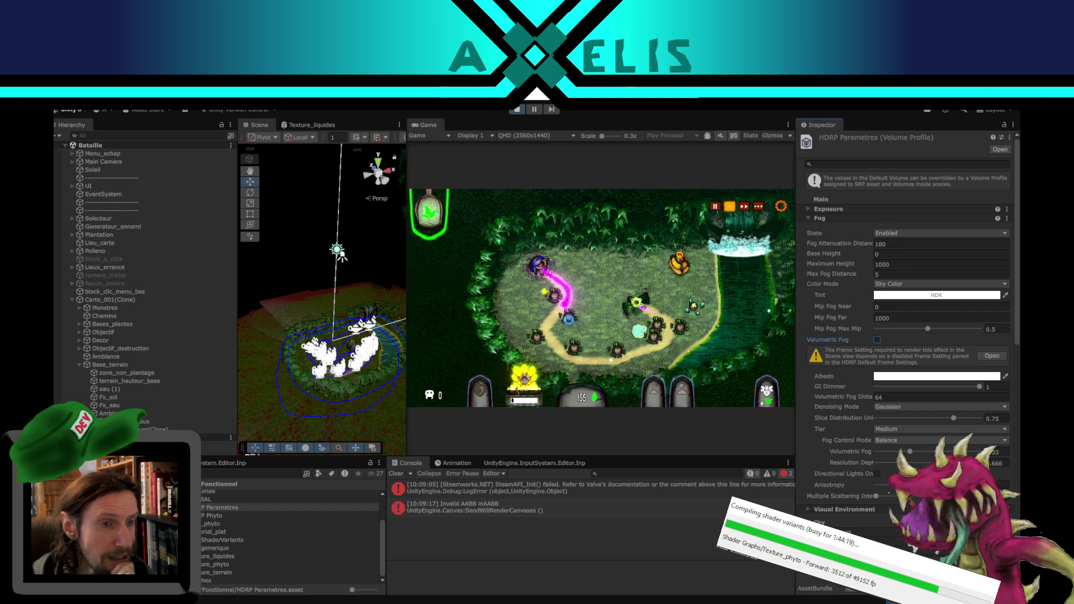
pyautogui.click(876, 340)
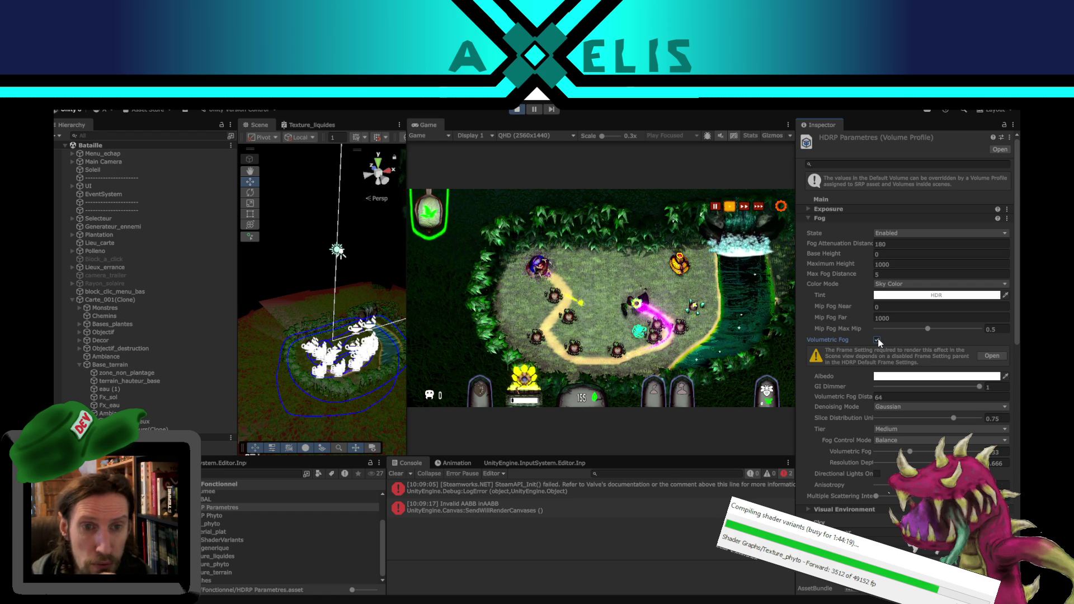
pyautogui.click(877, 339)
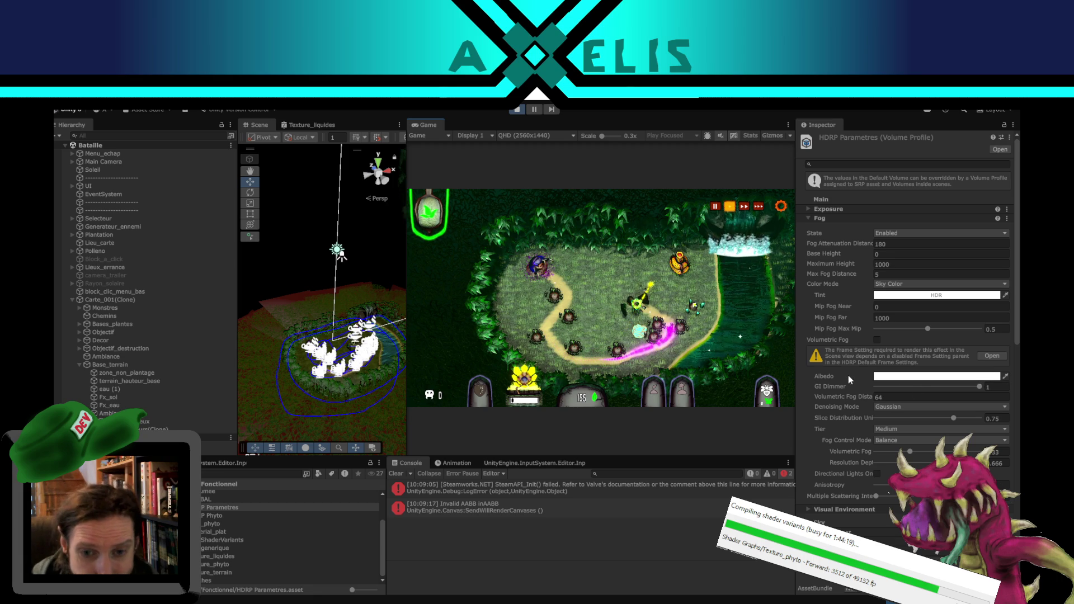
pyautogui.scroll(-3, 849, 375)
pyautogui.scroll(2, 841, 342)
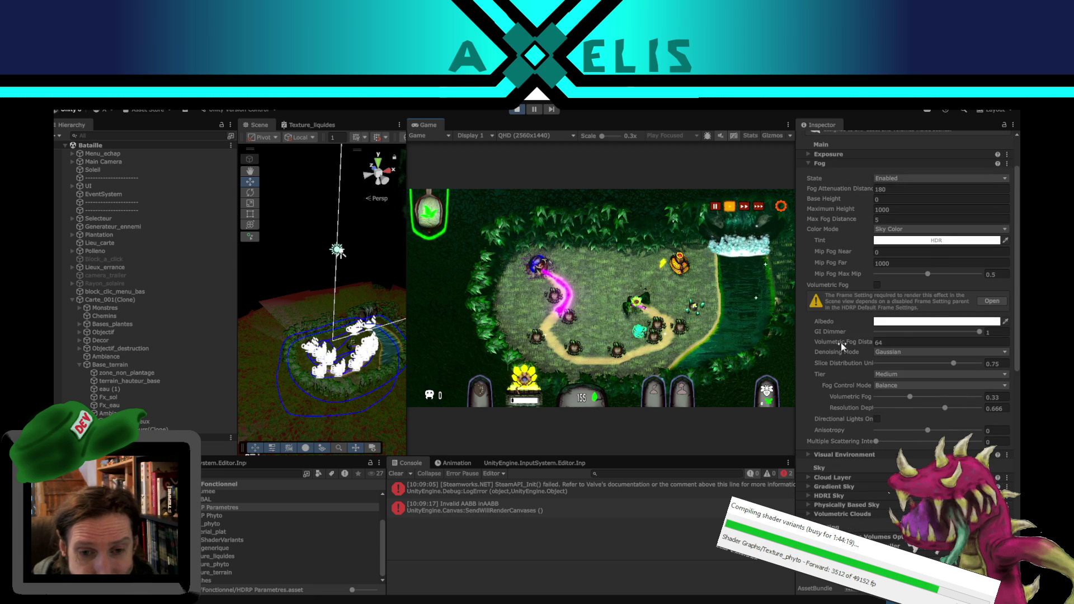
pyautogui.scroll(2, 834, 335)
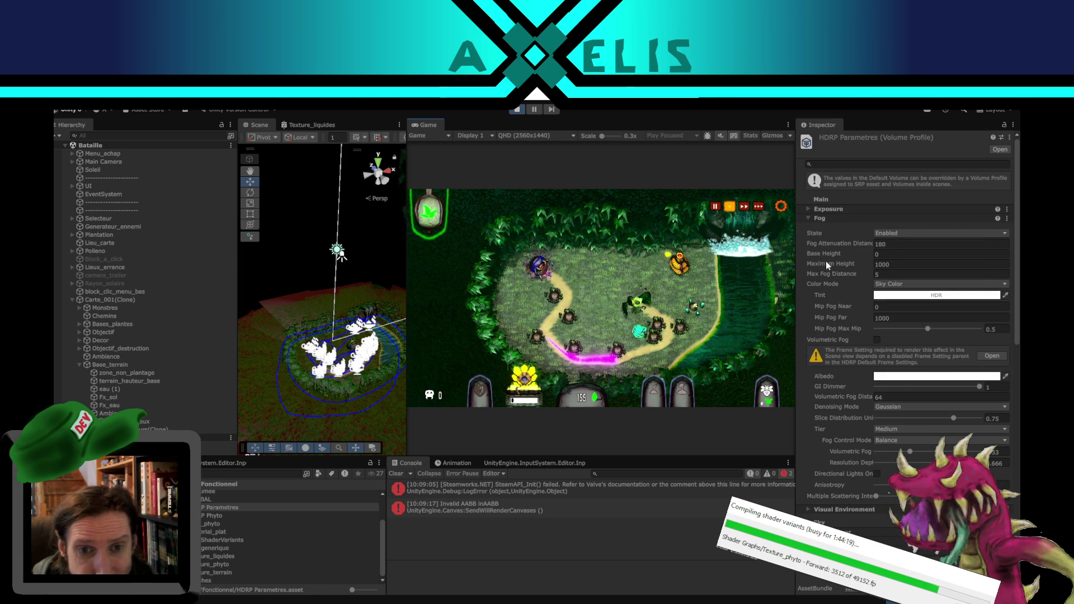
# Step: Collapse the Fog override in the Inspector and dismiss the Discord window covering the editor
pyautogui.click(809, 218)
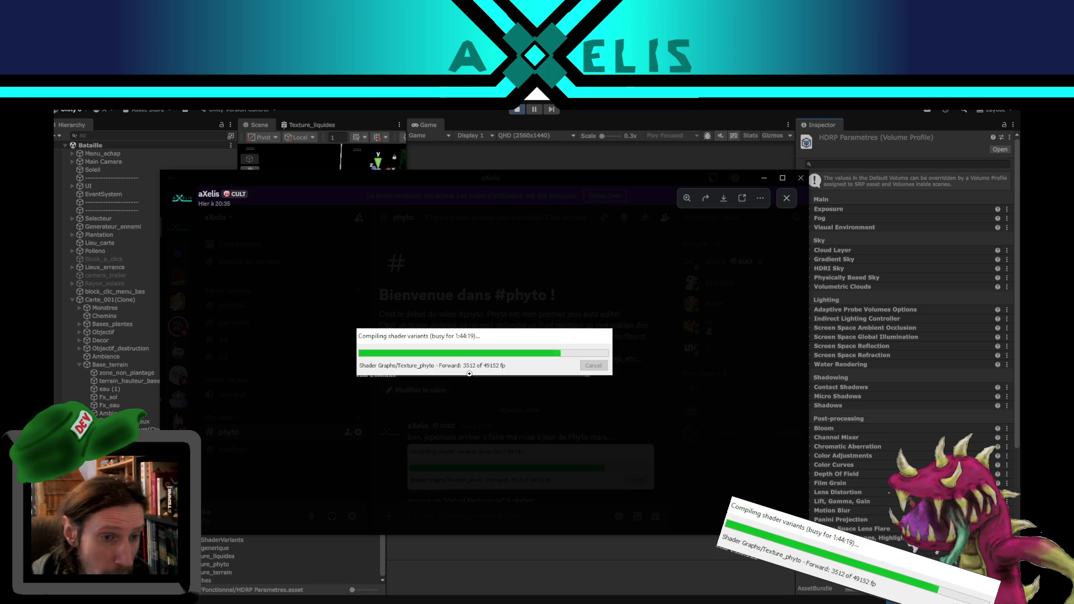
pyautogui.hotkey('alt', 'Tab')
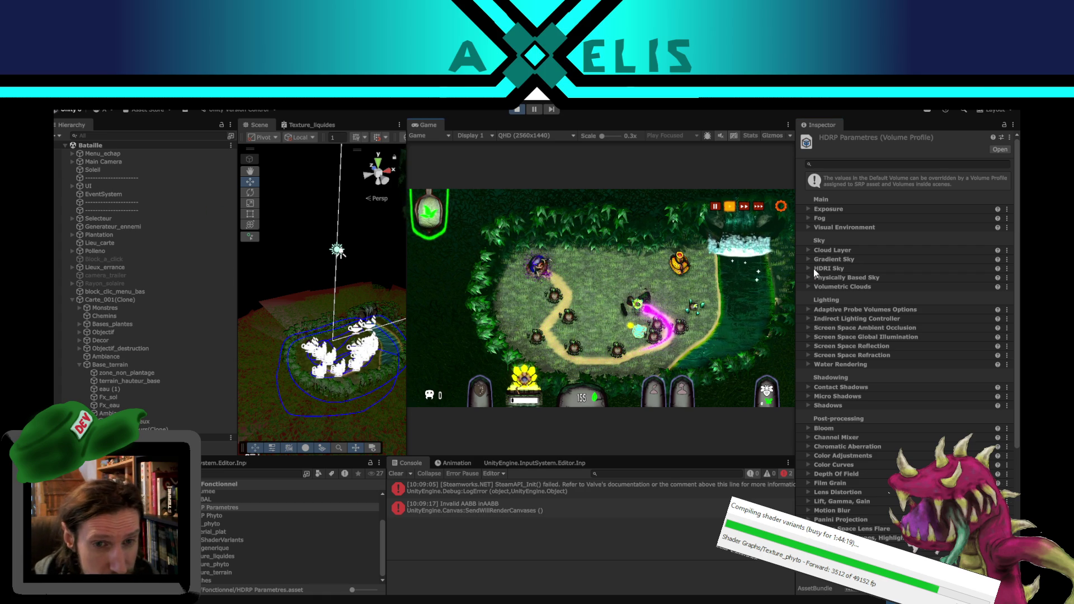
pyautogui.click(808, 287)
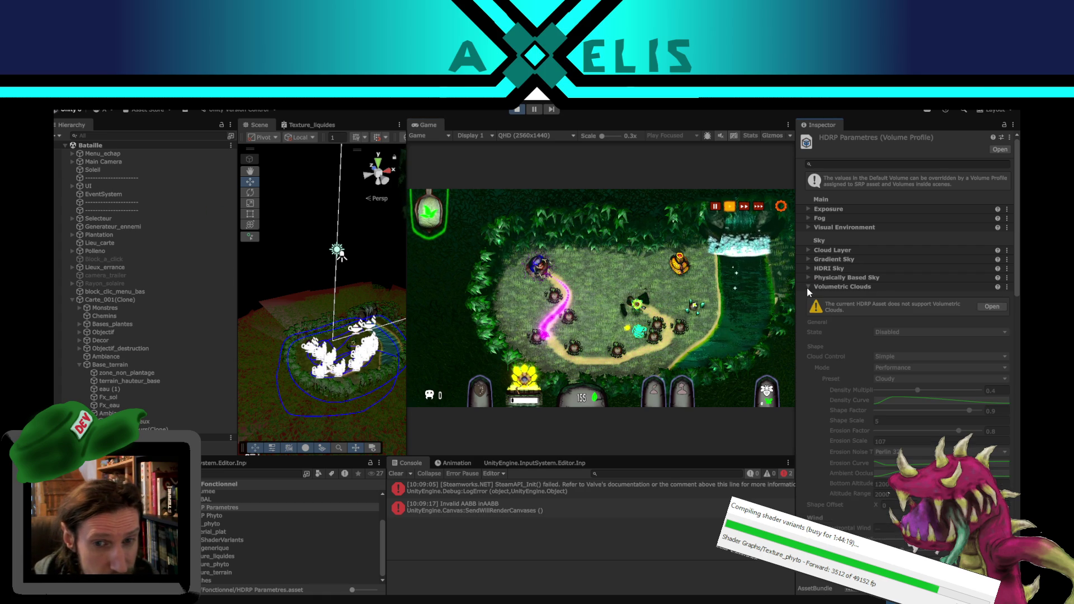
pyautogui.click(808, 287)
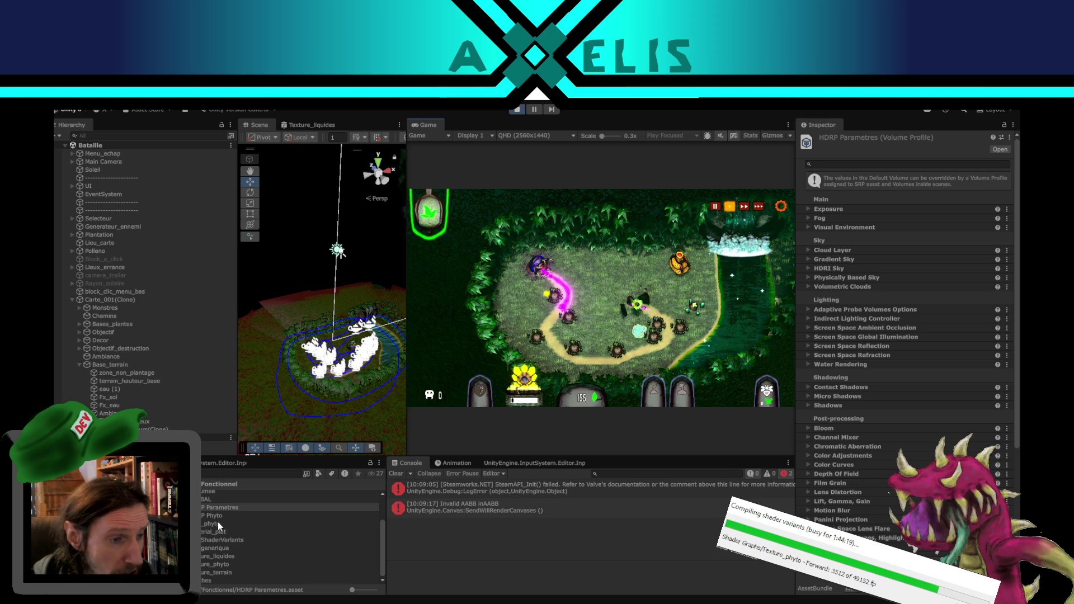
pyautogui.click(244, 554)
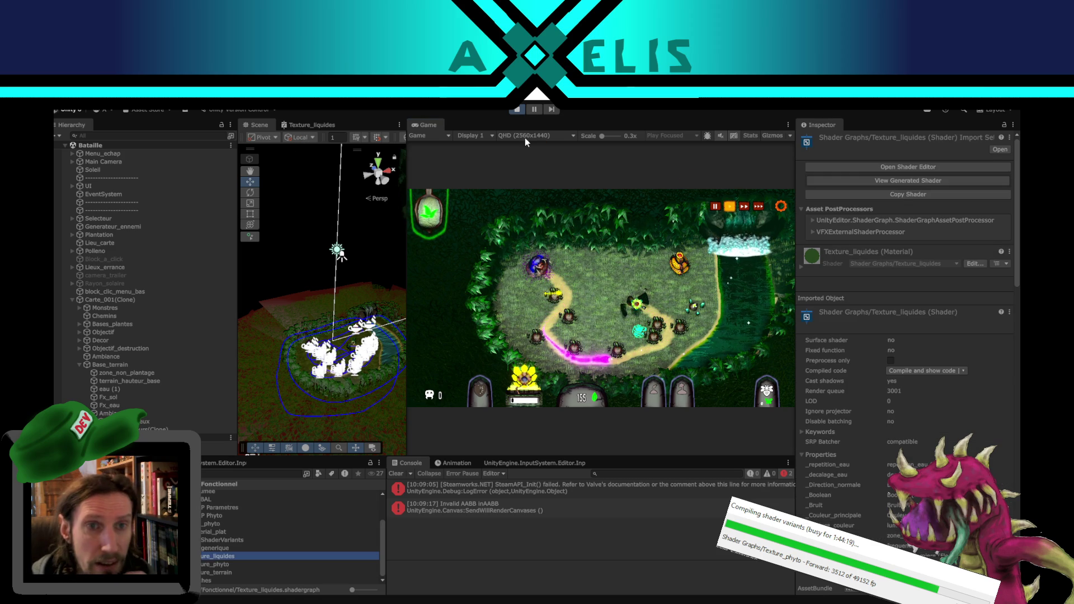
# Step: Stop Play mode and open the Texture_phyto shader graph in its own maximized window
pyautogui.hotkey('ctrl', 'p')
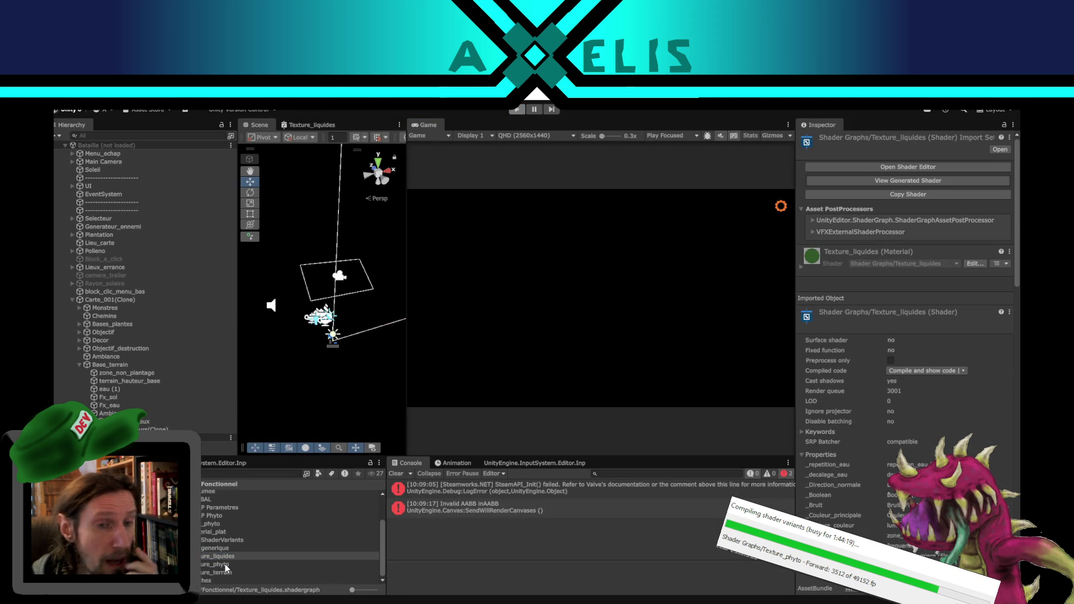
pyautogui.doubleClick(225, 564)
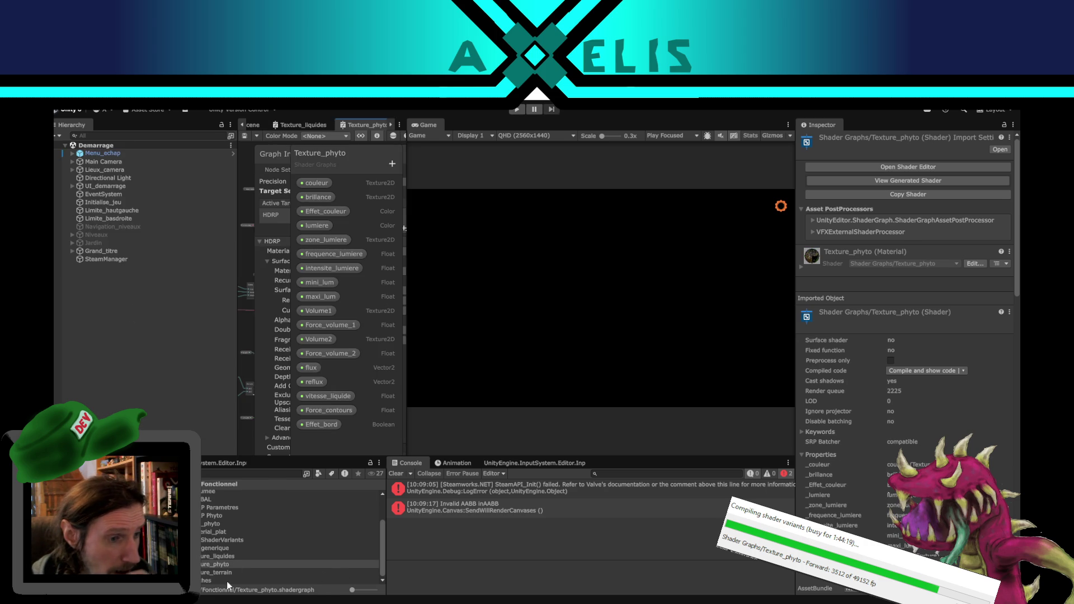
pyautogui.moveTo(359, 129)
pyautogui.mouseDown()
pyautogui.moveTo(508, 234)
pyautogui.moveTo(571, 300)
pyautogui.mouseUp()
pyautogui.click(621, 128)
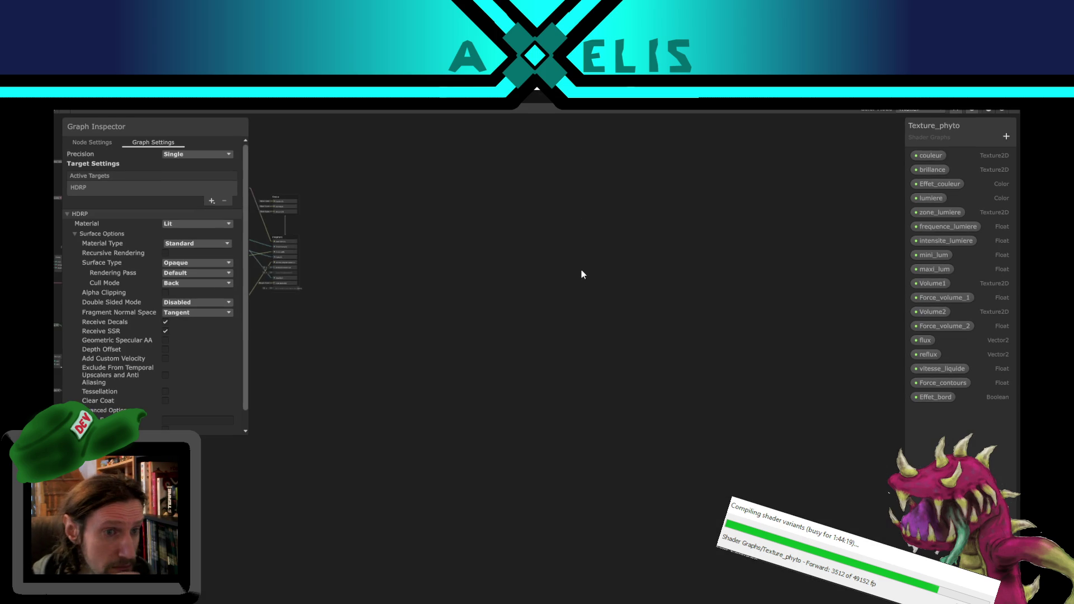
pyautogui.scroll(5, 631, 498)
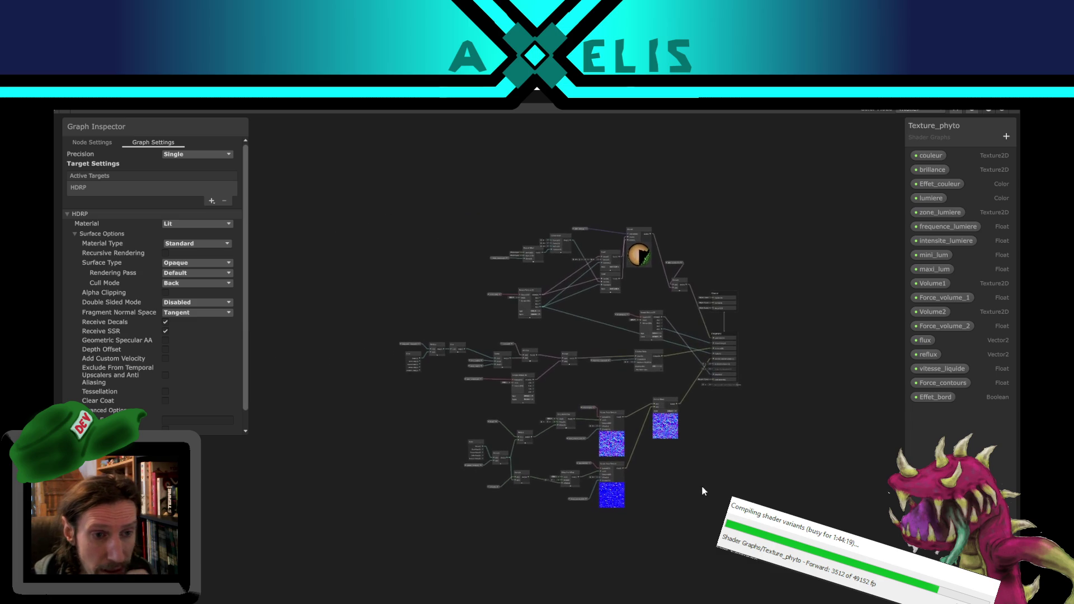
pyautogui.moveTo(675, 498)
pyautogui.mouseDown()
pyautogui.moveTo(724, 586)
pyautogui.moveTo(645, 570)
pyautogui.moveTo(612, 576)
pyautogui.mouseUp()
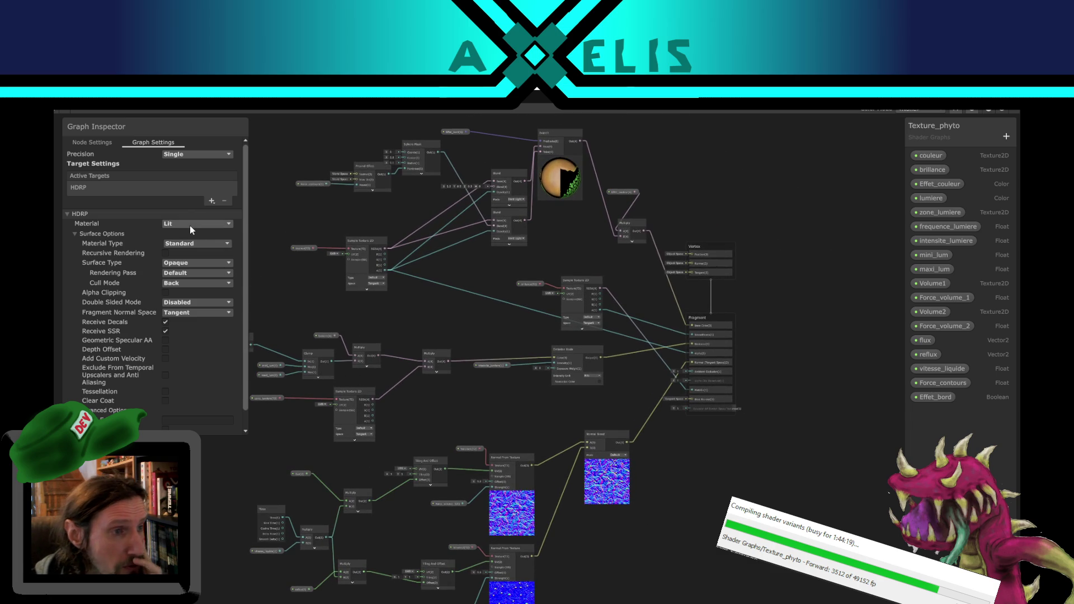
# Step: Select the HDRP active target to show its Lit, Standard, Opaque surface options
pyautogui.click(79, 187)
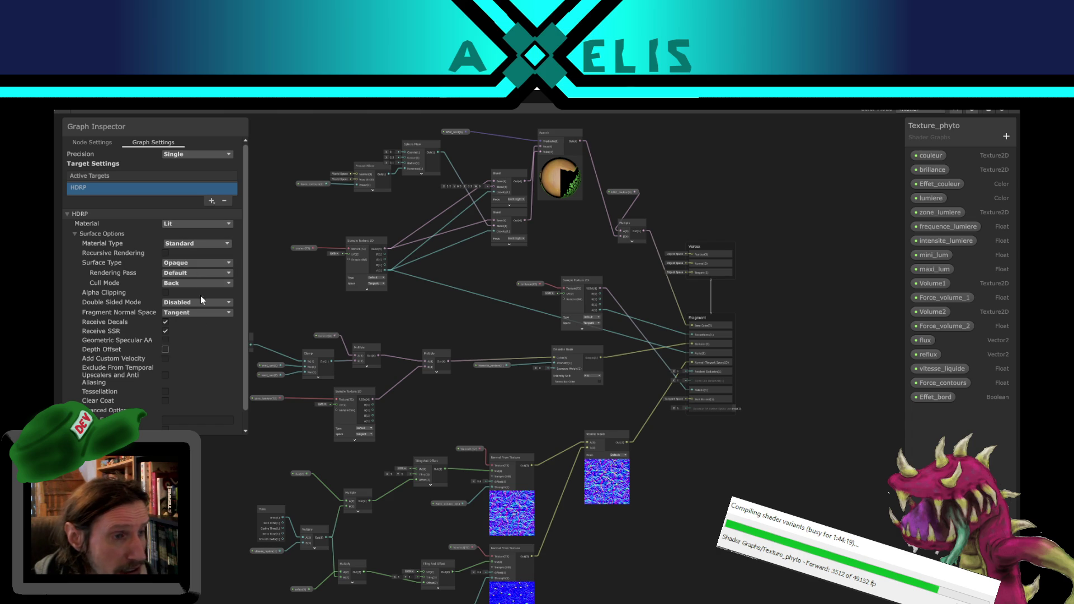
pyautogui.scroll(-1, 182, 316)
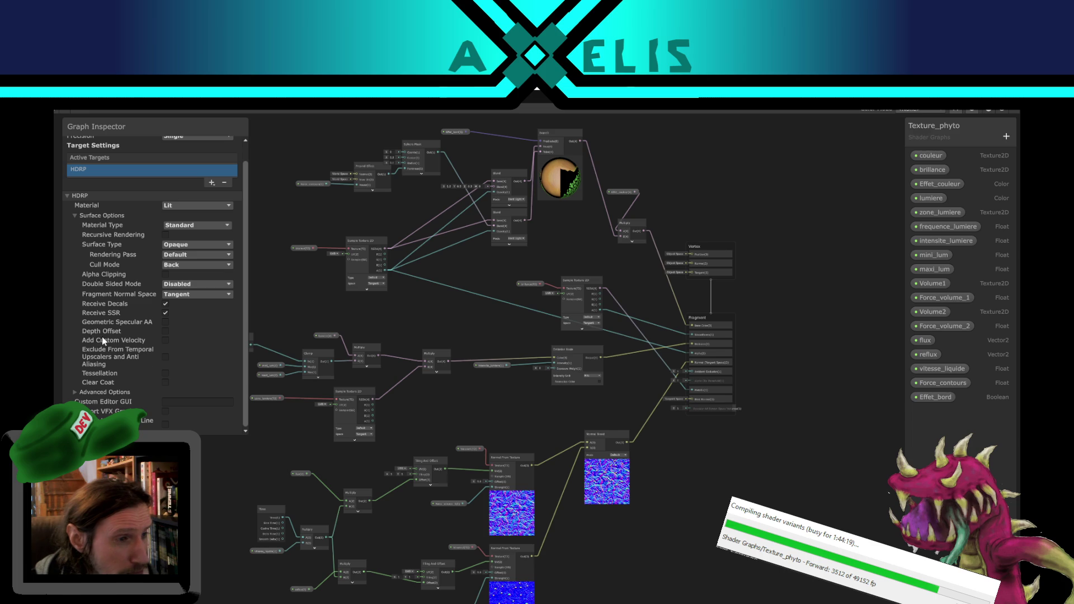
pyautogui.moveTo(90, 336)
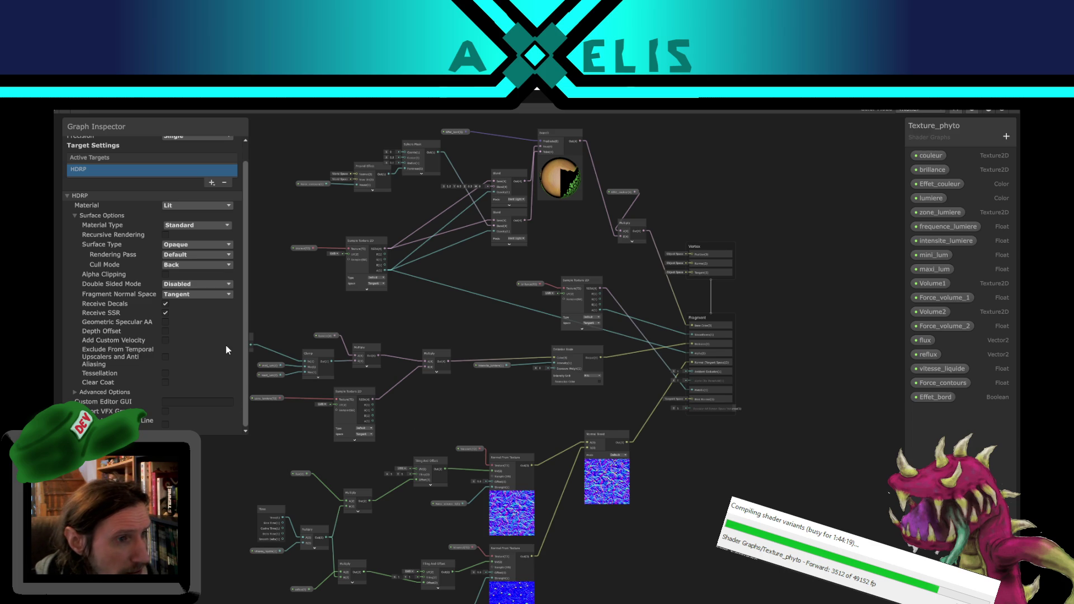
# Step: Untick Receive Decals and Receive SSR for Texture_phyto, then restore the graph to a floating window
pyautogui.click(167, 307)
pyautogui.scroll(1, 205, 329)
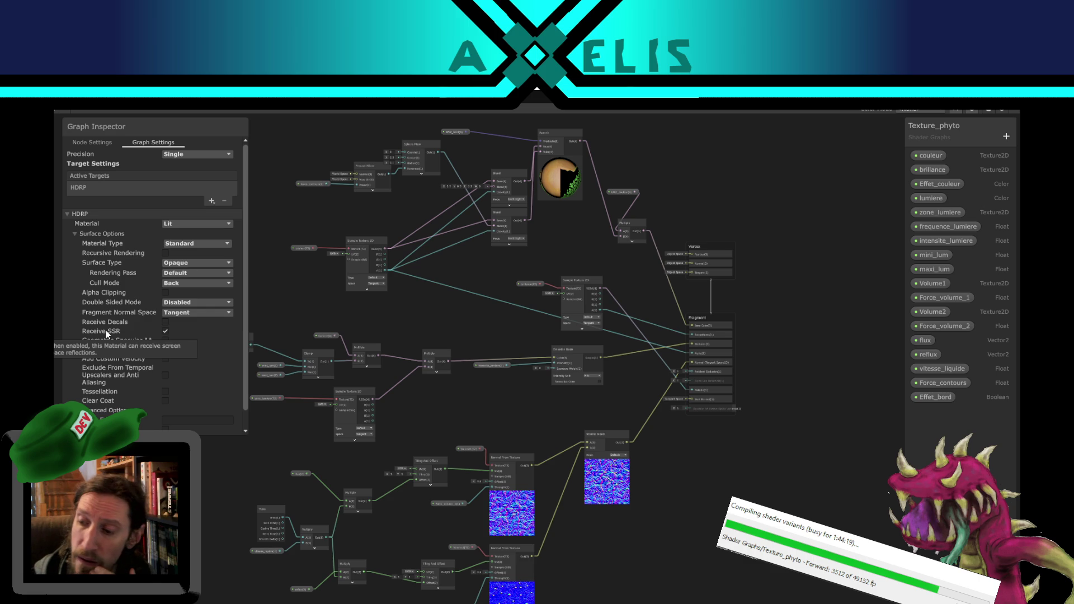
pyautogui.click(166, 332)
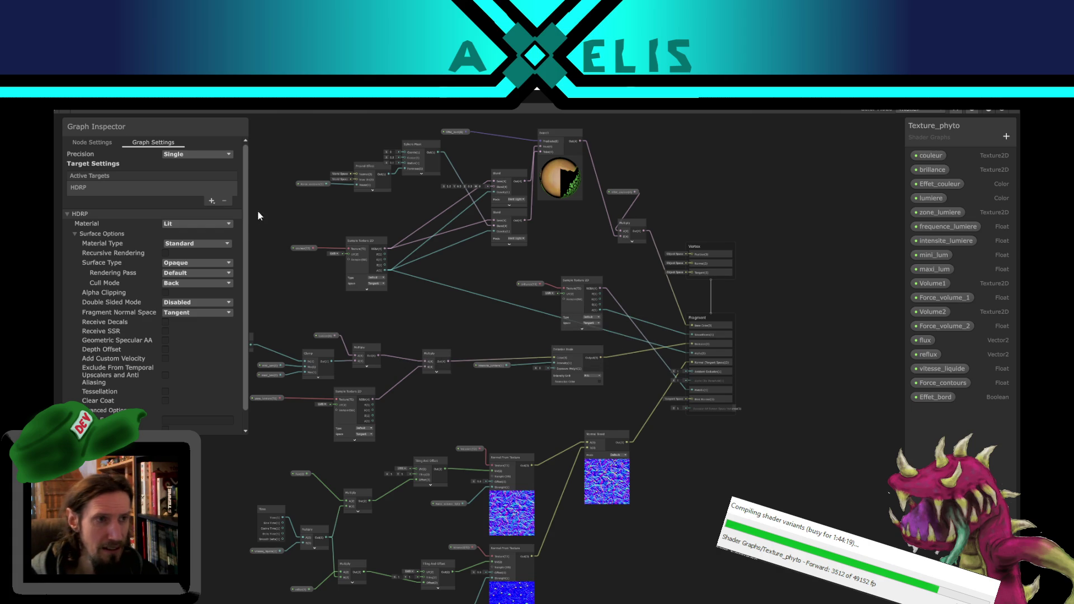
pyautogui.moveTo(449, 307)
pyautogui.mouseDown()
pyautogui.moveTo(579, 358)
pyautogui.moveTo(595, 340)
pyautogui.mouseUp()
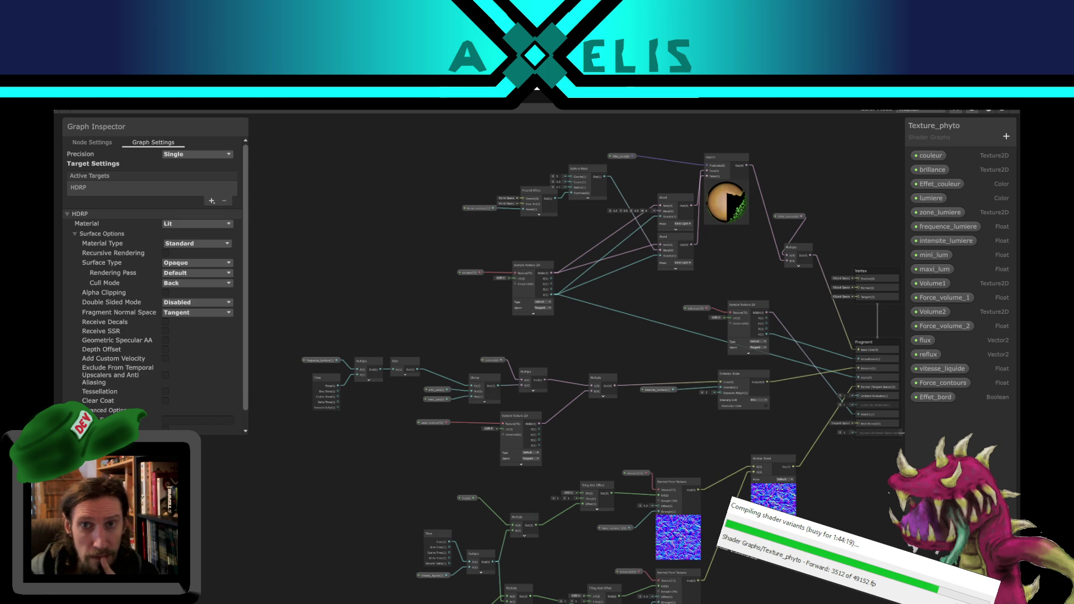
pyautogui.press('super+Down')
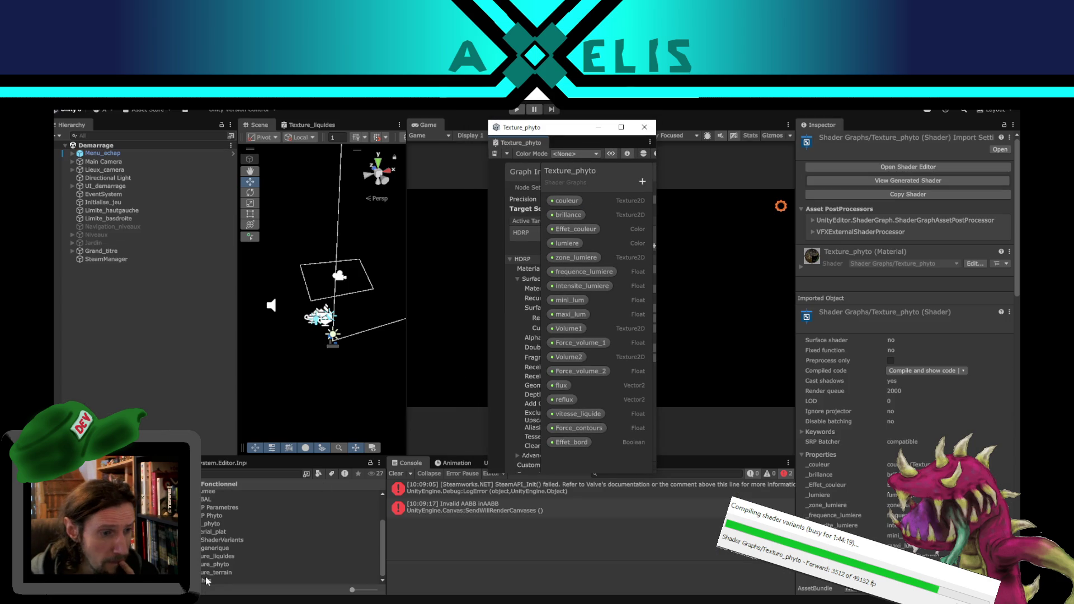
# Step: Open Texture_liquides in its own maximized window with Graph Inspector beside the node graph
pyautogui.doubleClick(219, 556)
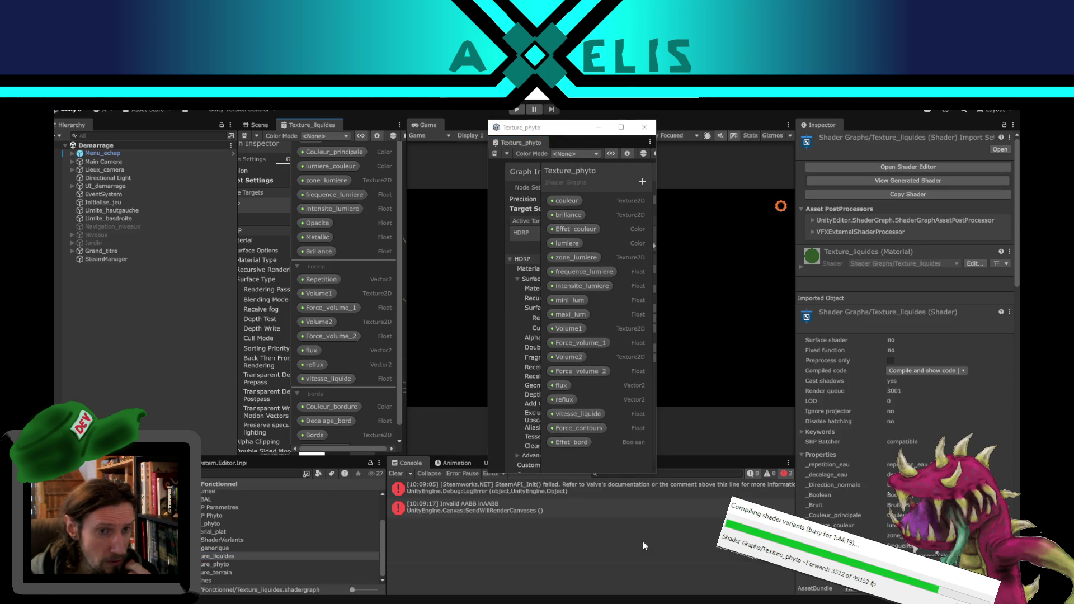
pyautogui.moveTo(315, 123)
pyautogui.mouseDown()
pyautogui.moveTo(703, 270)
pyautogui.moveTo(685, 315)
pyautogui.moveTo(436, 327)
pyautogui.moveTo(471, 321)
pyautogui.moveTo(559, 528)
pyautogui.moveTo(657, 273)
pyautogui.moveTo(713, 290)
pyautogui.moveTo(490, 268)
pyautogui.moveTo(432, 222)
pyautogui.mouseUp()
pyautogui.moveTo(442, 154)
pyautogui.mouseDown()
pyautogui.moveTo(396, 330)
pyautogui.moveTo(146, 379)
pyautogui.moveTo(290, 414)
pyautogui.moveTo(656, 558)
pyautogui.moveTo(758, 342)
pyautogui.mouseUp()
pyautogui.moveTo(713, 316)
pyautogui.mouseDown()
pyautogui.moveTo(698, 299)
pyautogui.moveTo(708, 210)
pyautogui.mouseUp()
pyautogui.click(727, 124)
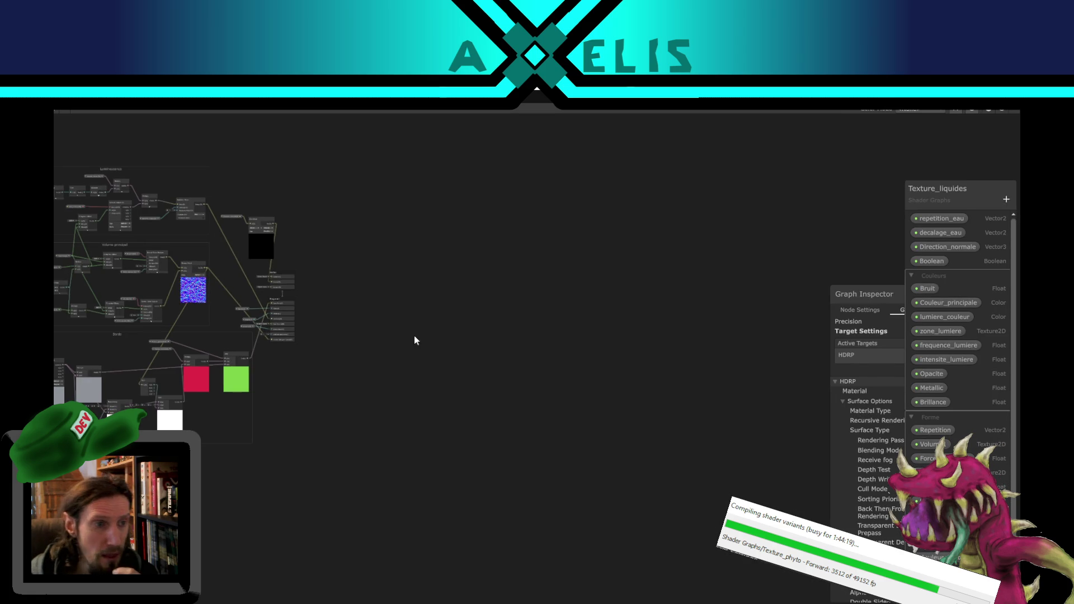
pyautogui.moveTo(865, 295)
pyautogui.mouseDown()
pyautogui.moveTo(406, 249)
pyautogui.moveTo(99, 169)
pyautogui.mouseUp()
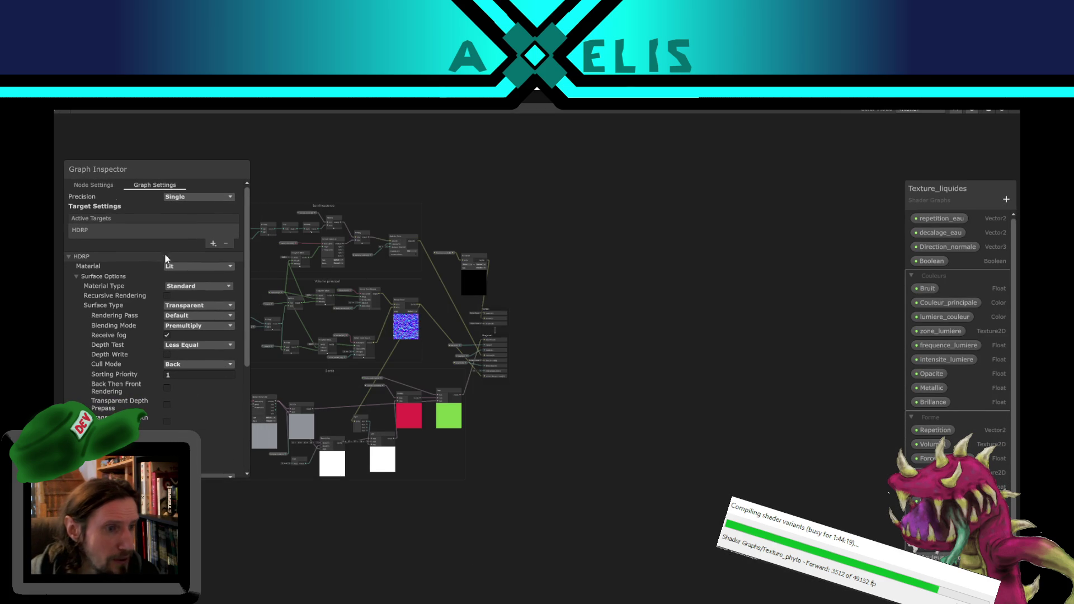
# Step: Untick Receive Decals for Texture_liquides and save the graph with Ctrl+S
pyautogui.scroll(-3, 230, 397)
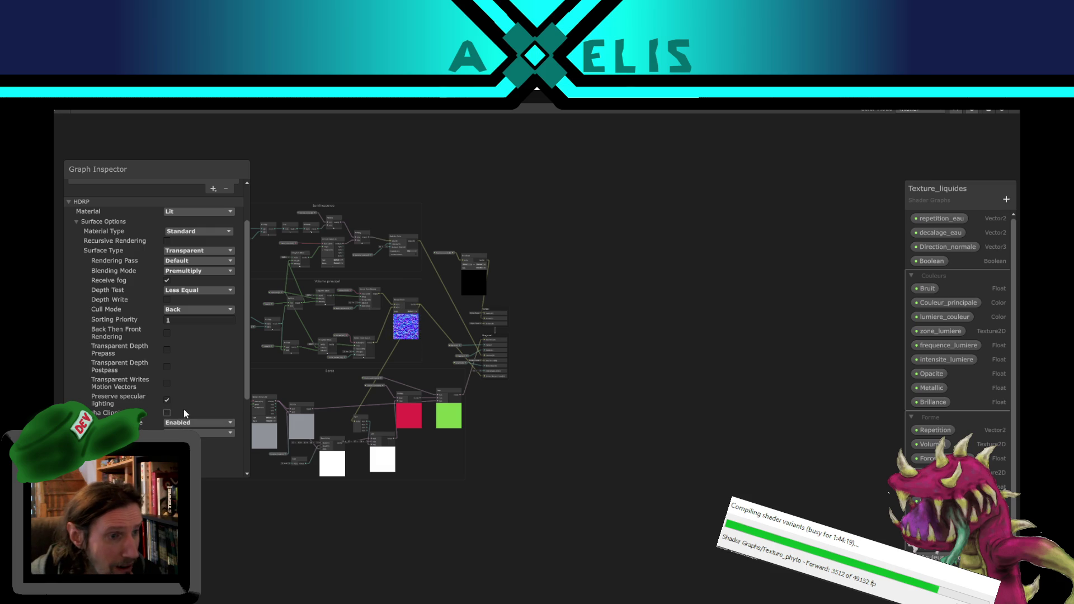
pyautogui.scroll(-3, 190, 399)
pyautogui.click(167, 332)
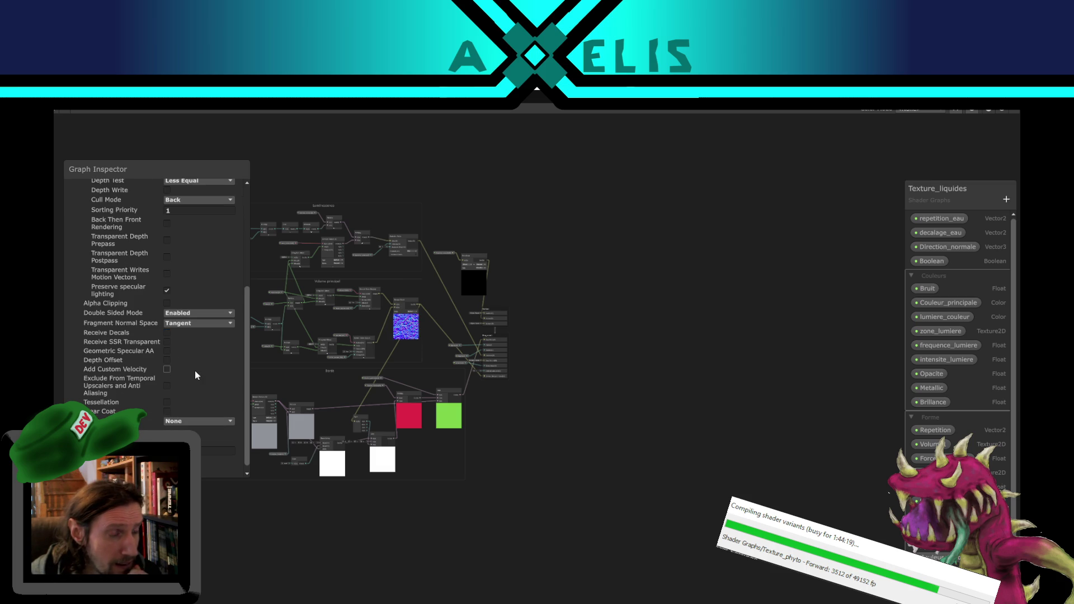
pyautogui.scroll(1, 192, 351)
pyautogui.scroll(2, 192, 351)
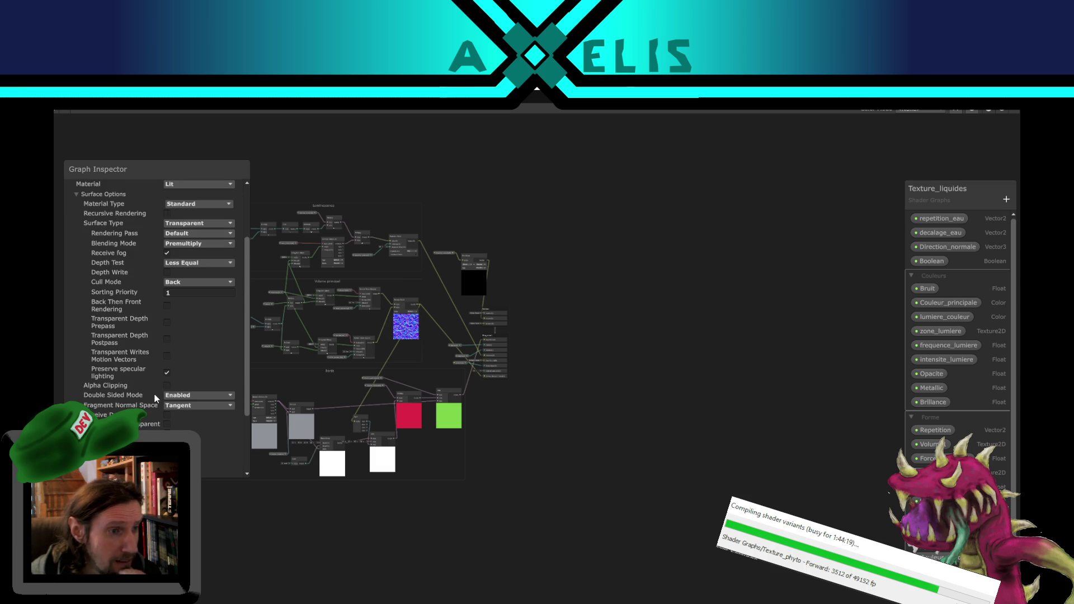
pyautogui.scroll(3, 164, 371)
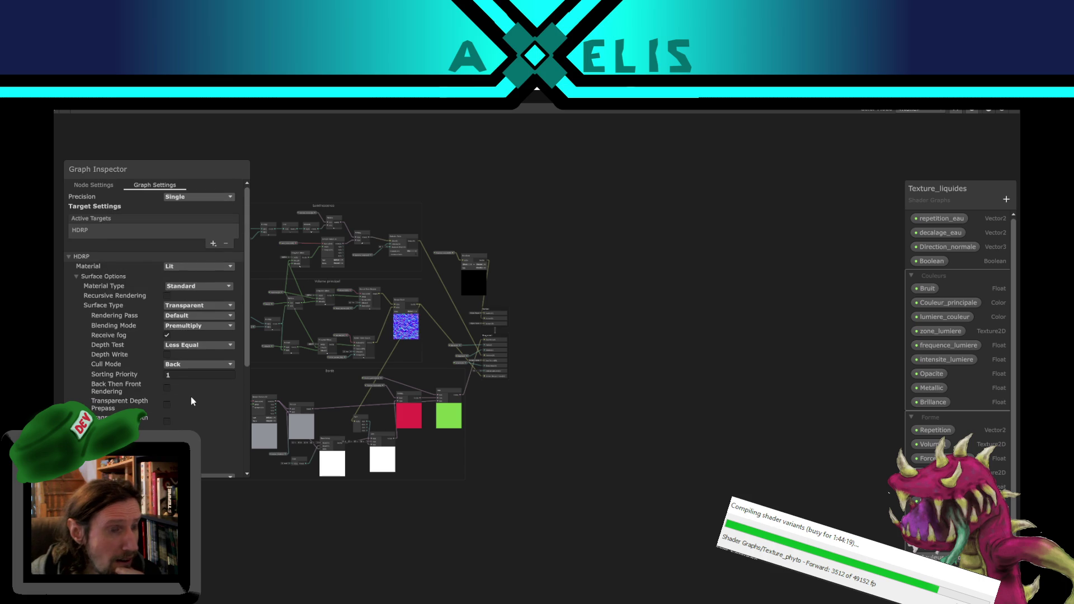
pyautogui.scroll(-4, 191, 398)
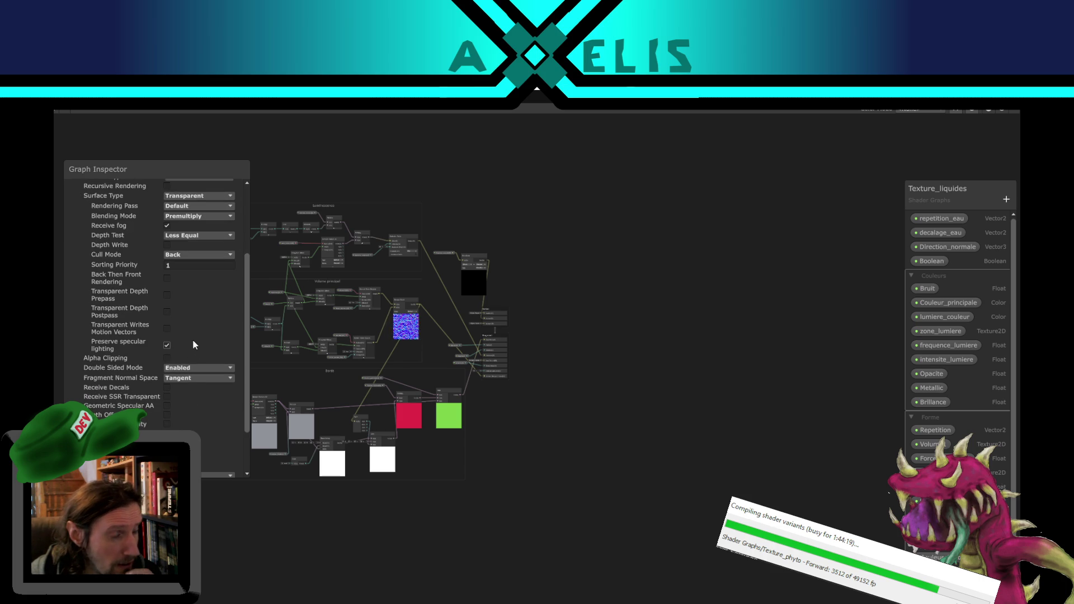
pyautogui.scroll(-2, 180, 331)
pyautogui.hotkey('ctrl', 's')
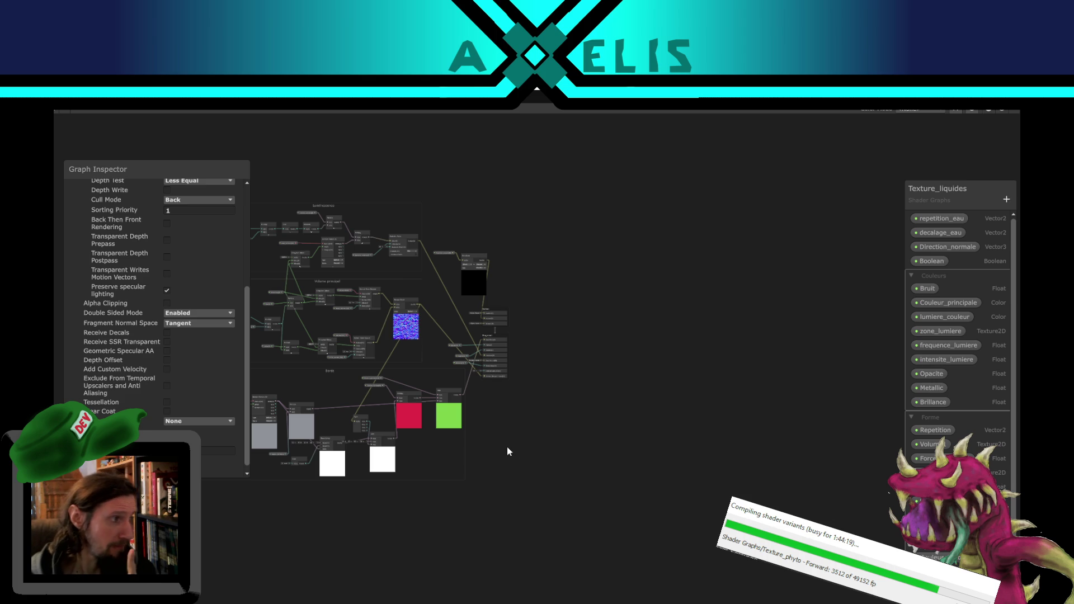
pyautogui.scroll(5, 545, 477)
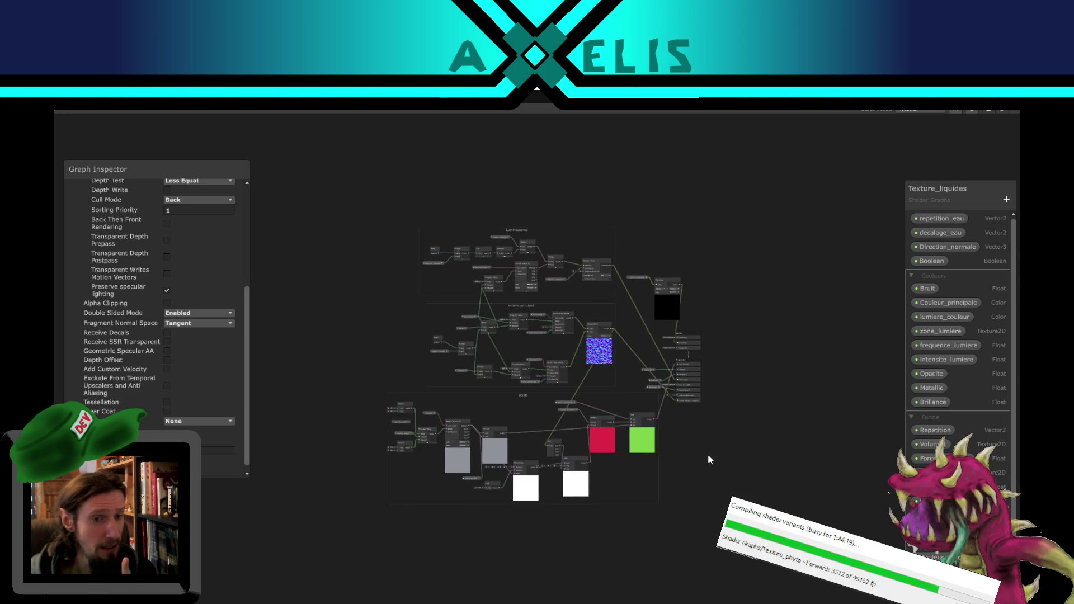
pyautogui.moveTo(778, 432); pyautogui.dragTo(884, 425)
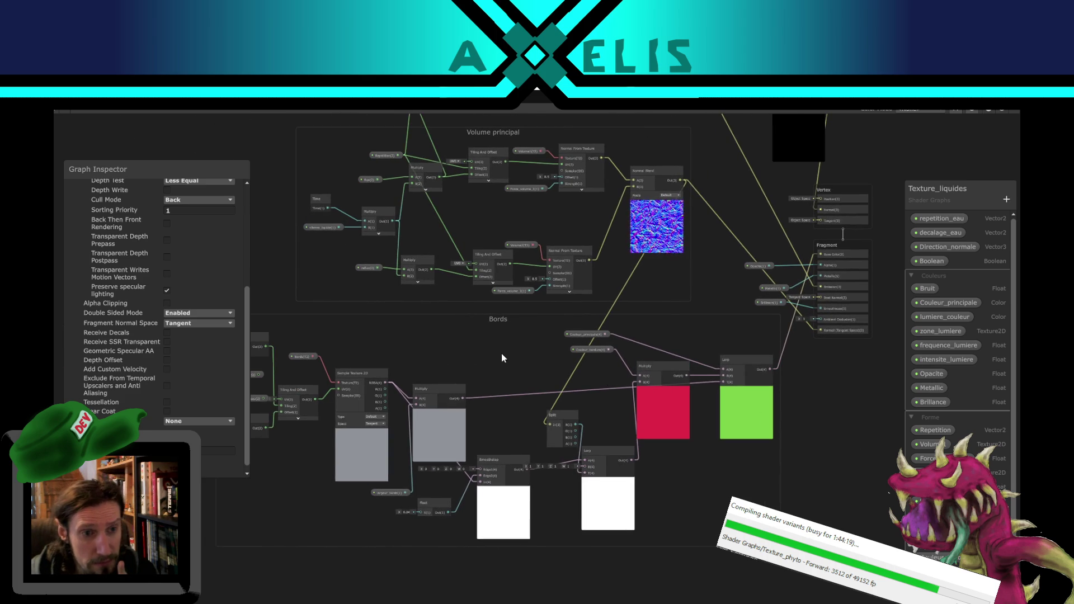
pyautogui.scroll(2, 484, 357)
pyautogui.scroll(-2, 484, 357)
pyautogui.moveTo(283, 250)
pyautogui.mouseDown()
pyautogui.moveTo(321, 385)
pyautogui.moveTo(280, 397)
pyautogui.moveTo(289, 357)
pyautogui.mouseUp()
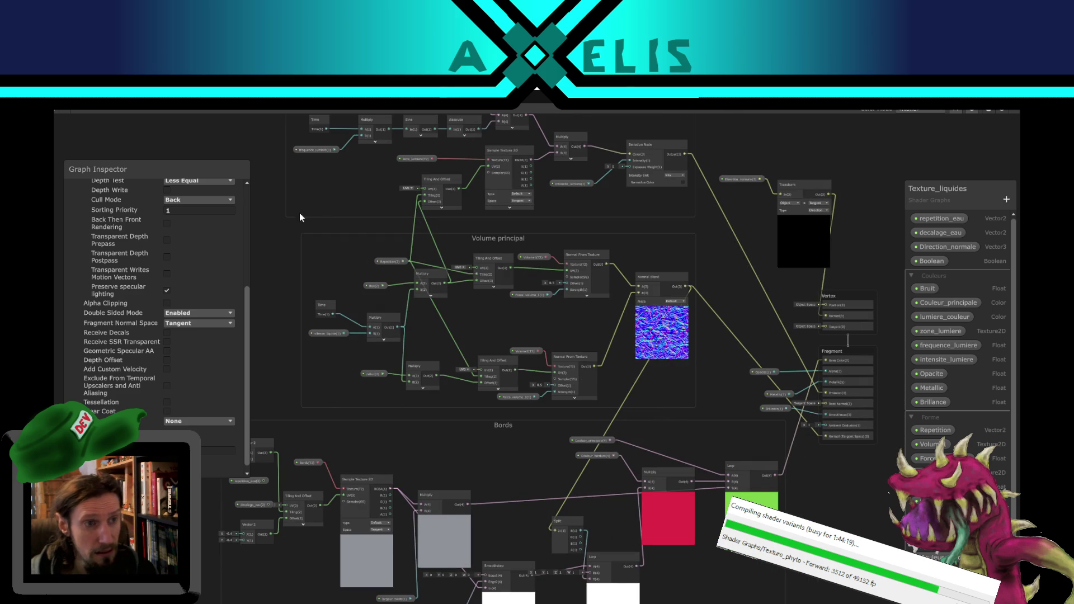
pyautogui.moveTo(294, 230)
pyautogui.mouseDown()
pyautogui.moveTo(334, 367)
pyautogui.moveTo(311, 426)
pyautogui.mouseUp()
pyautogui.scroll(5, 489, 250)
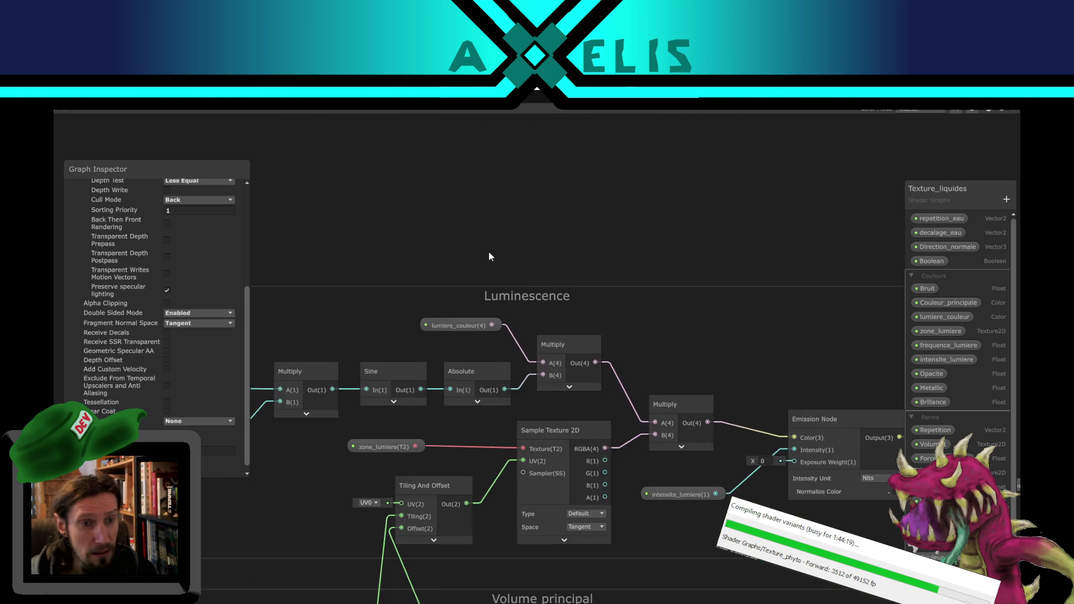
pyautogui.scroll(-3, 489, 257)
pyautogui.scroll(-2, 366, 402)
pyautogui.scroll(2, 332, 430)
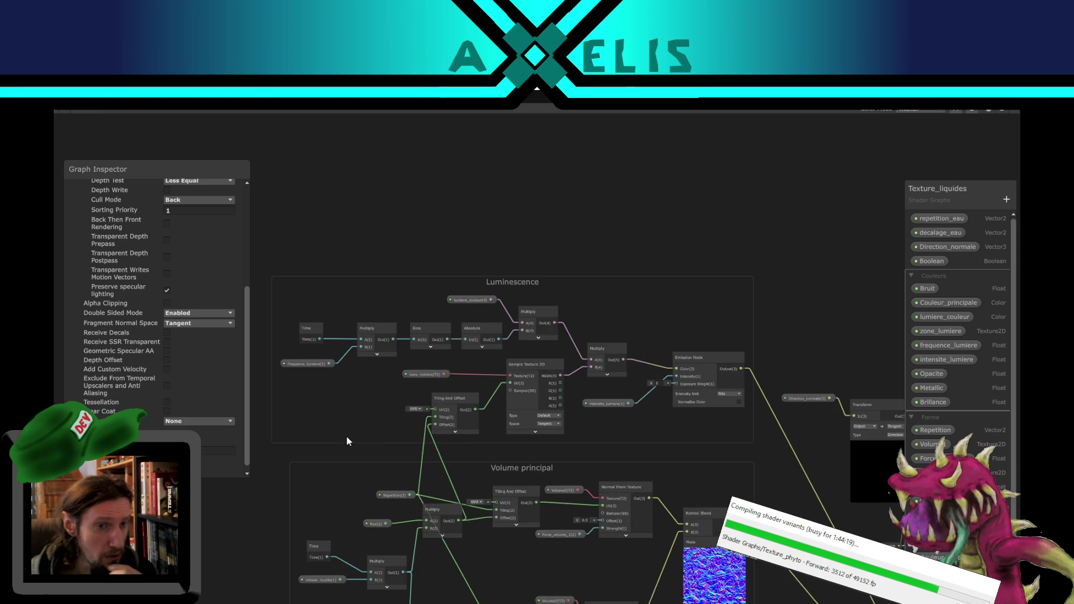
pyautogui.moveTo(284, 519)
pyautogui.mouseDown()
pyautogui.moveTo(268, 525)
pyautogui.moveTo(391, 229)
pyautogui.moveTo(271, 531)
pyautogui.moveTo(313, 281)
pyautogui.moveTo(378, 176)
pyautogui.mouseUp()
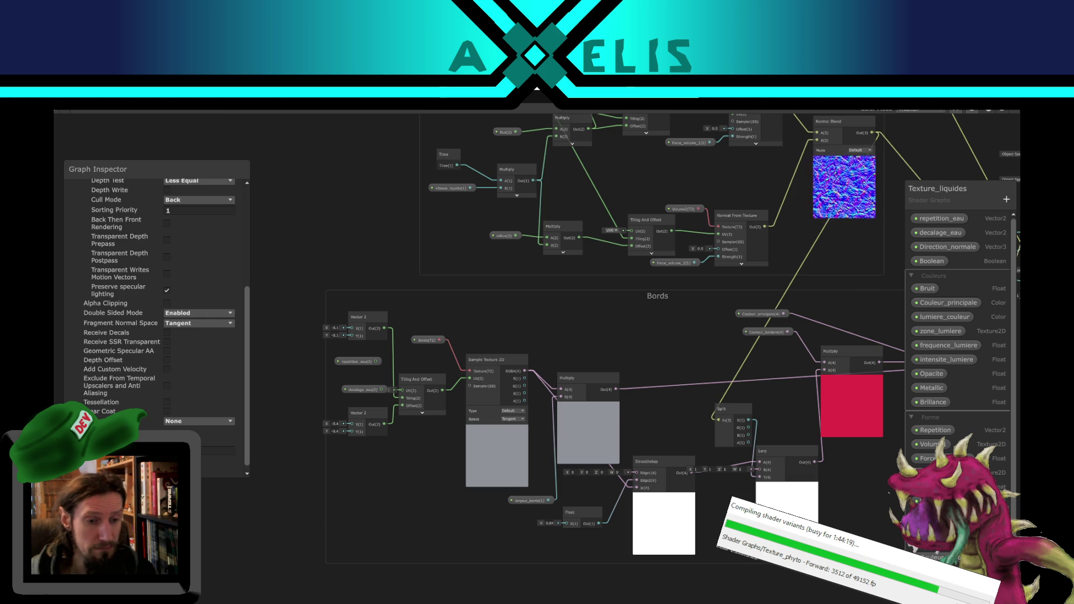
pyautogui.moveTo(509, 603)
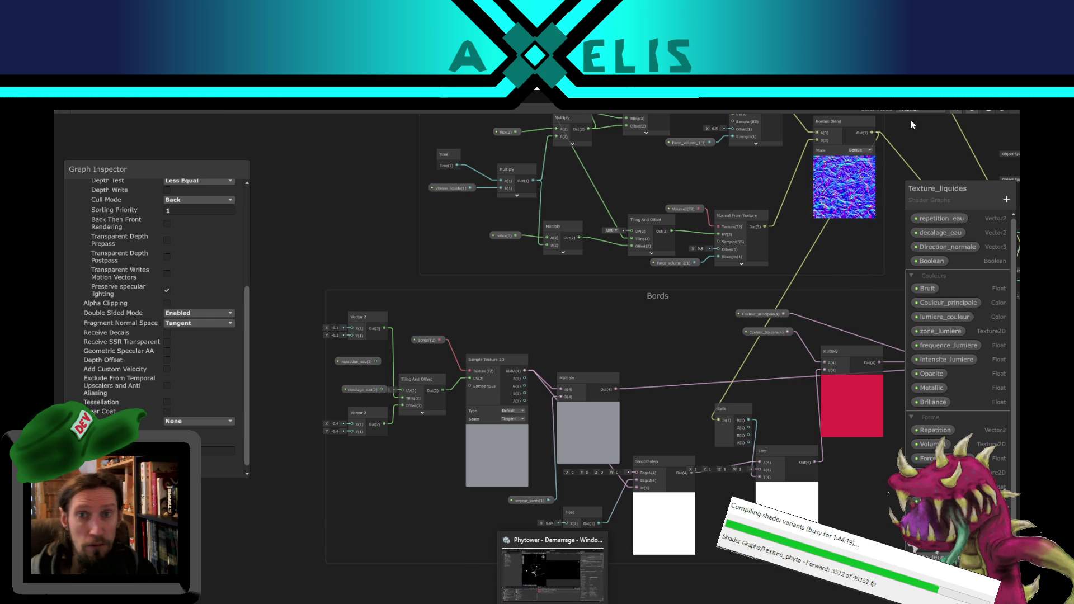
pyautogui.click(554, 582)
# Step: Dock the Texture_liquides graph beside Texture_phyto and start the game in Play mode
pyautogui.moveTo(572, 138)
pyautogui.mouseDown()
pyautogui.moveTo(316, 244)
pyautogui.moveTo(315, 123)
pyautogui.mouseUp()
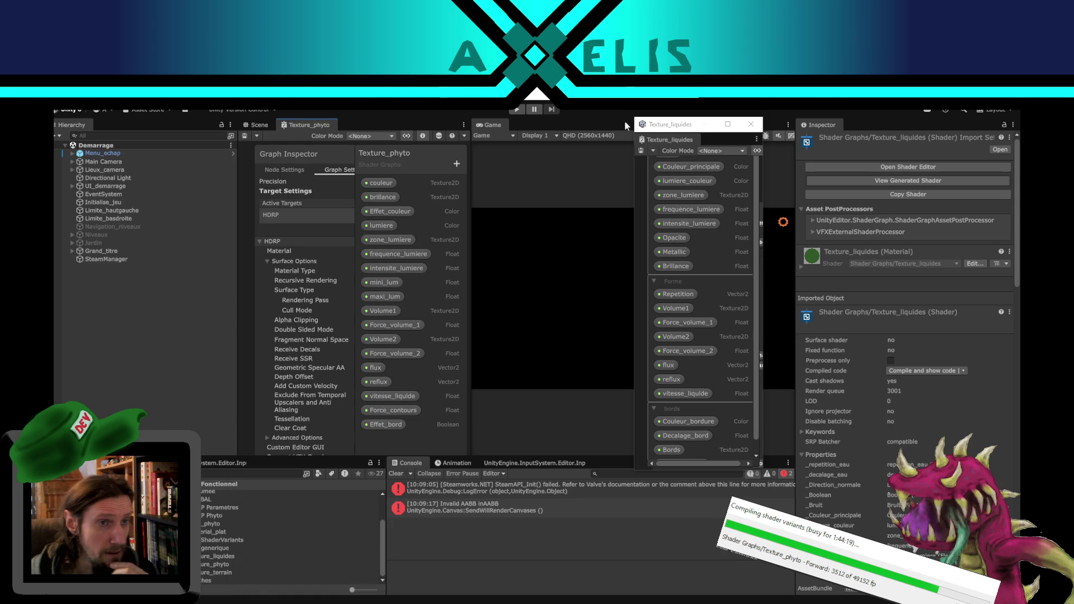
pyautogui.moveTo(661, 144); pyautogui.dragTo(374, 121)
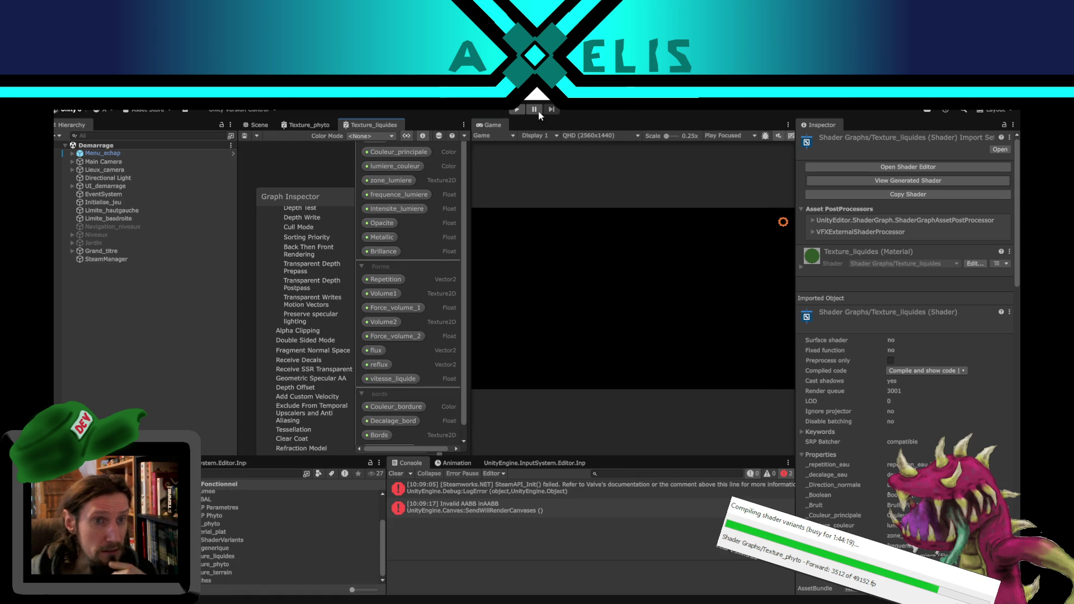
pyautogui.click(512, 111)
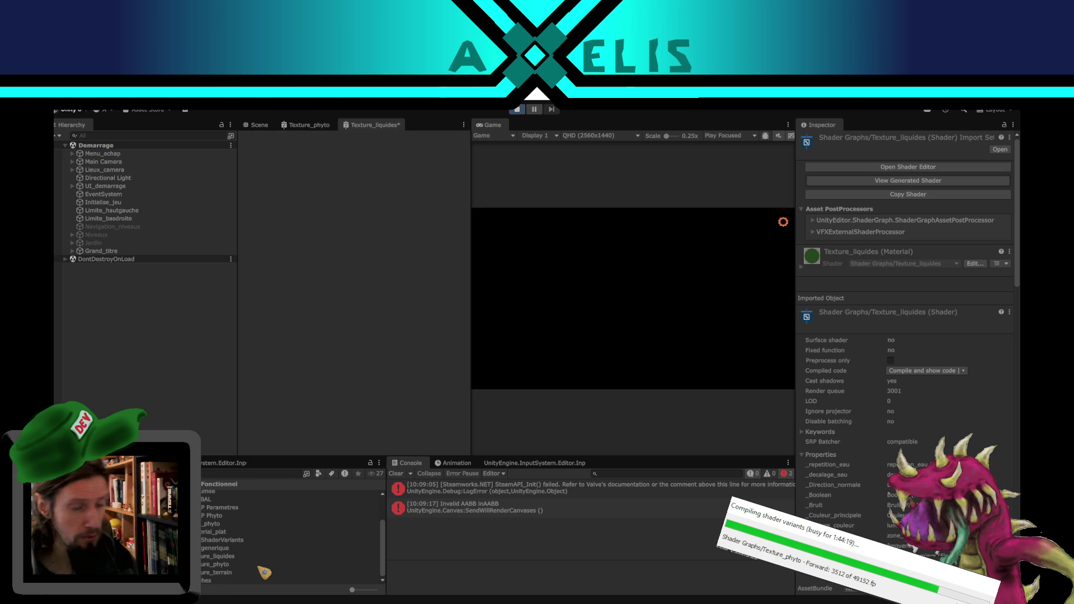
# Step: Select Texture_terrain, go to the level map, then float and maximize the Texture_liquides graph
pyautogui.click(232, 574)
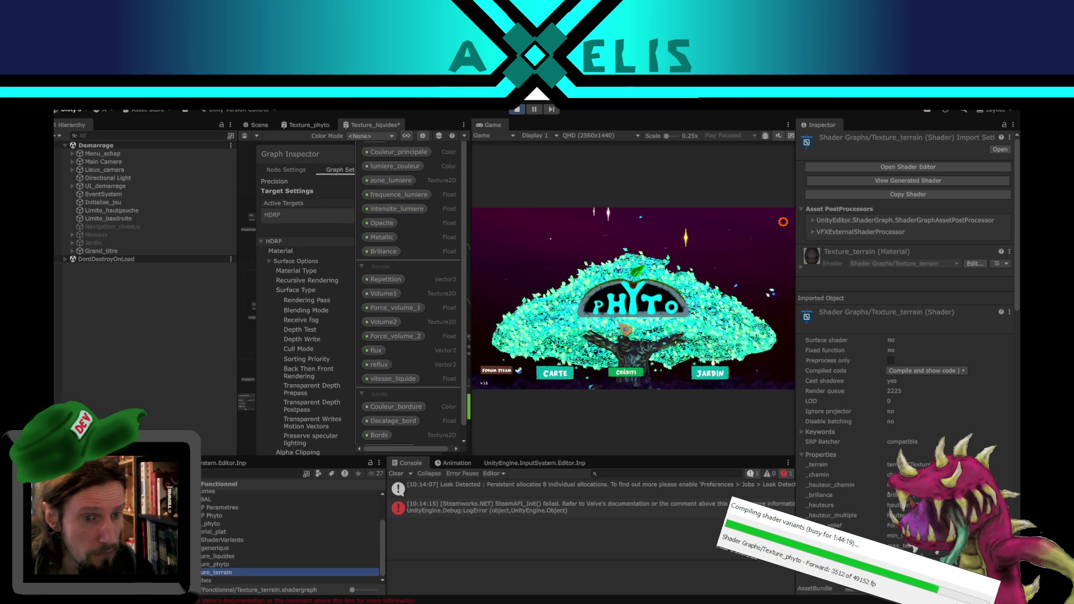
pyautogui.click(556, 377)
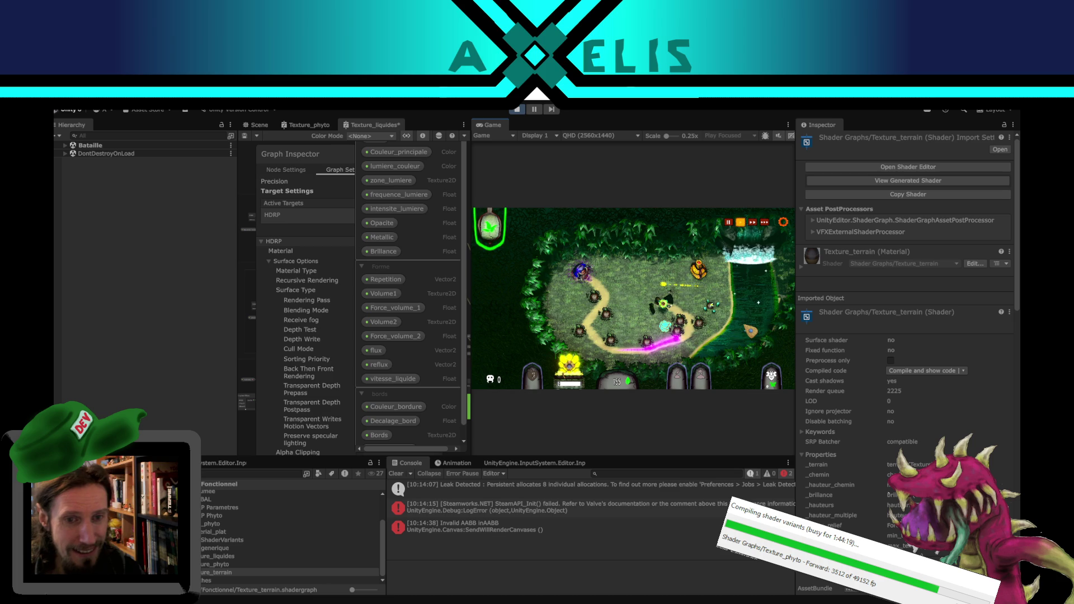
pyautogui.moveTo(350, 125)
pyautogui.mouseDown()
pyautogui.moveTo(332, 178)
pyautogui.moveTo(166, 327)
pyautogui.mouseUp()
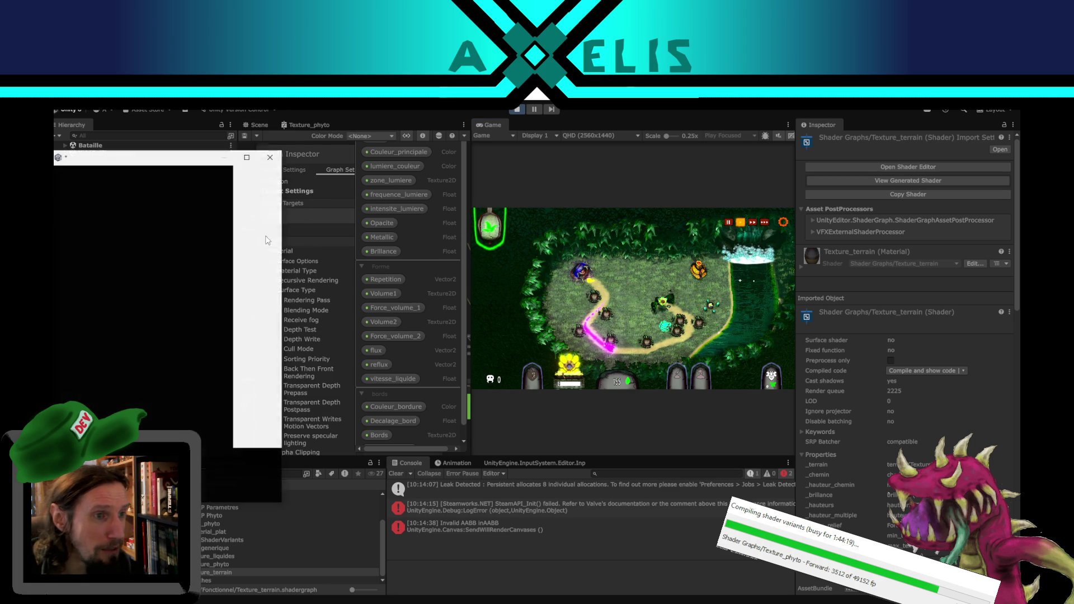
pyautogui.click(253, 162)
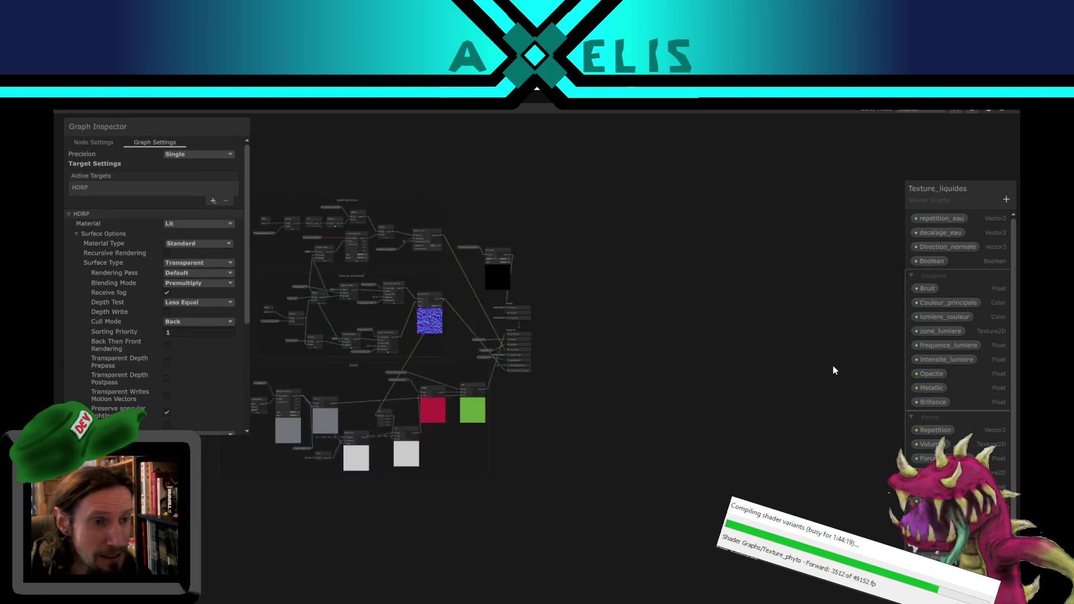
# Step: Pan around the Bords group, select its Multiply node, then bring up Unity Hub's projects list
pyautogui.scroll(5, 428, 426)
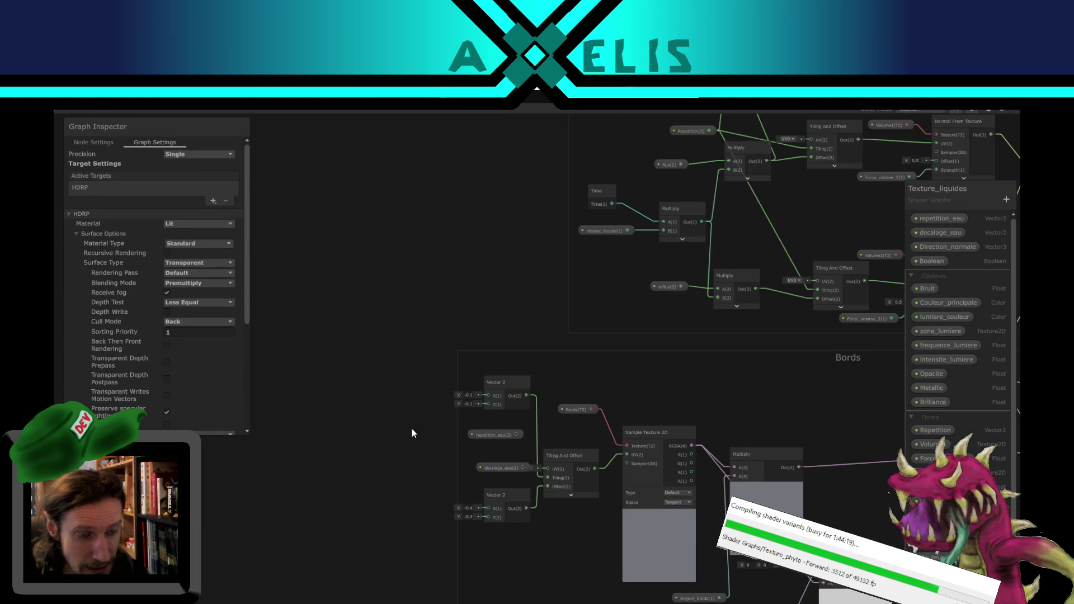
pyautogui.moveTo(411, 427); pyautogui.dragTo(427, 475)
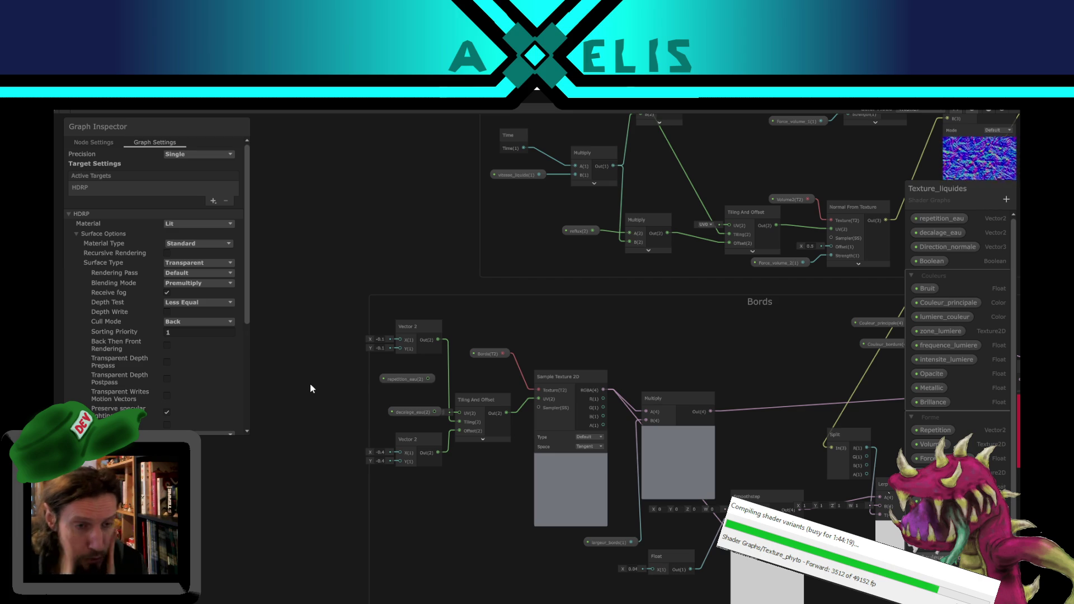
pyautogui.moveTo(331, 466); pyautogui.dragTo(201, 495)
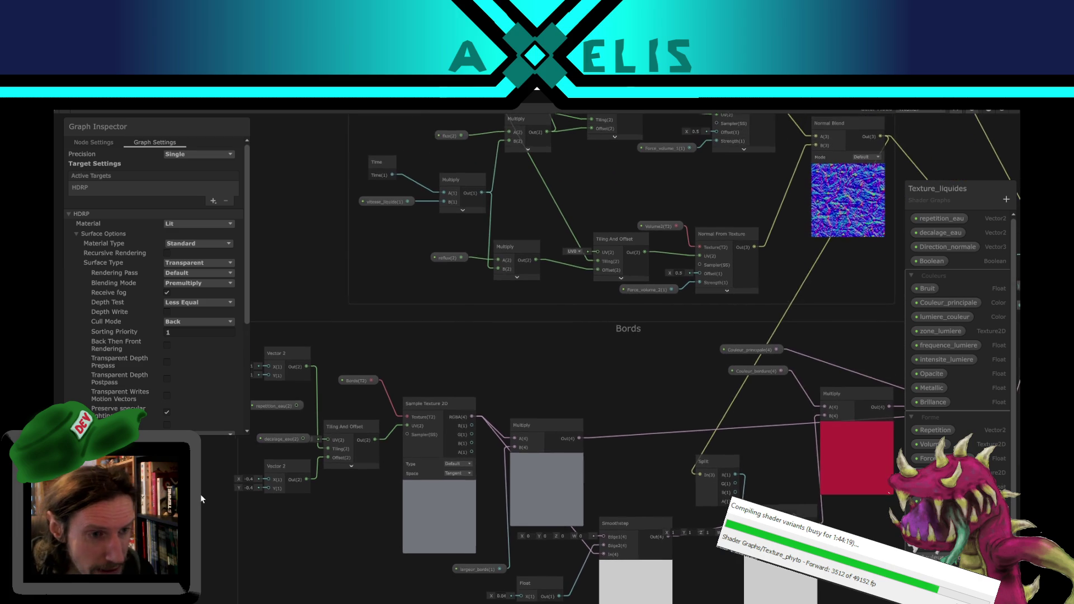
pyautogui.moveTo(559, 389)
pyautogui.mouseDown()
pyautogui.moveTo(455, 319)
pyautogui.moveTo(513, 346)
pyautogui.mouseUp()
pyautogui.click(425, 378)
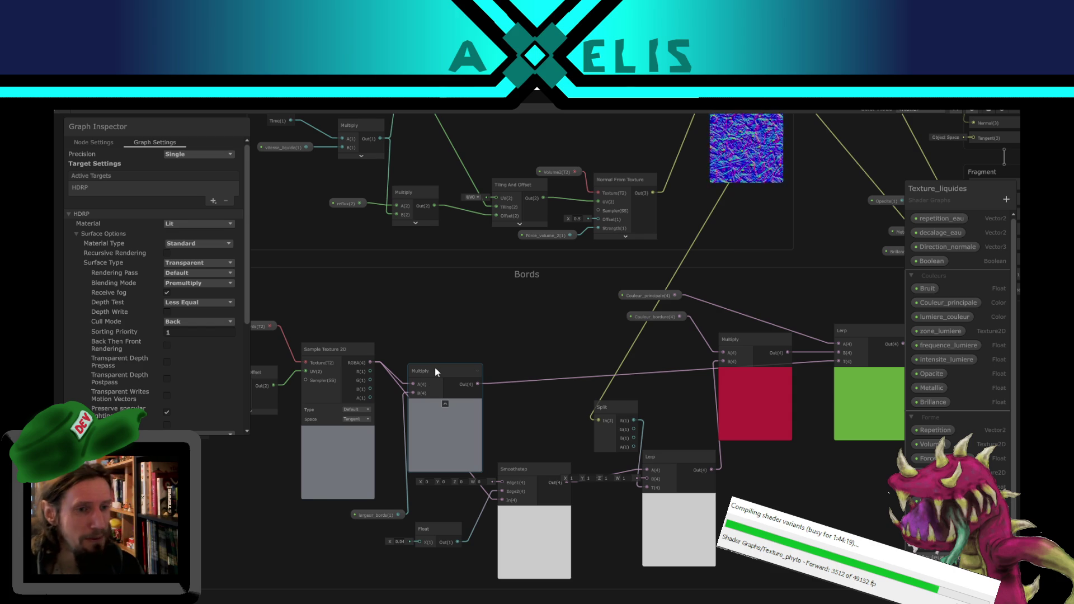
pyautogui.scroll(-1, 432, 317)
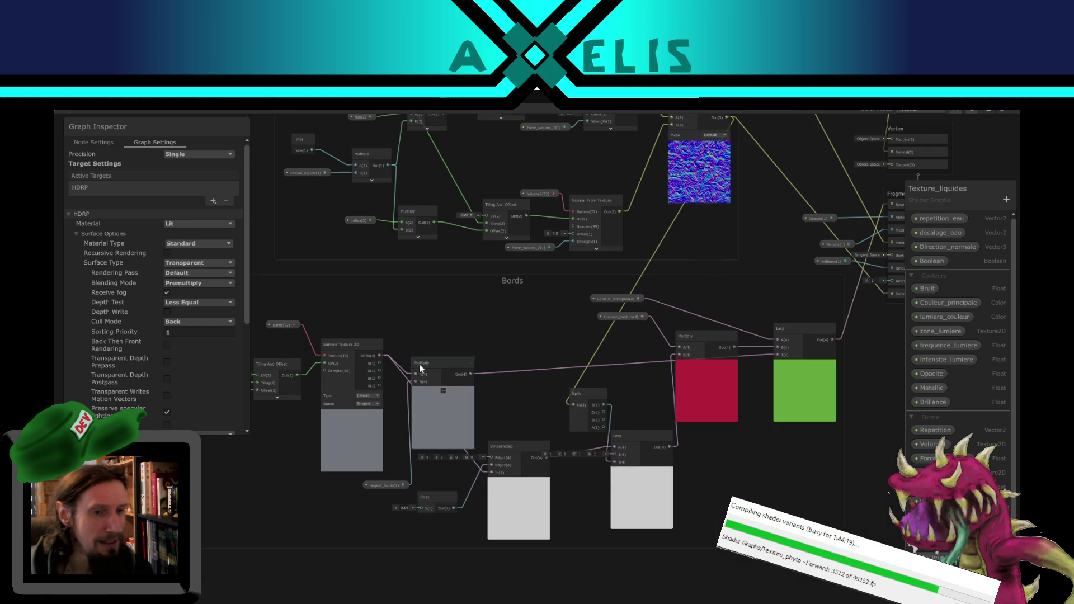
pyautogui.click(481, 573)
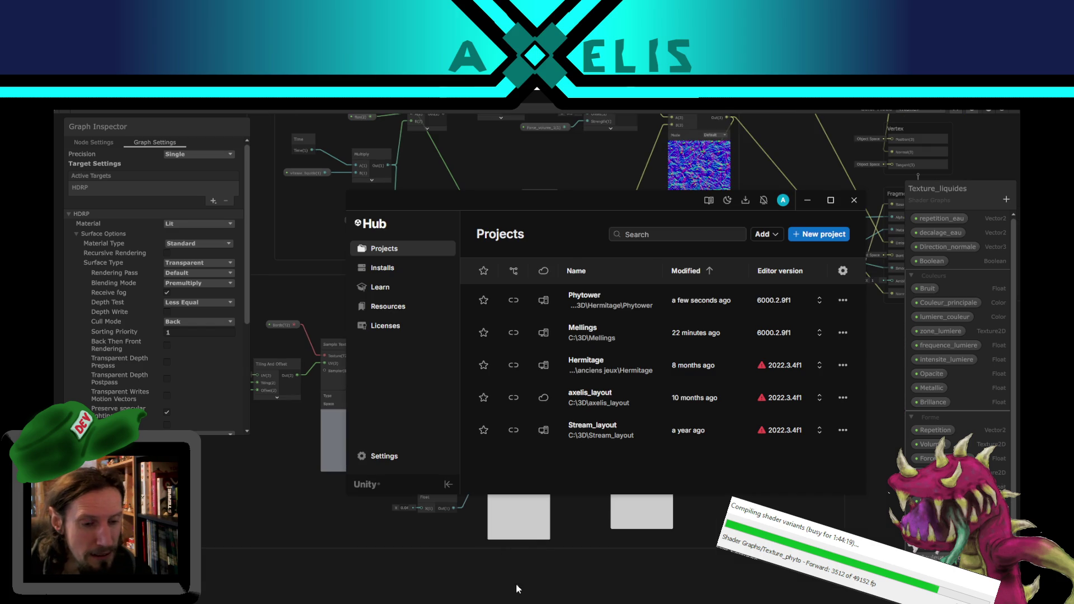
# Step: Close Unity Hub, switch to the Scene view and maximize it over the battle level
pyautogui.click(565, 575)
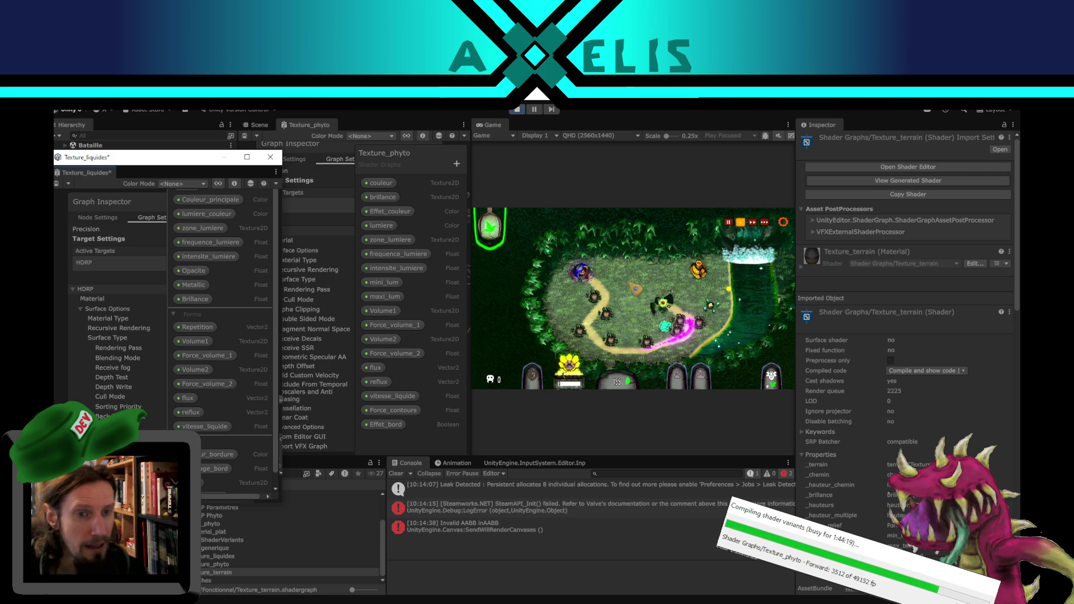
pyautogui.click(259, 127)
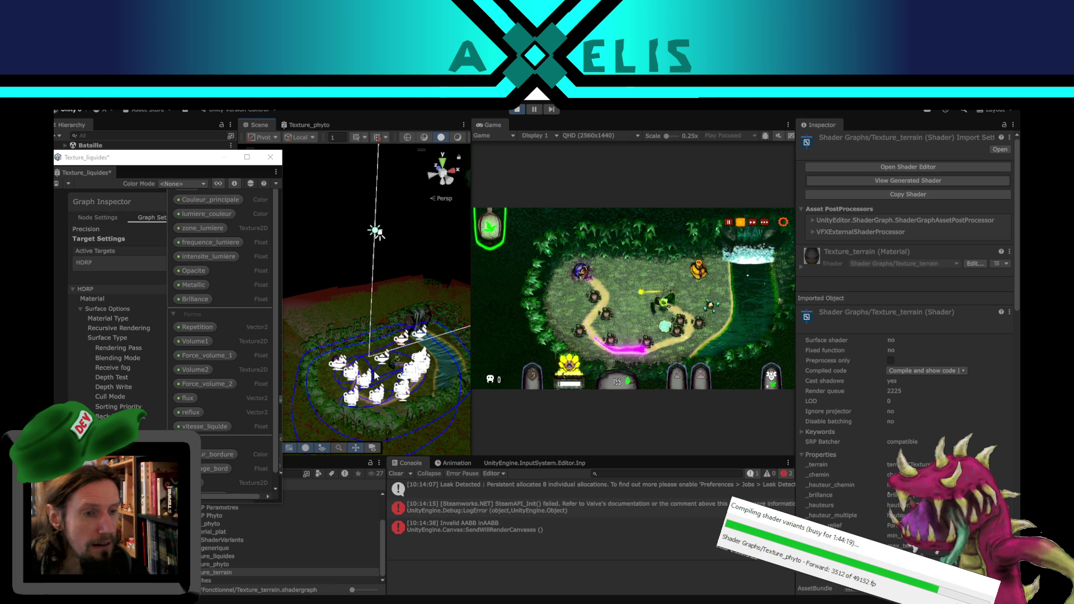
pyautogui.moveTo(381, 336); pyautogui.dragTo(402, 327)
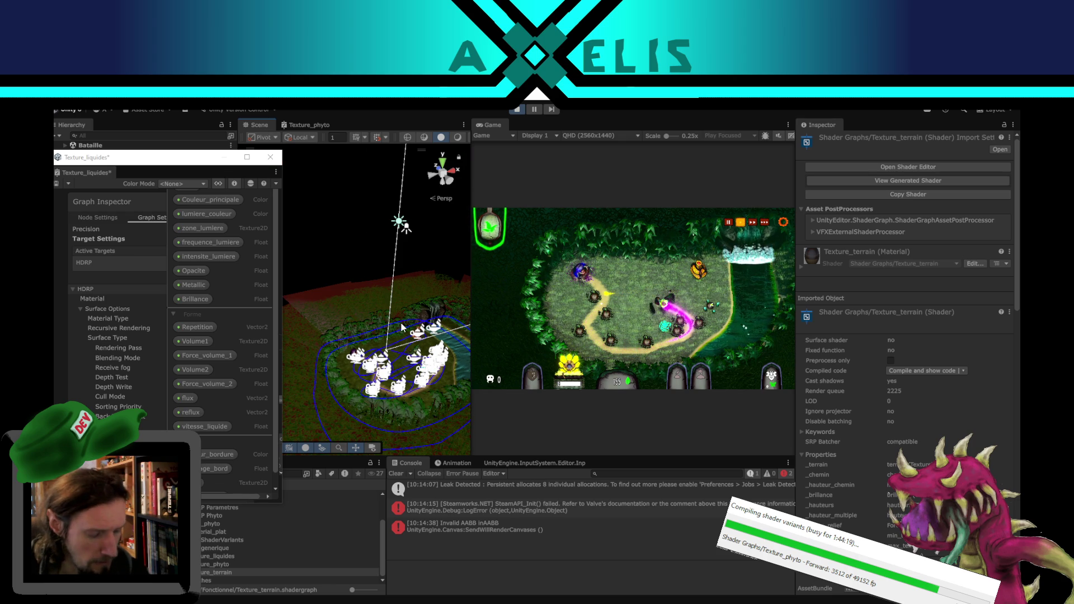
pyautogui.hotkey('shift', 'space')
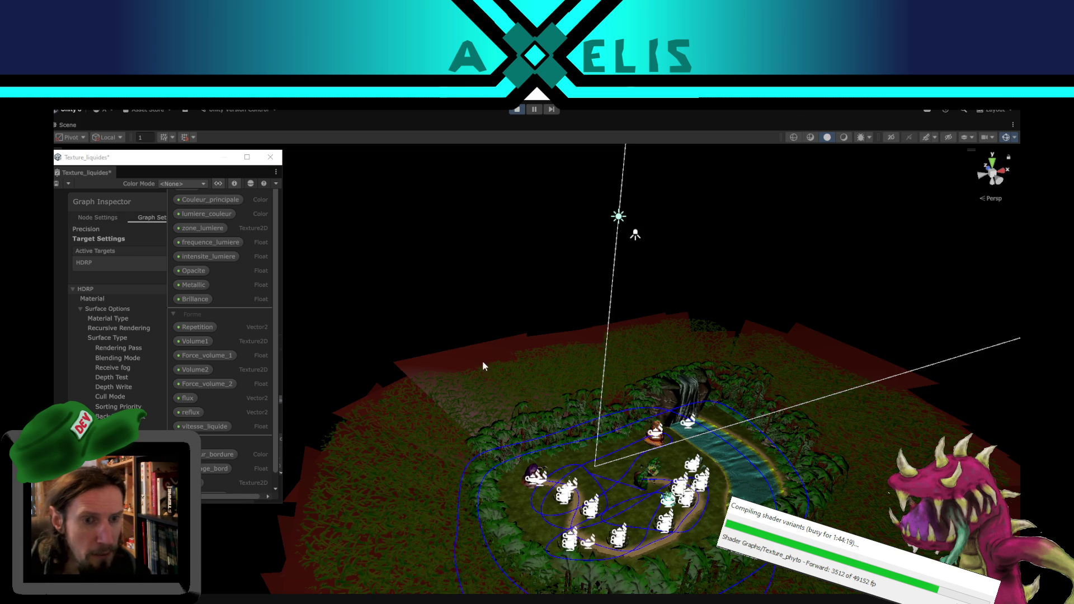
# Step: Select the large object covering the level and navigate the Scene view to frame the river area
pyautogui.scroll(5, 618, 408)
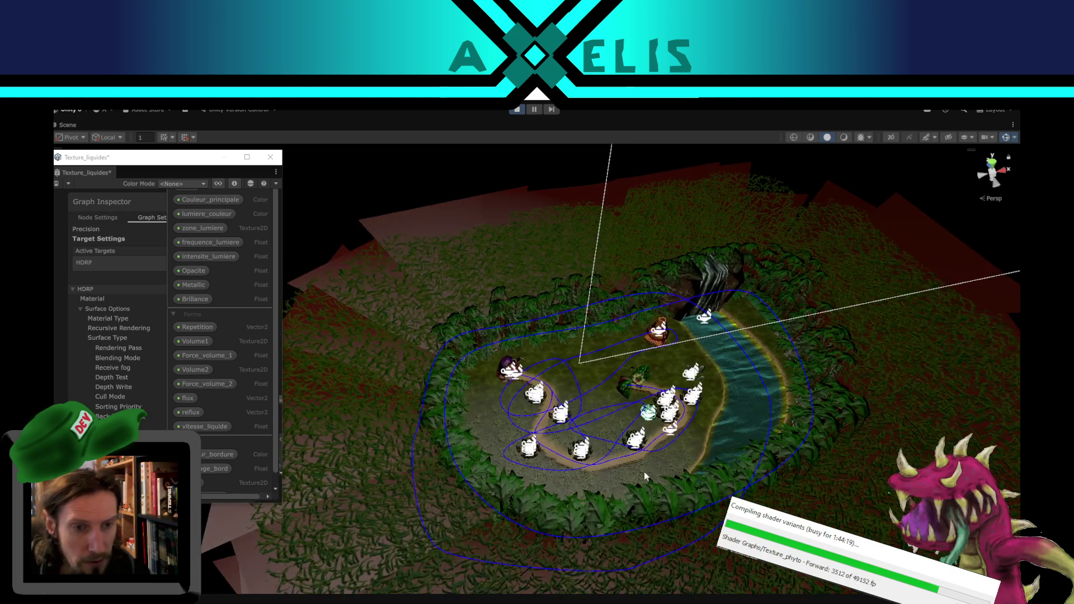
pyautogui.click(653, 424)
pyautogui.moveTo(820, 487)
pyautogui.mouseDown()
pyautogui.moveTo(634, 263)
pyautogui.moveTo(561, 405)
pyautogui.moveTo(466, 377)
pyautogui.moveTo(504, 313)
pyautogui.moveTo(534, 413)
pyautogui.mouseUp()
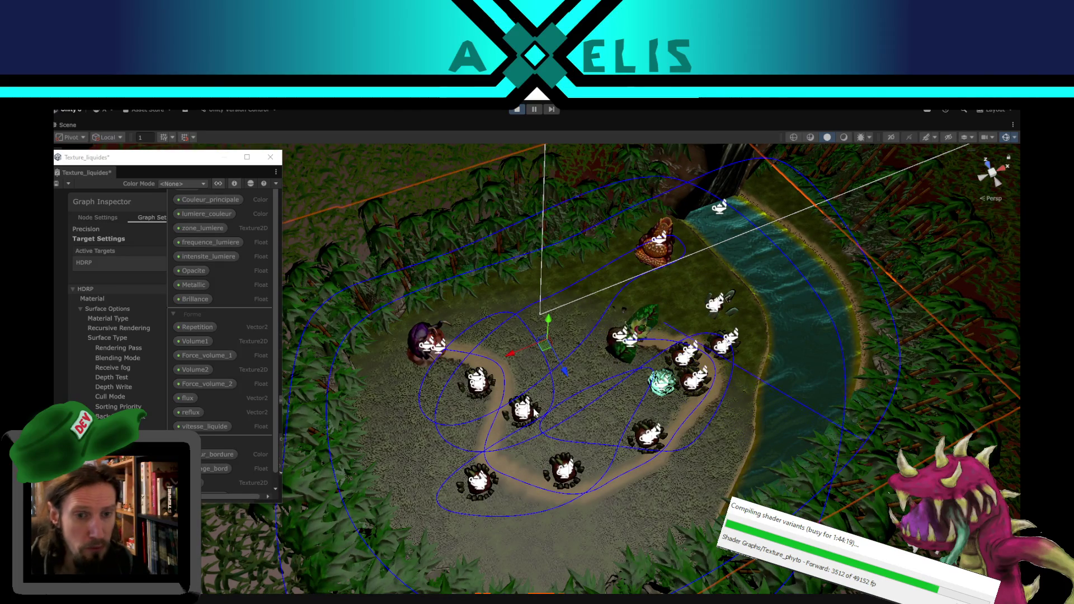
pyautogui.moveTo(729, 449)
pyautogui.mouseDown()
pyautogui.moveTo(760, 464)
pyautogui.moveTo(705, 418)
pyautogui.moveTo(716, 330)
pyautogui.mouseUp()
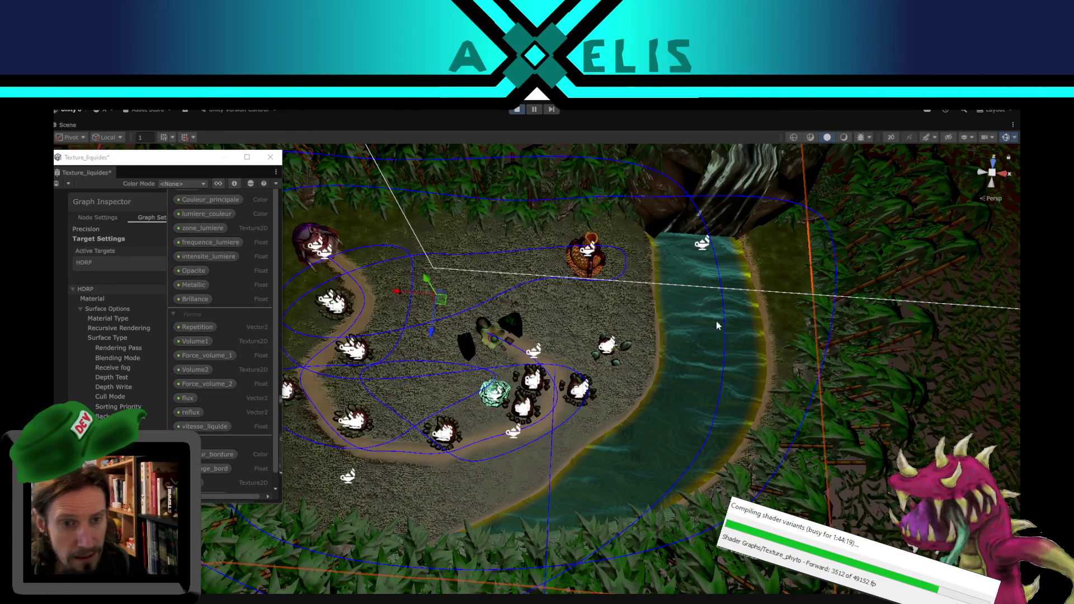
pyautogui.moveTo(707, 405)
pyautogui.mouseDown()
pyautogui.moveTo(730, 402)
pyautogui.moveTo(722, 458)
pyautogui.mouseUp()
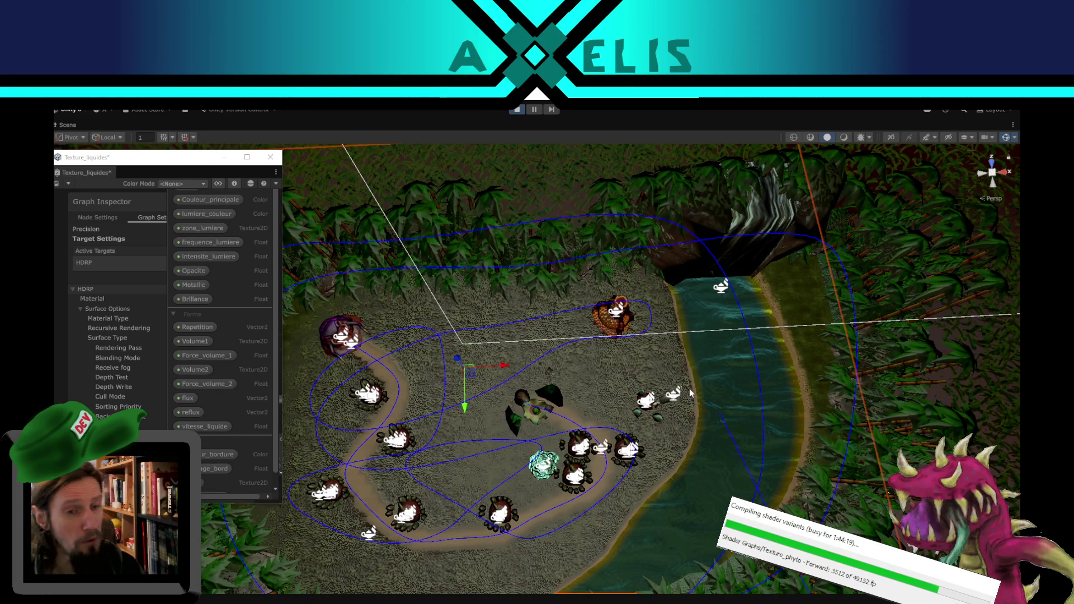
pyautogui.moveTo(696, 353)
pyautogui.mouseDown()
pyautogui.moveTo(662, 339)
pyautogui.moveTo(556, 394)
pyautogui.moveTo(586, 286)
pyautogui.mouseUp()
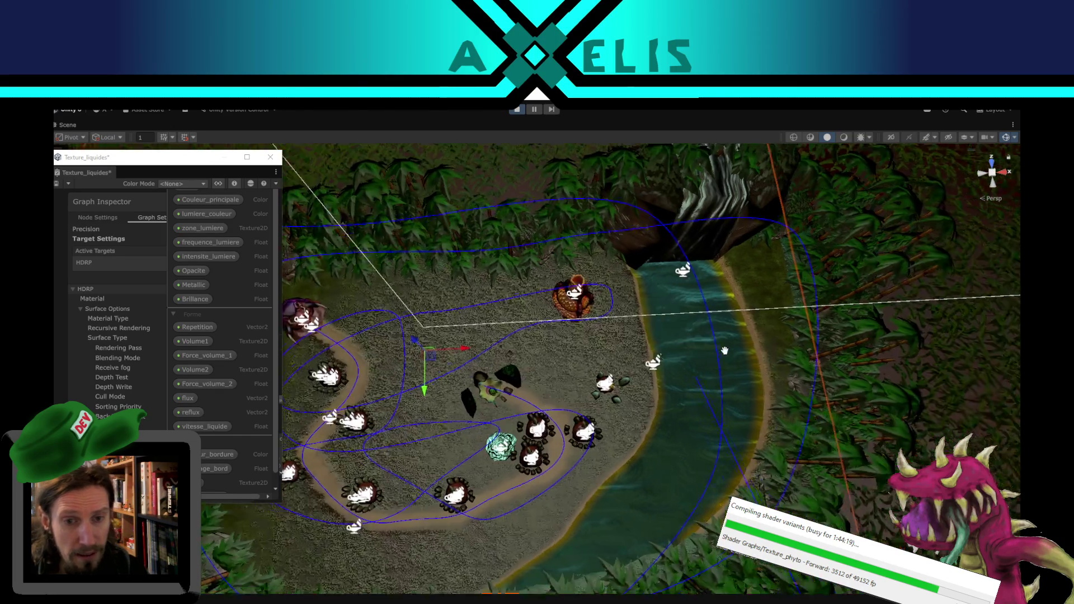
pyautogui.scroll(5, 586, 286)
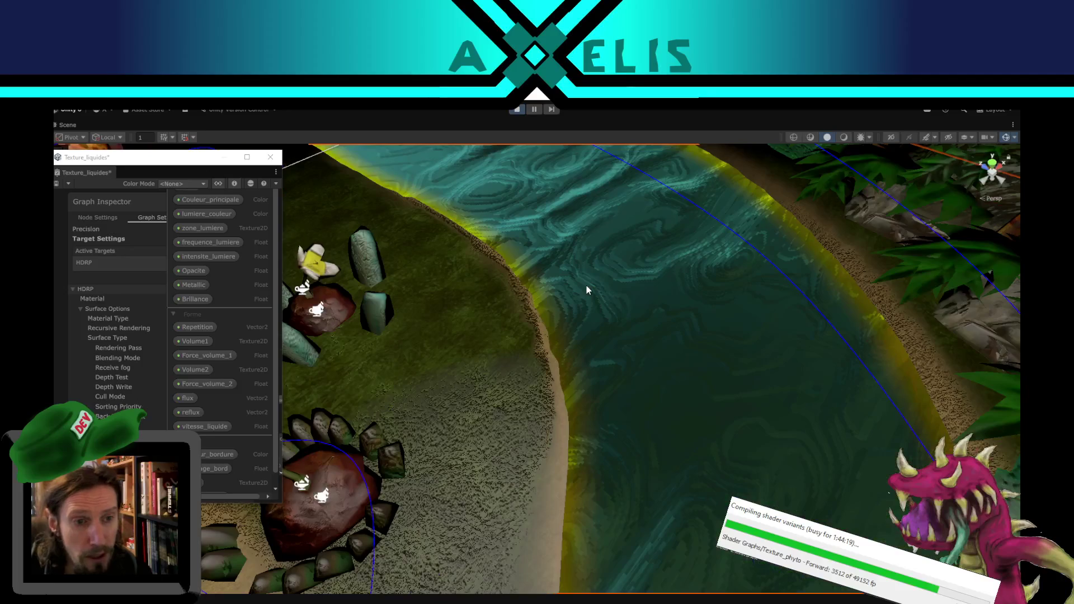
pyautogui.scroll(-3, 586, 286)
pyautogui.moveTo(607, 355)
pyautogui.mouseDown()
pyautogui.moveTo(644, 412)
pyautogui.moveTo(509, 478)
pyautogui.moveTo(576, 431)
pyautogui.moveTo(484, 308)
pyautogui.mouseUp()
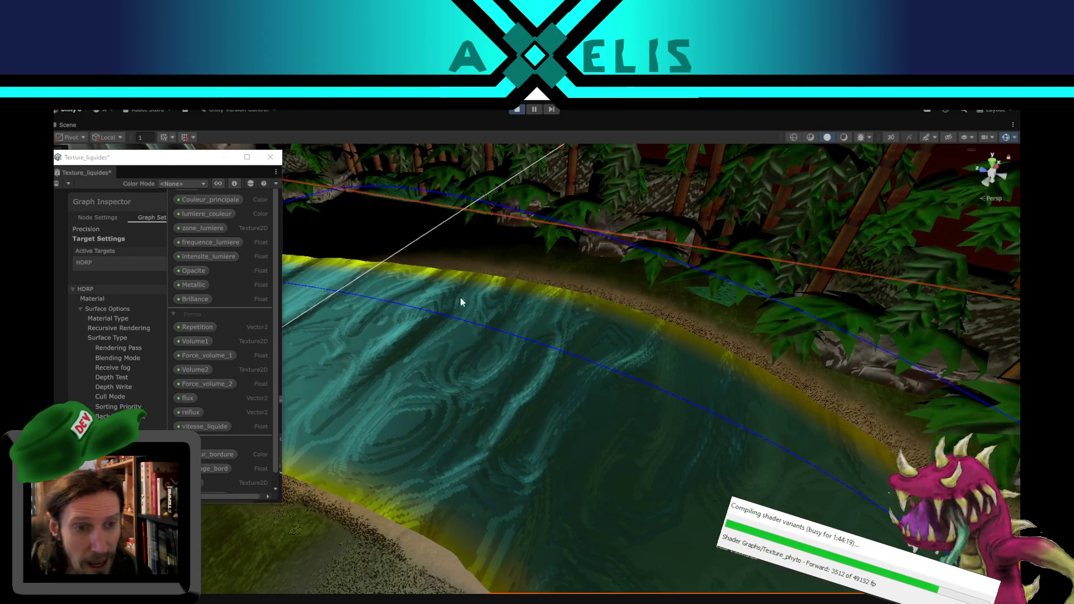
pyautogui.press('f')
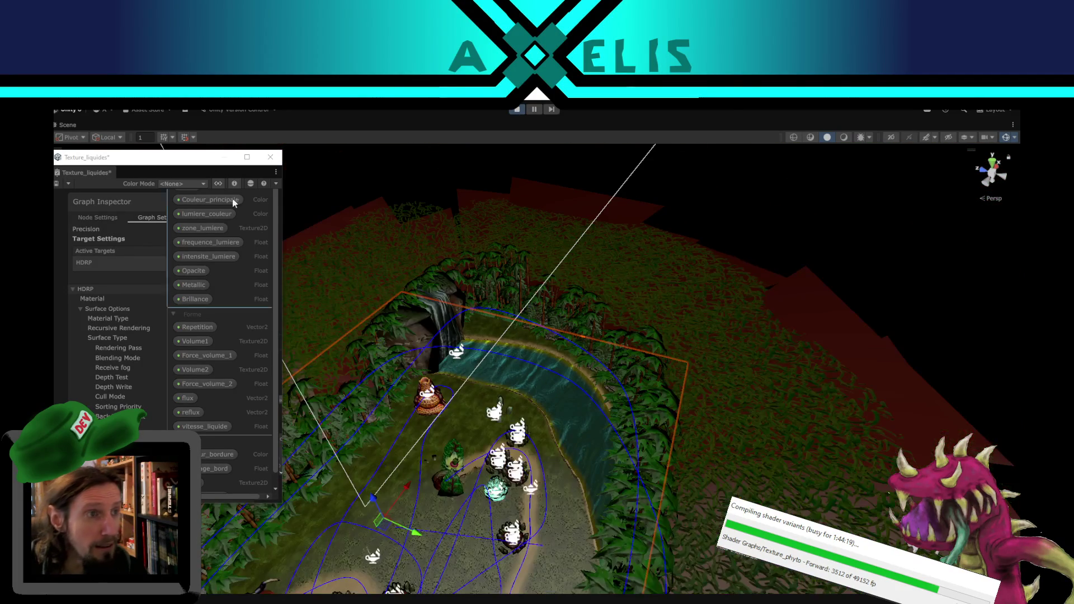
# Step: Shift the Texture_liquides window aside, orbit over the terrain and river, then maximize the graph
pyautogui.moveTo(140, 157)
pyautogui.mouseDown()
pyautogui.moveTo(273, 167)
pyautogui.moveTo(193, 176)
pyautogui.mouseUp()
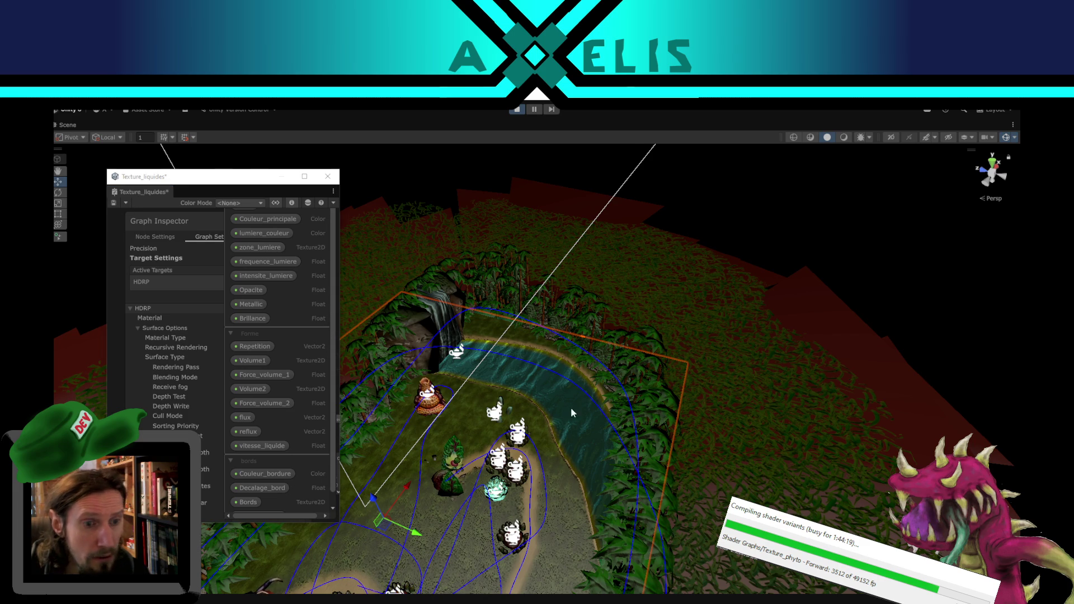
pyautogui.scroll(-1, 396, 482)
pyautogui.moveTo(398, 479); pyautogui.dragTo(411, 336)
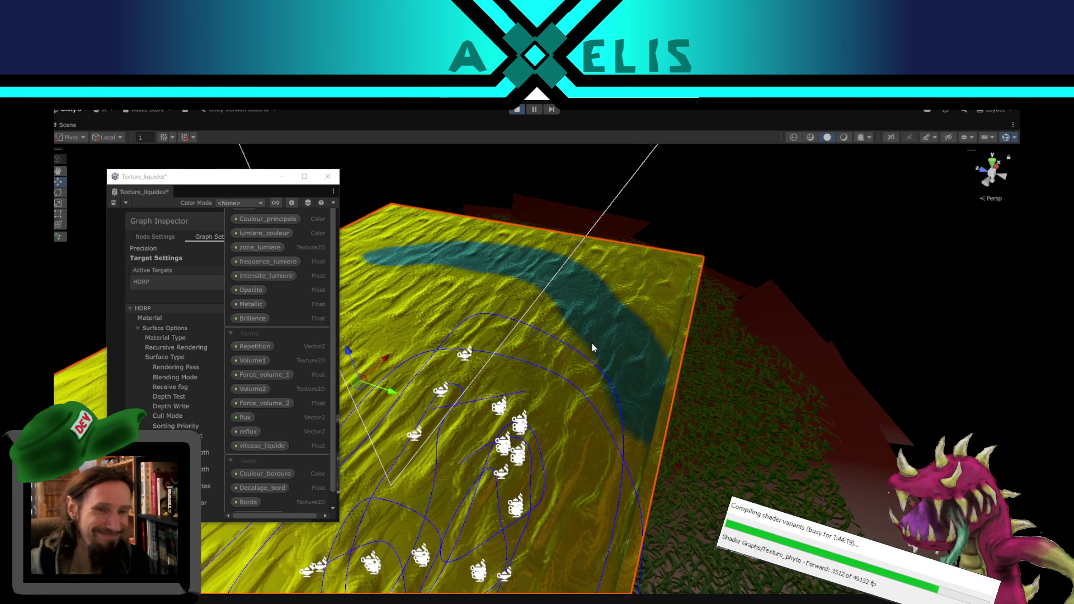
pyautogui.moveTo(646, 331)
pyautogui.mouseDown()
pyautogui.moveTo(473, 384)
pyautogui.moveTo(561, 313)
pyautogui.mouseUp()
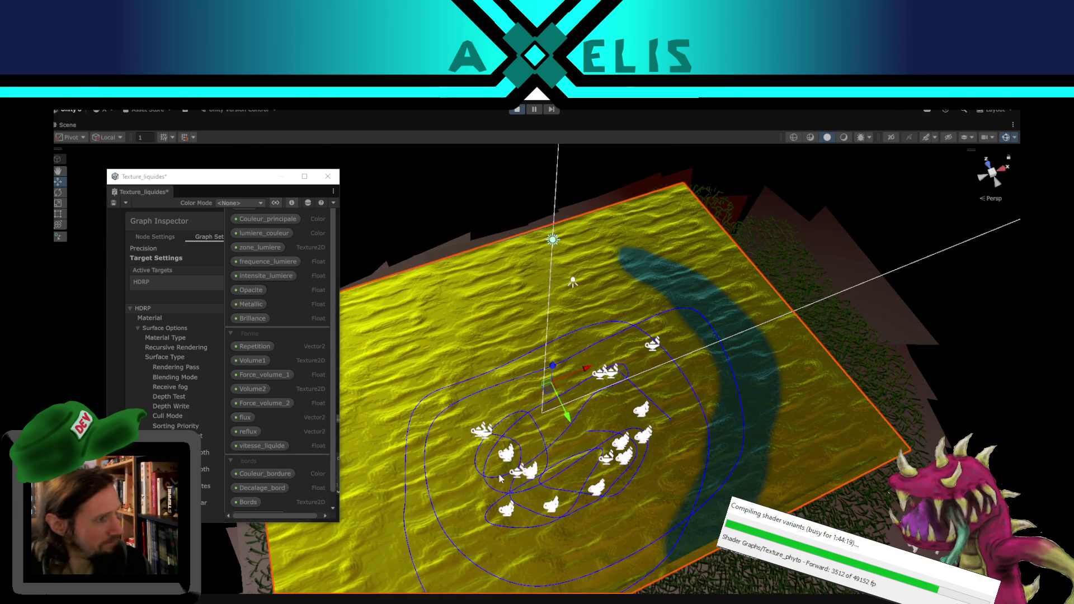
pyautogui.moveTo(504, 472); pyautogui.dragTo(617, 404)
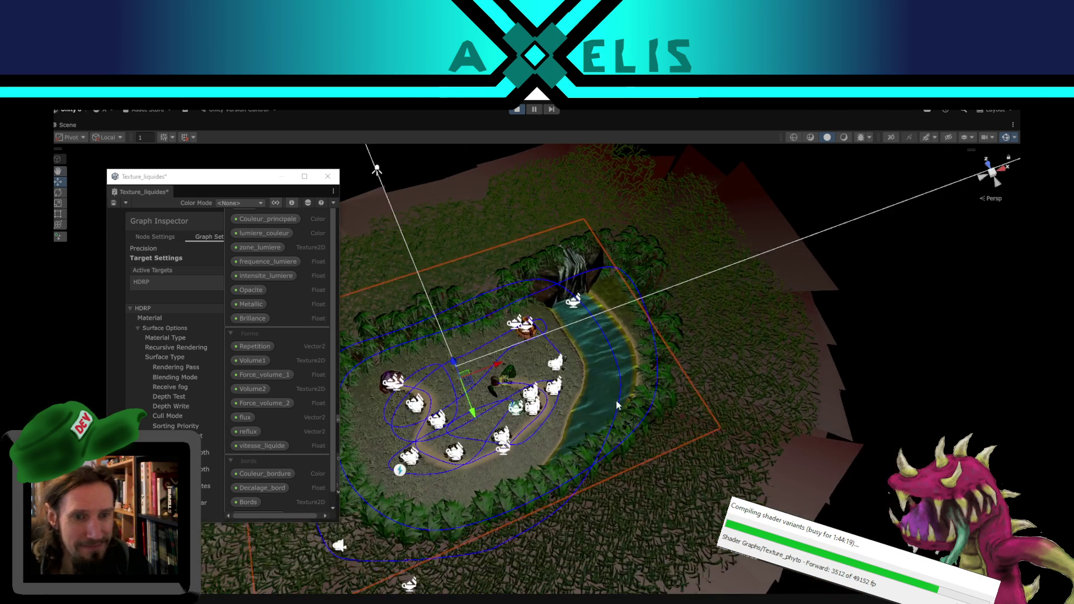
pyautogui.scroll(5, 602, 387)
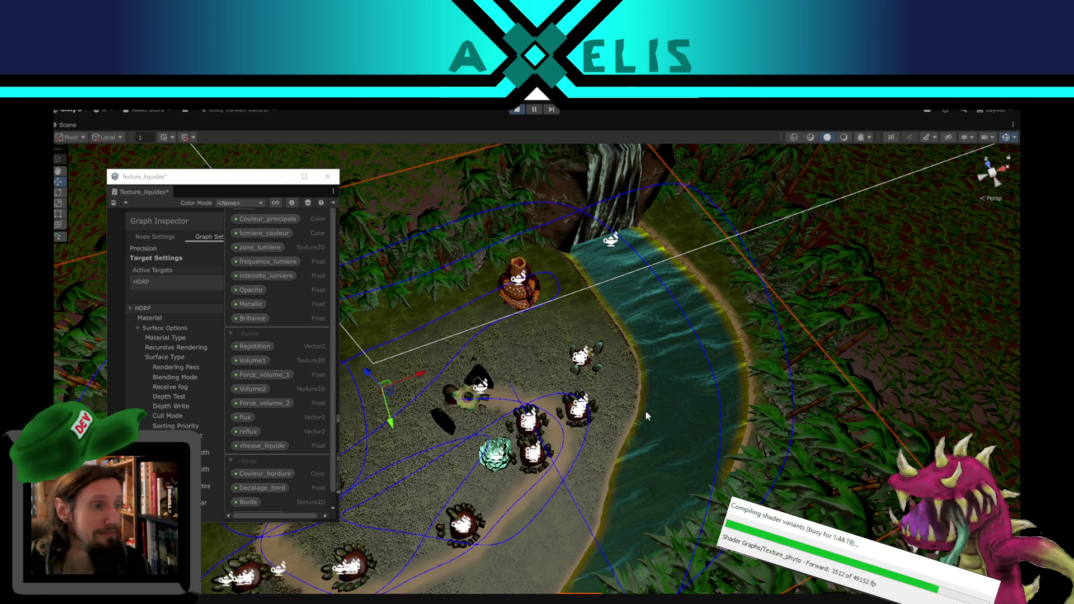
pyautogui.moveTo(708, 418)
pyautogui.mouseDown()
pyautogui.moveTo(608, 402)
pyautogui.moveTo(630, 391)
pyautogui.moveTo(599, 378)
pyautogui.moveTo(612, 432)
pyautogui.moveTo(644, 356)
pyautogui.mouseUp()
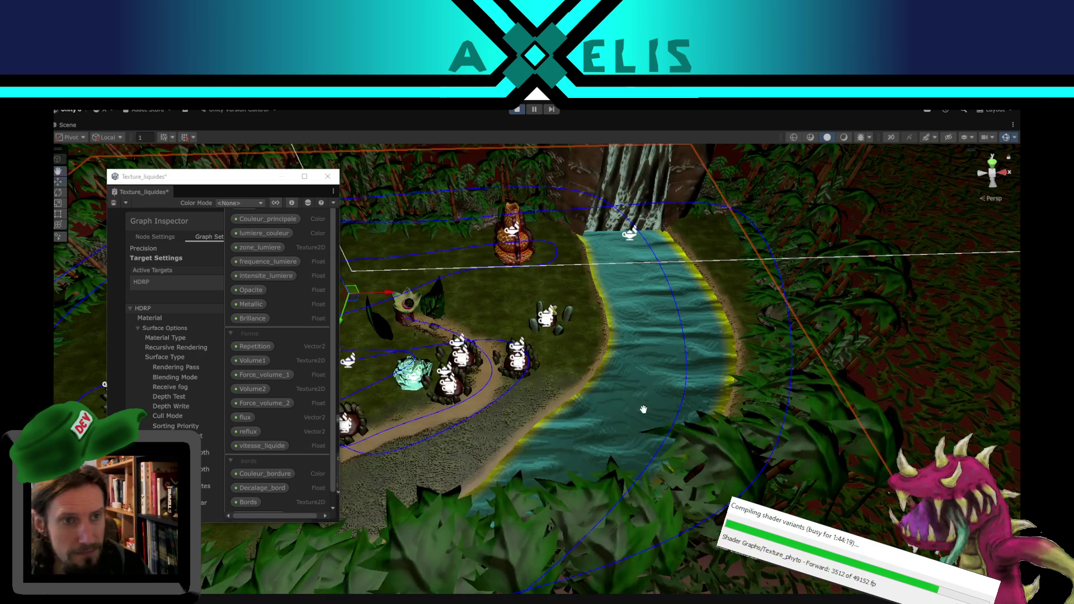
pyautogui.moveTo(644, 409); pyautogui.dragTo(595, 238)
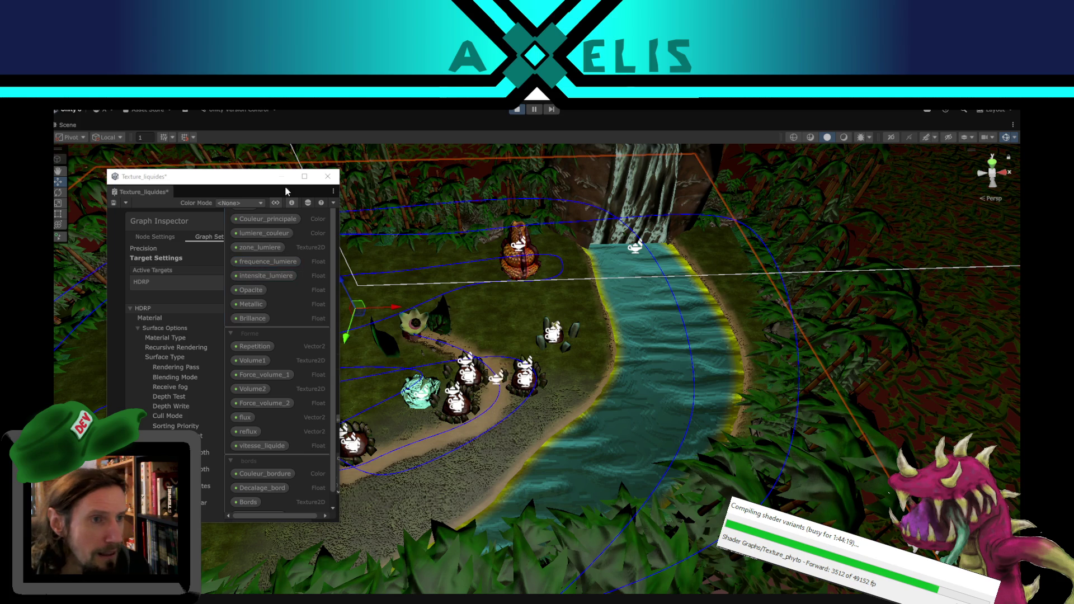
pyautogui.click(304, 176)
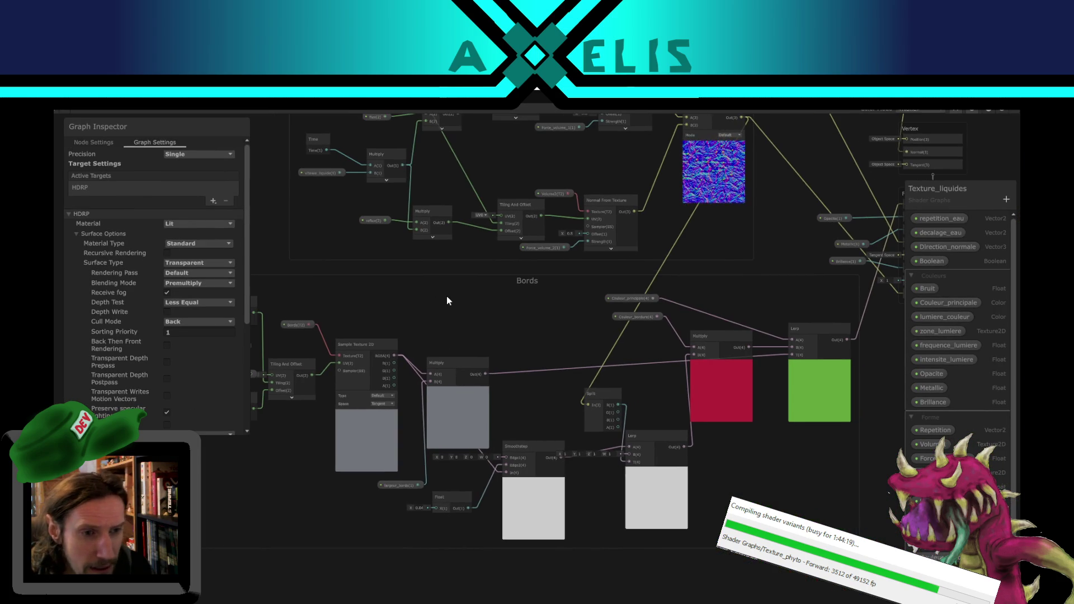
pyautogui.scroll(5, 576, 412)
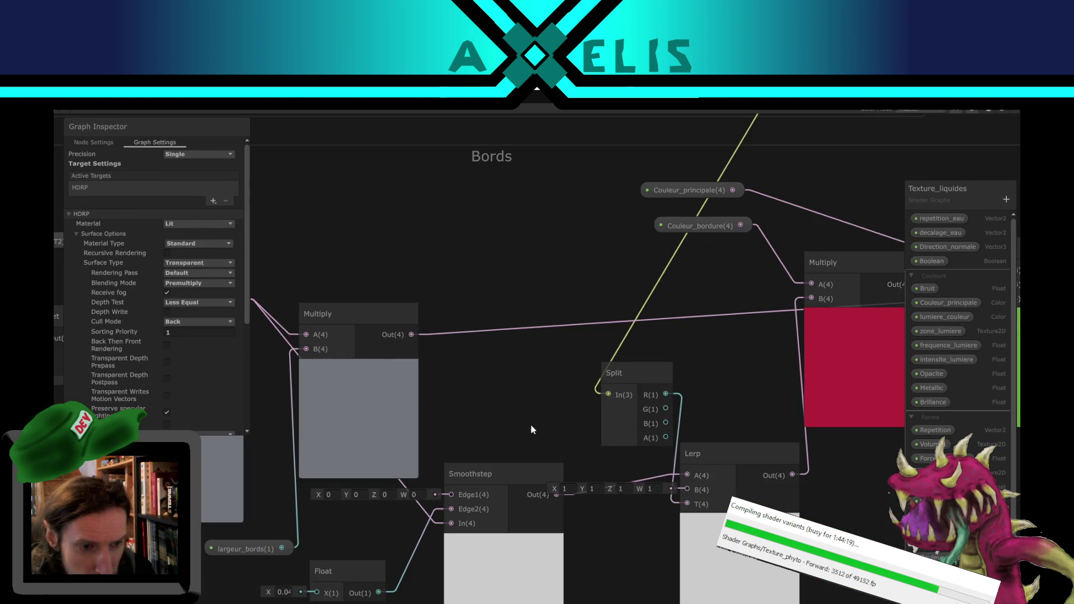
pyautogui.moveTo(499, 419)
pyautogui.mouseDown()
pyautogui.moveTo(689, 392)
pyautogui.moveTo(541, 364)
pyautogui.moveTo(372, 447)
pyautogui.mouseUp()
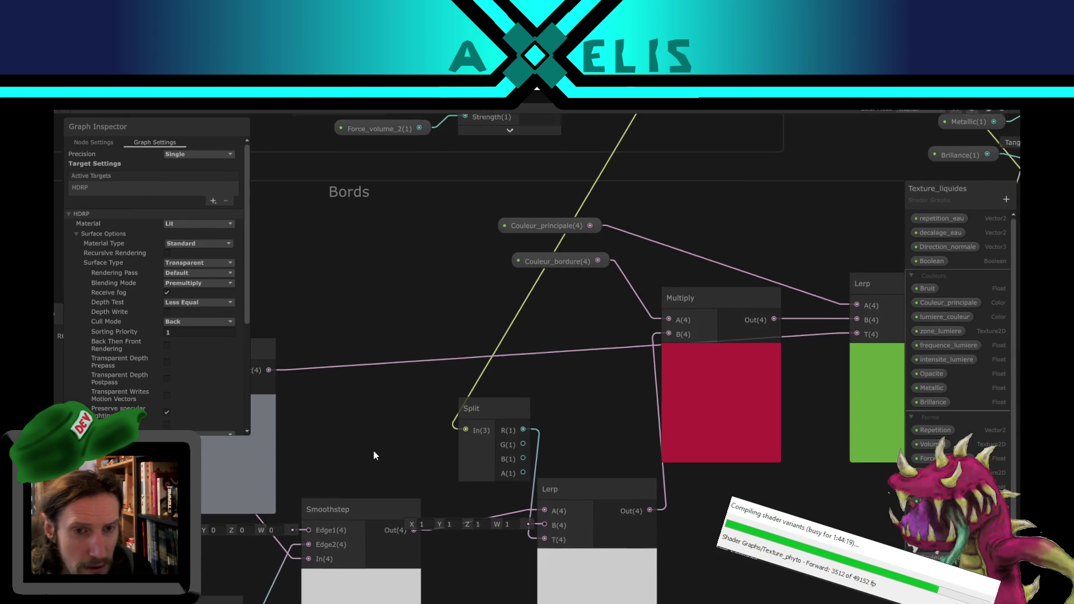
pyautogui.scroll(-2, 629, 324)
pyautogui.moveTo(410, 319)
pyautogui.mouseDown()
pyautogui.moveTo(311, 406)
pyautogui.moveTo(635, 582)
pyautogui.mouseUp()
pyautogui.moveTo(640, 410)
pyautogui.mouseDown()
pyautogui.moveTo(488, 389)
pyautogui.moveTo(149, 304)
pyautogui.mouseUp()
pyautogui.scroll(5, 533, 425)
pyautogui.click(534, 455)
pyautogui.click(786, 457)
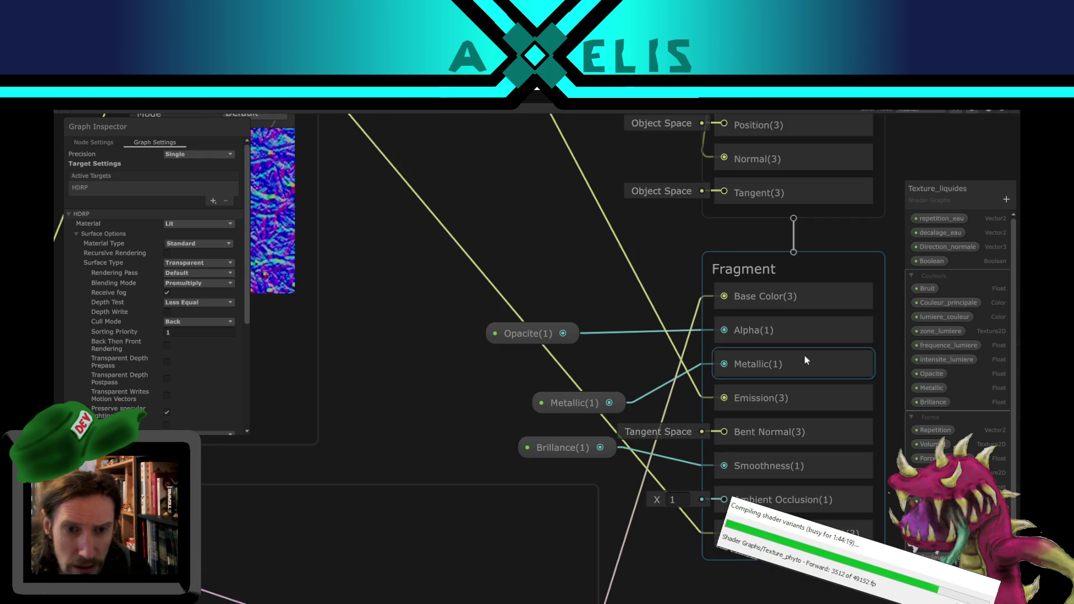
pyautogui.scroll(-3, 570, 284)
pyautogui.moveTo(491, 279)
pyautogui.mouseDown()
pyautogui.moveTo(536, 571)
pyautogui.moveTo(563, 551)
pyautogui.mouseUp()
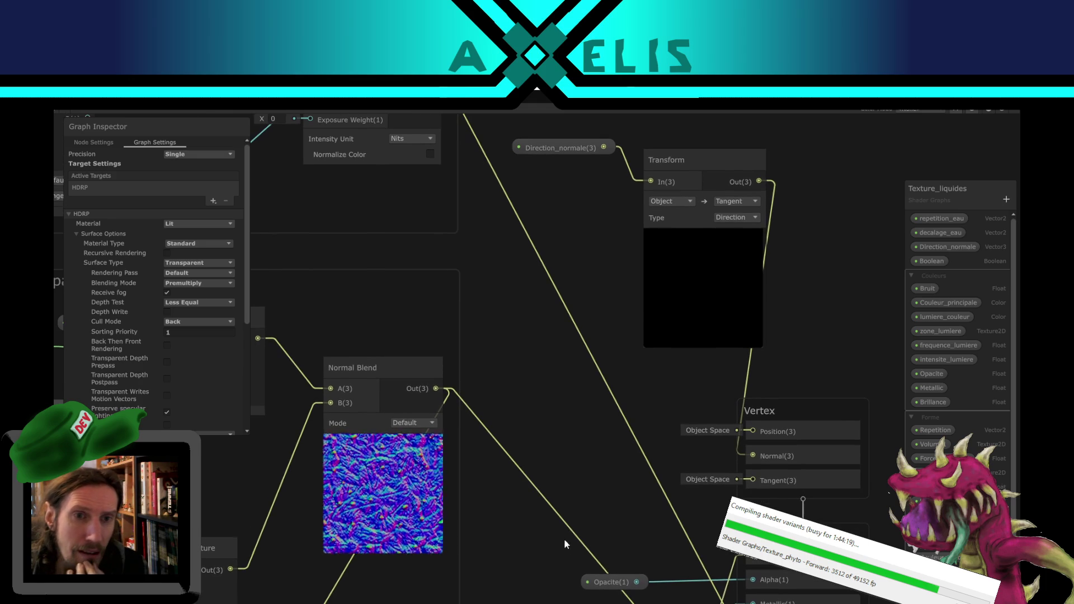
pyautogui.moveTo(566, 273); pyautogui.dragTo(475, 353)
pyautogui.click(582, 244)
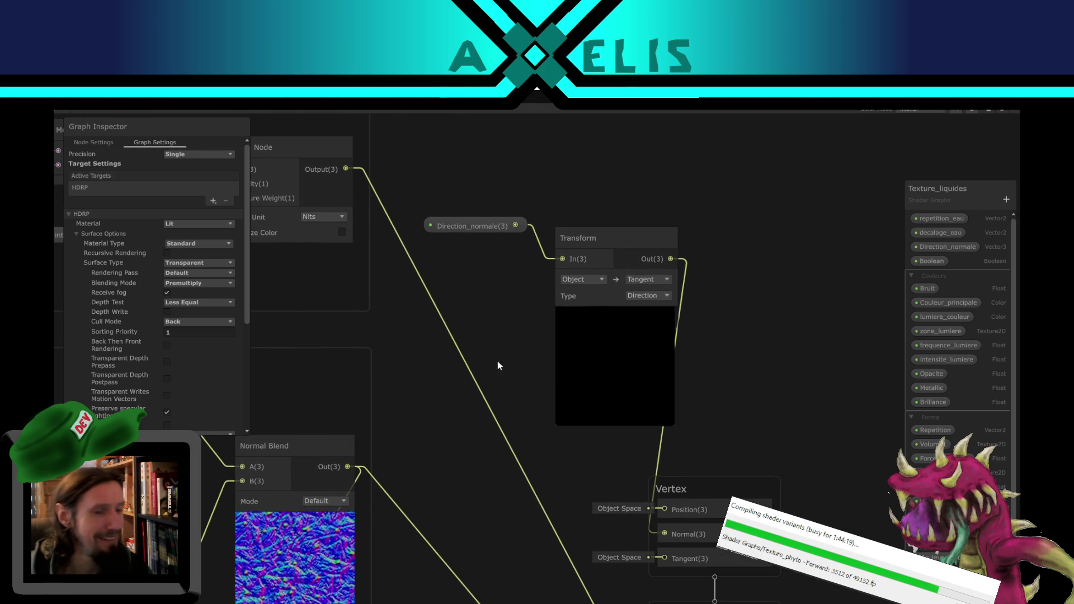
pyautogui.scroll(-3, 696, 472)
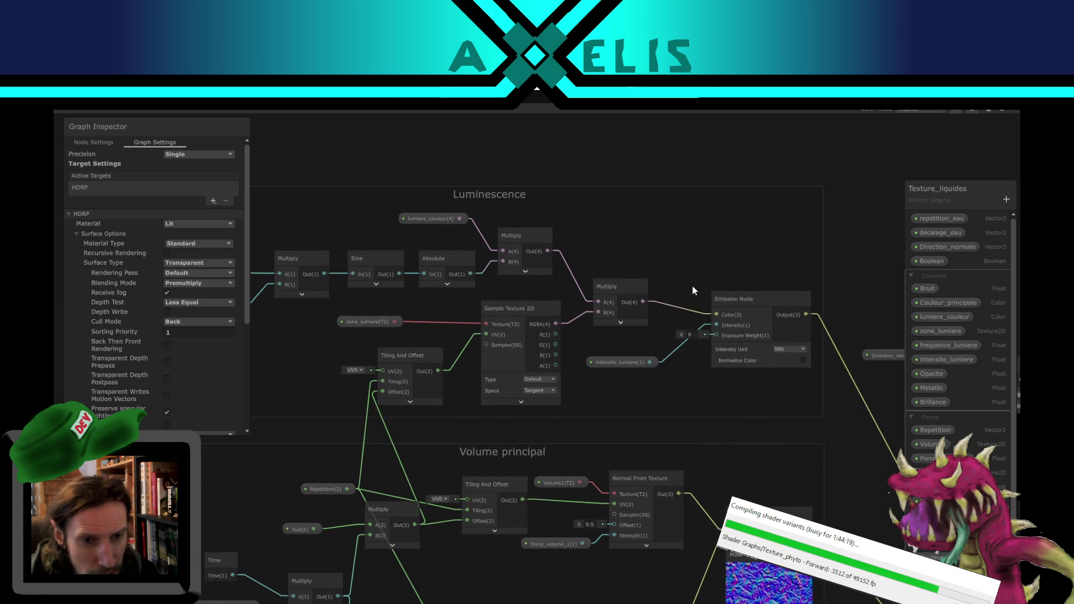
pyautogui.moveTo(664, 429)
pyautogui.mouseDown()
pyautogui.moveTo(591, 287)
pyautogui.moveTo(542, 298)
pyautogui.mouseUp()
pyautogui.scroll(1, 524, 458)
pyautogui.moveTo(524, 456)
pyautogui.mouseDown()
pyautogui.moveTo(575, 380)
pyautogui.moveTo(633, 371)
pyautogui.moveTo(445, 371)
pyautogui.moveTo(619, 371)
pyautogui.moveTo(277, 347)
pyautogui.moveTo(198, 363)
pyautogui.moveTo(161, 333)
pyautogui.mouseUp()
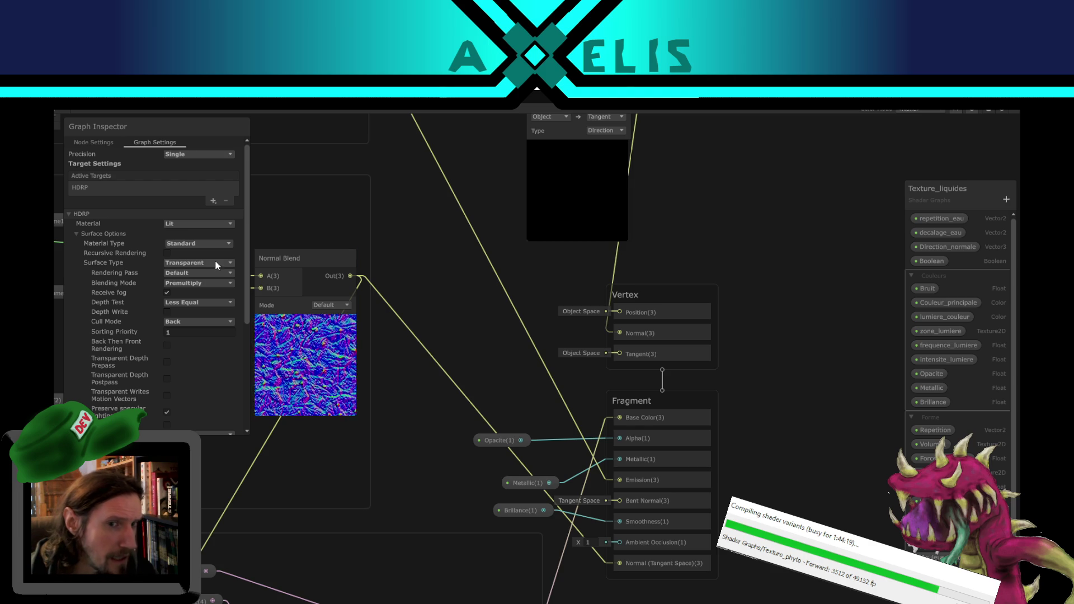
pyautogui.moveTo(501, 288); pyautogui.dragTo(473, 396)
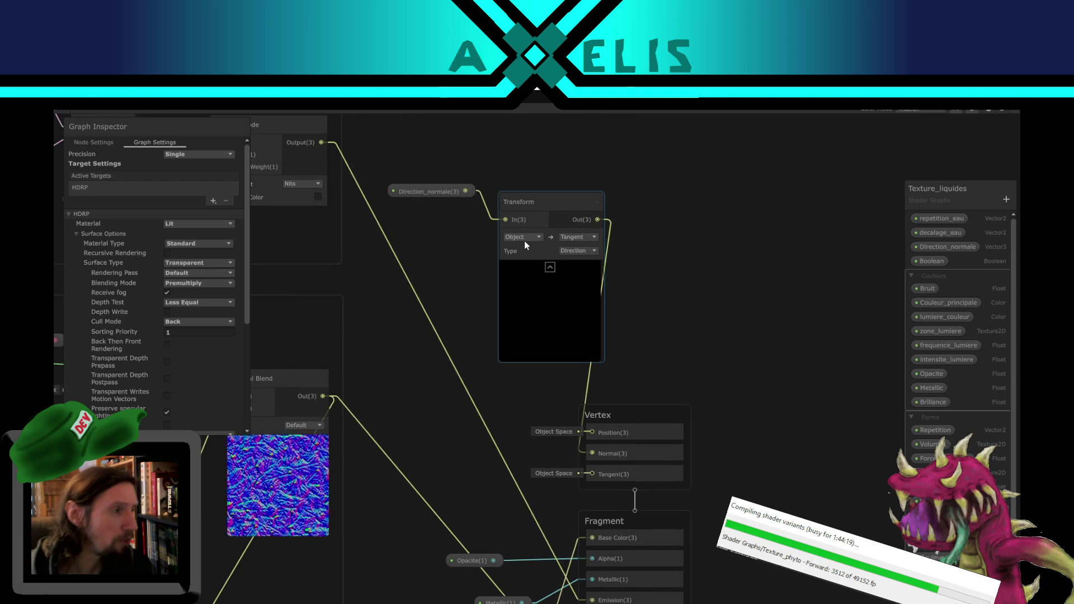
pyautogui.moveTo(653, 338)
pyautogui.mouseDown()
pyautogui.moveTo(706, 335)
pyautogui.moveTo(692, 367)
pyautogui.mouseUp()
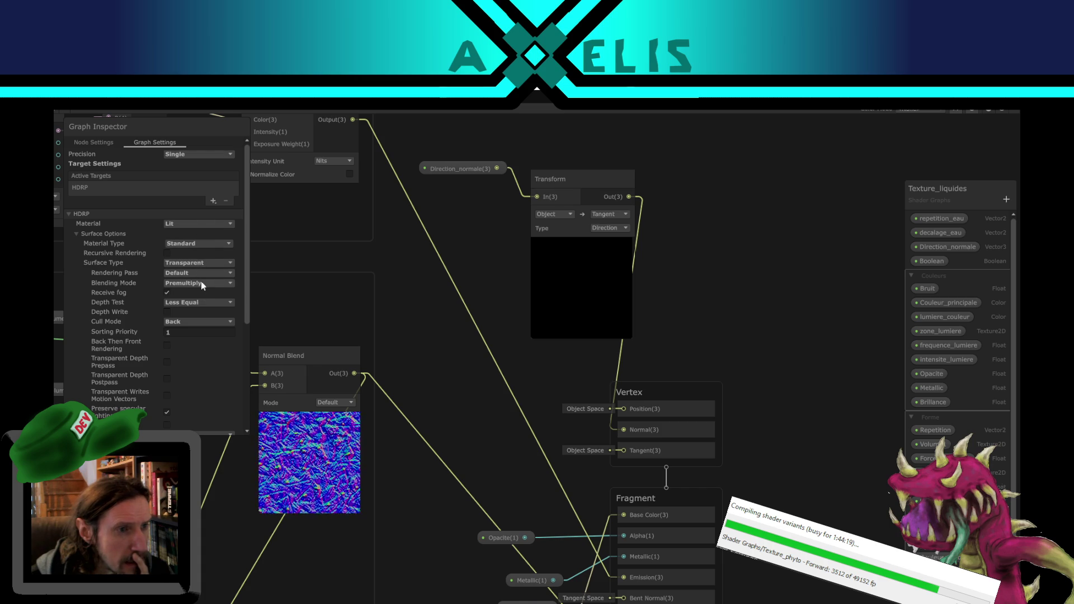
# Step: Pan and zoom around the Texture_liquides graph to review its Graph Inspector settings
pyautogui.scroll(-3, 201, 284)
pyautogui.scroll(2, 202, 282)
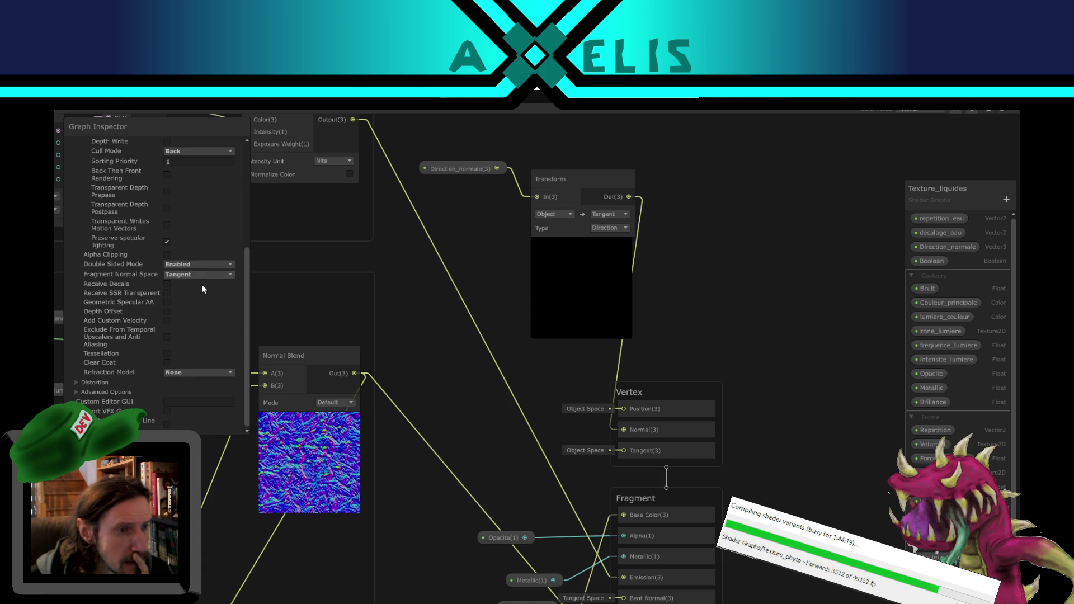
pyautogui.scroll(2, 202, 309)
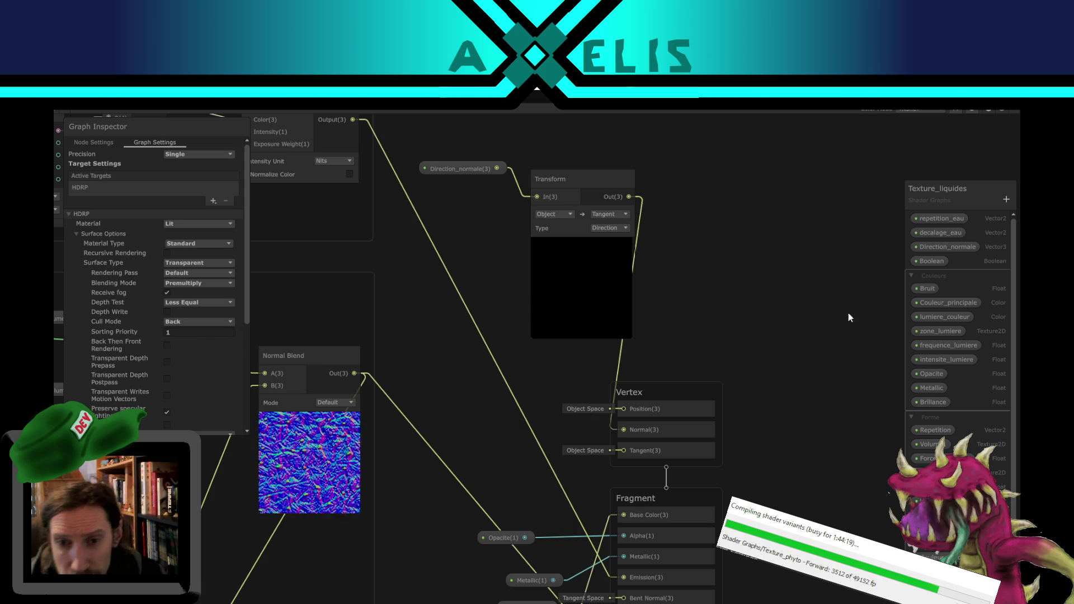
pyautogui.moveTo(457, 391); pyautogui.dragTo(657, 353)
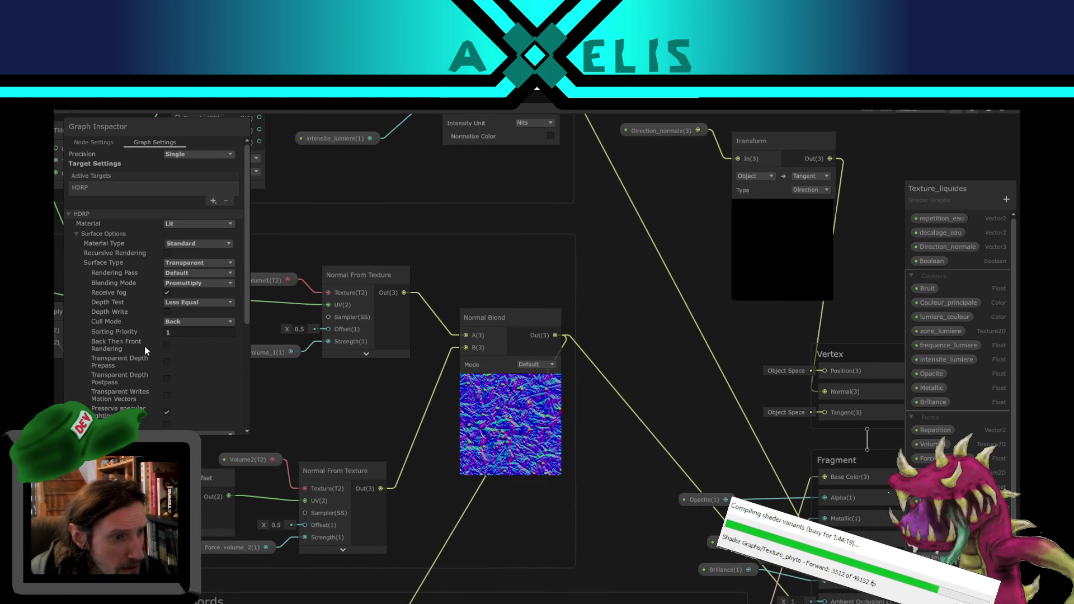
pyautogui.scroll(-5, 151, 342)
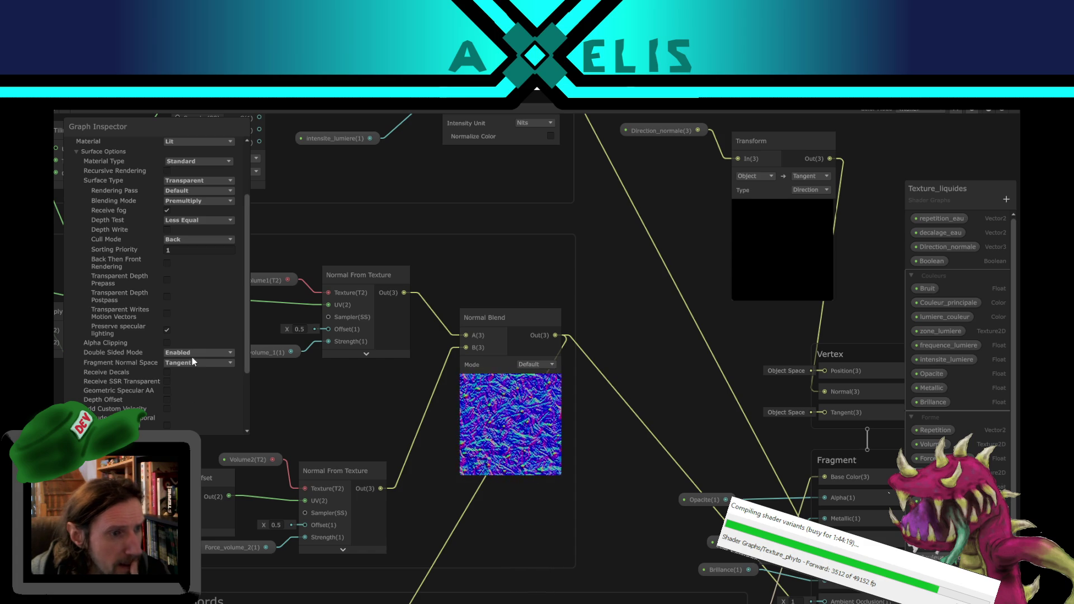
pyautogui.scroll(-5, 193, 363)
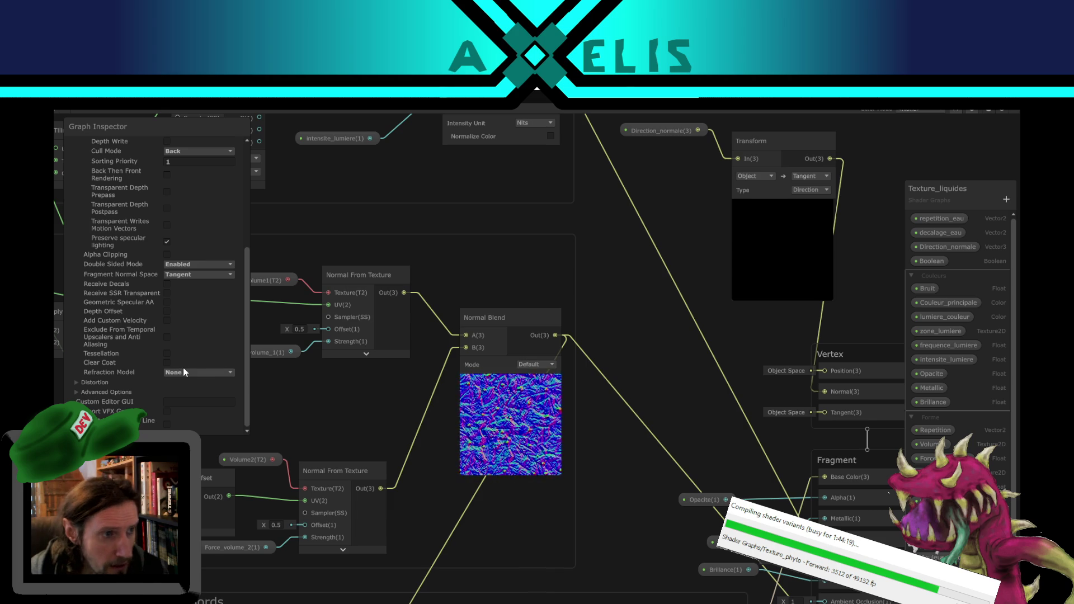
pyautogui.scroll(5, 213, 314)
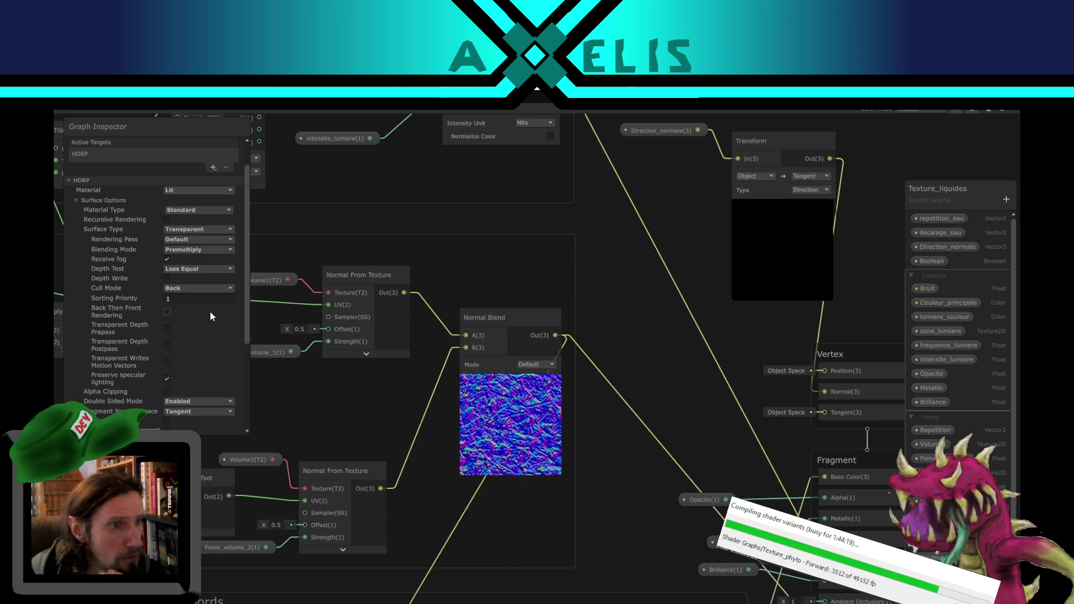
pyautogui.scroll(2, 207, 322)
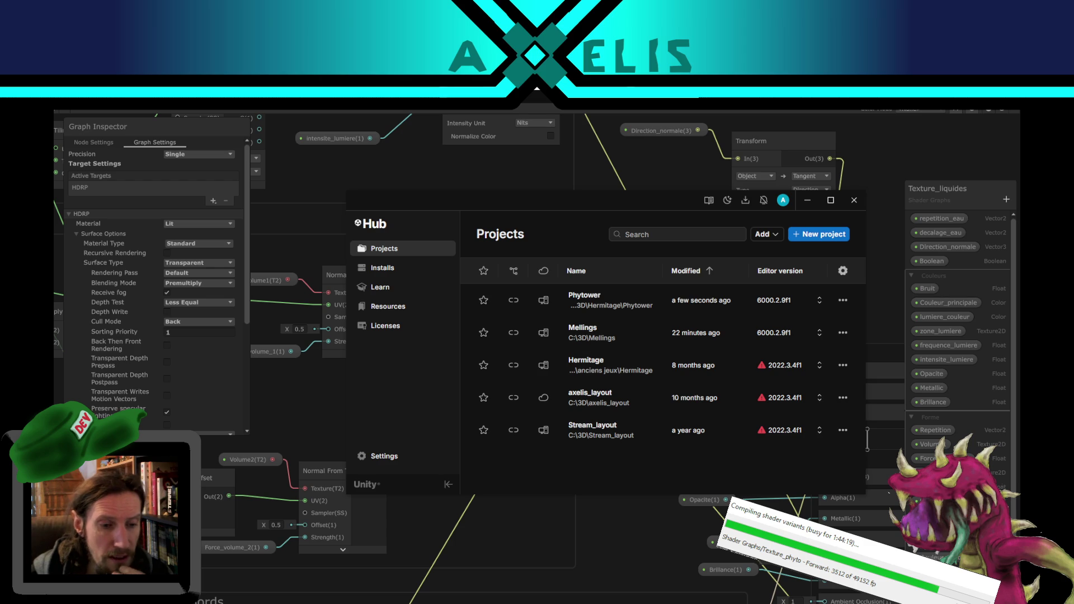
# Step: Put the Unity Hub away, frame the selected object and un-maximize the Scene view
pyautogui.click(579, 579)
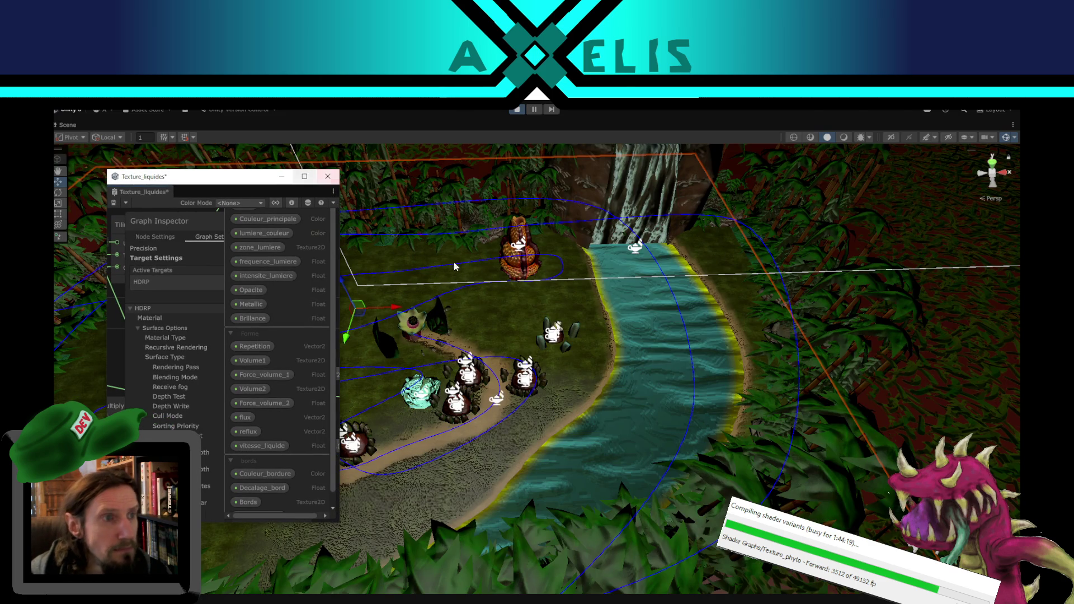
pyautogui.press('f')
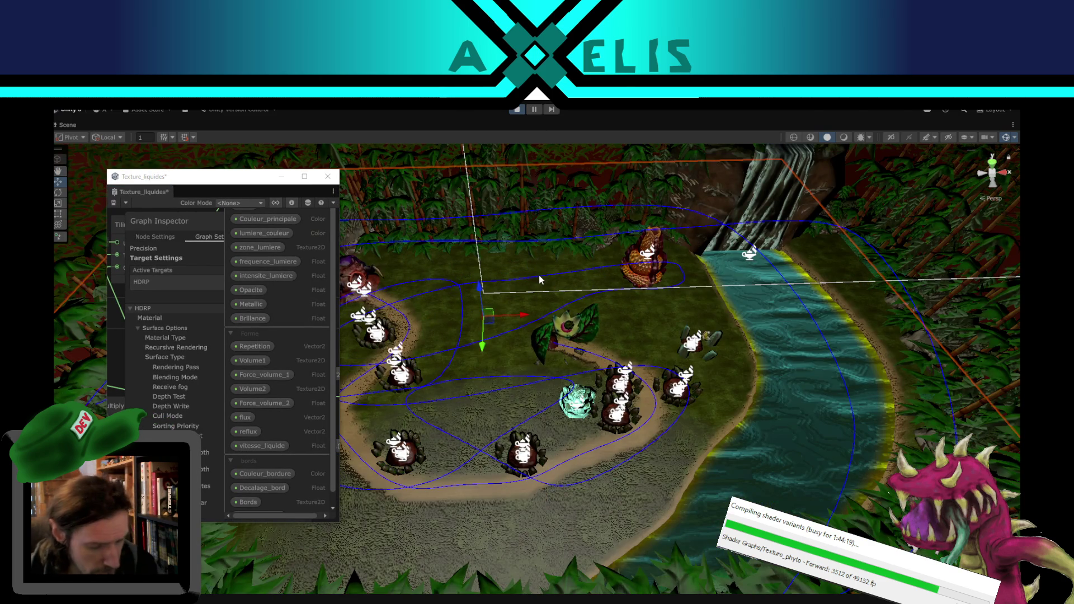
pyautogui.hotkey('shift', 'space')
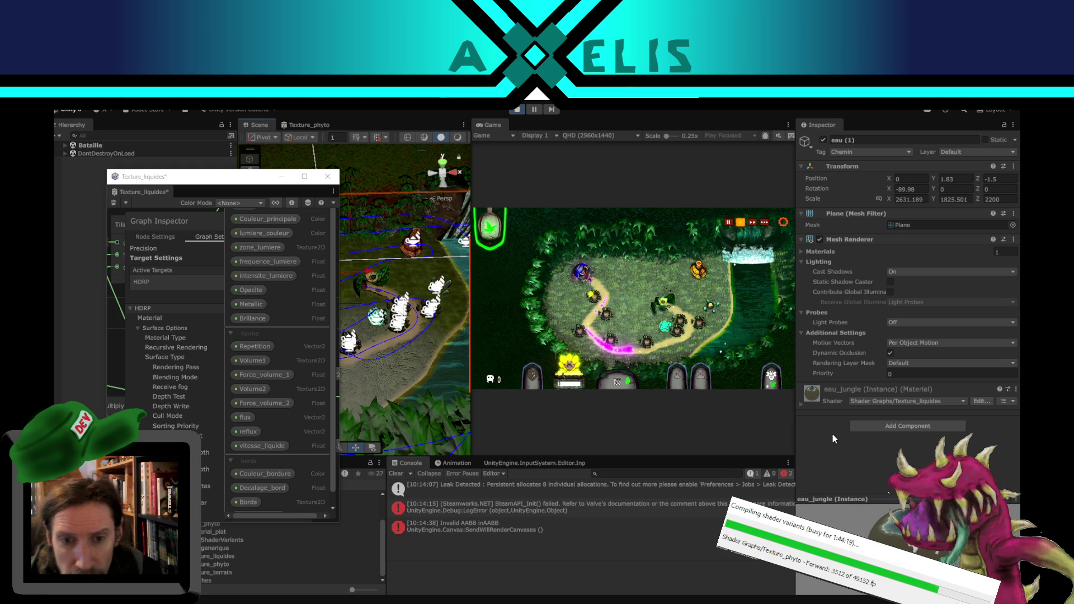
# Step: Expand the eau_jungle material's surface options and exposed properties, then maximize the Texture_liquides graph
pyautogui.click(837, 407)
pyautogui.scroll(-3, 861, 400)
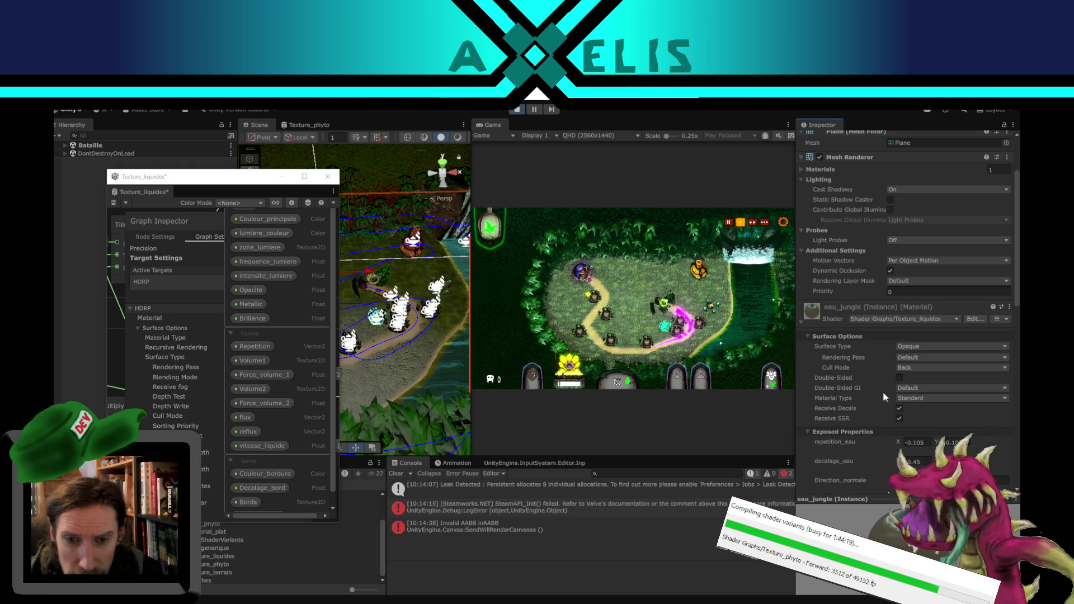
pyautogui.scroll(-3, 837, 388)
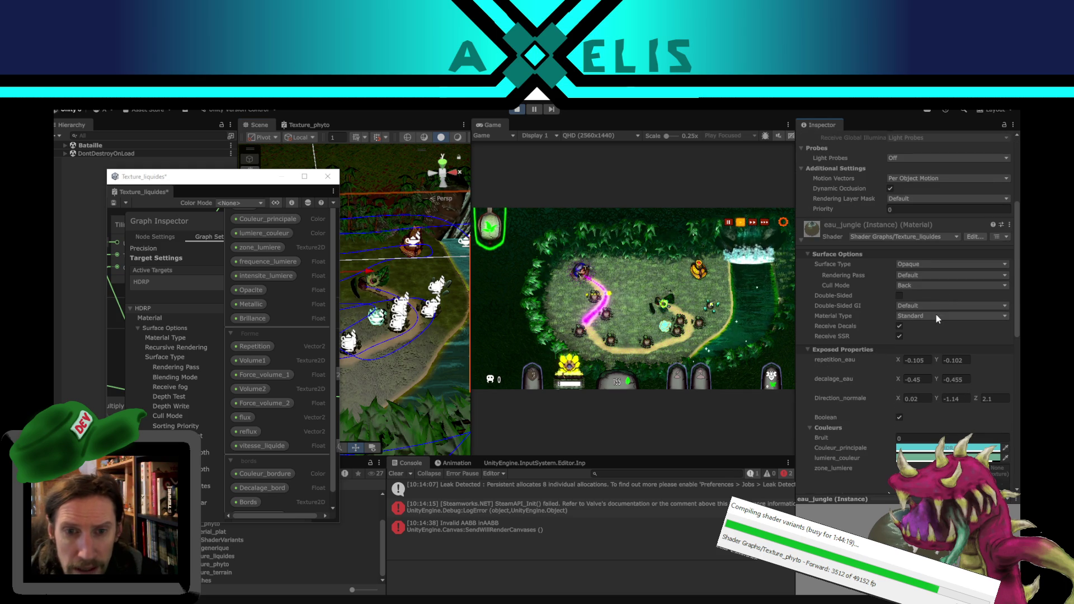
pyautogui.scroll(-3, 844, 310)
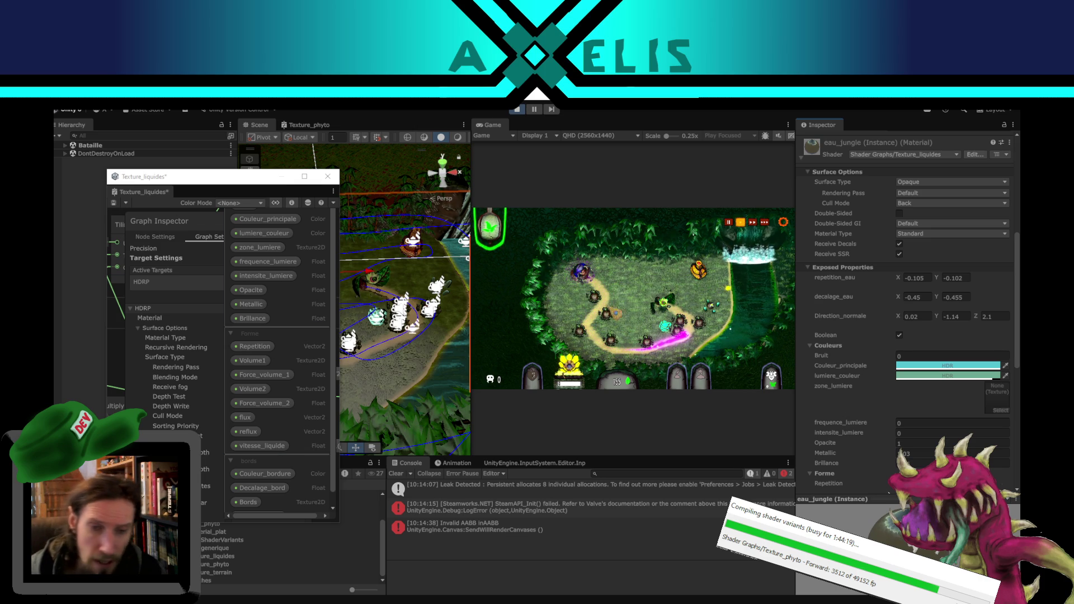
pyautogui.click(304, 176)
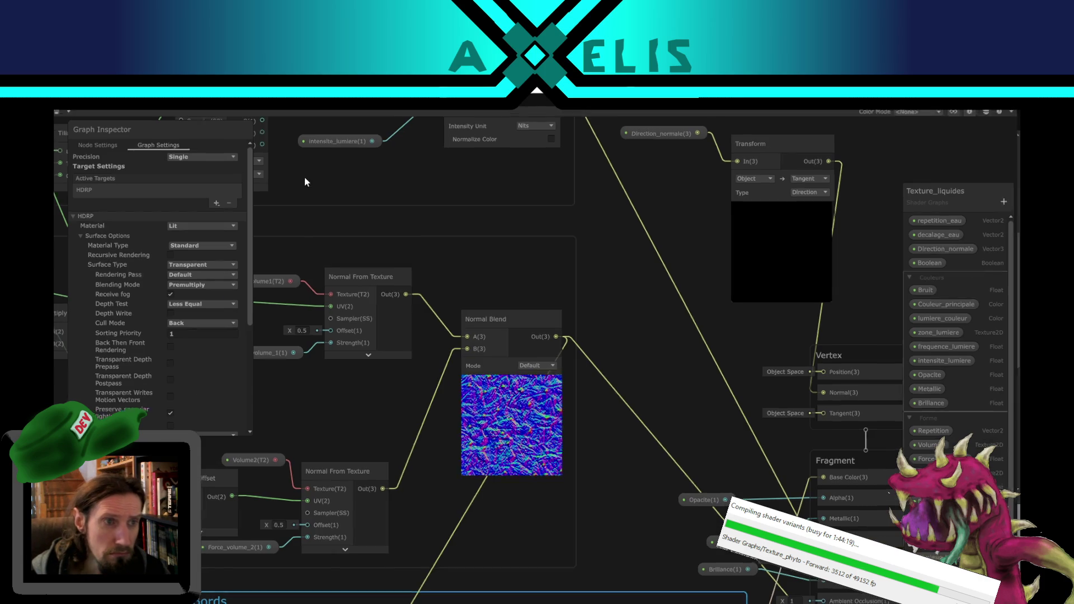
# Step: Pan to the Fragment block's inputs and restore the Texture_liquides graph to a floating window
pyautogui.moveTo(559, 357)
pyautogui.mouseDown()
pyautogui.moveTo(535, 324)
pyautogui.moveTo(538, 298)
pyautogui.mouseUp()
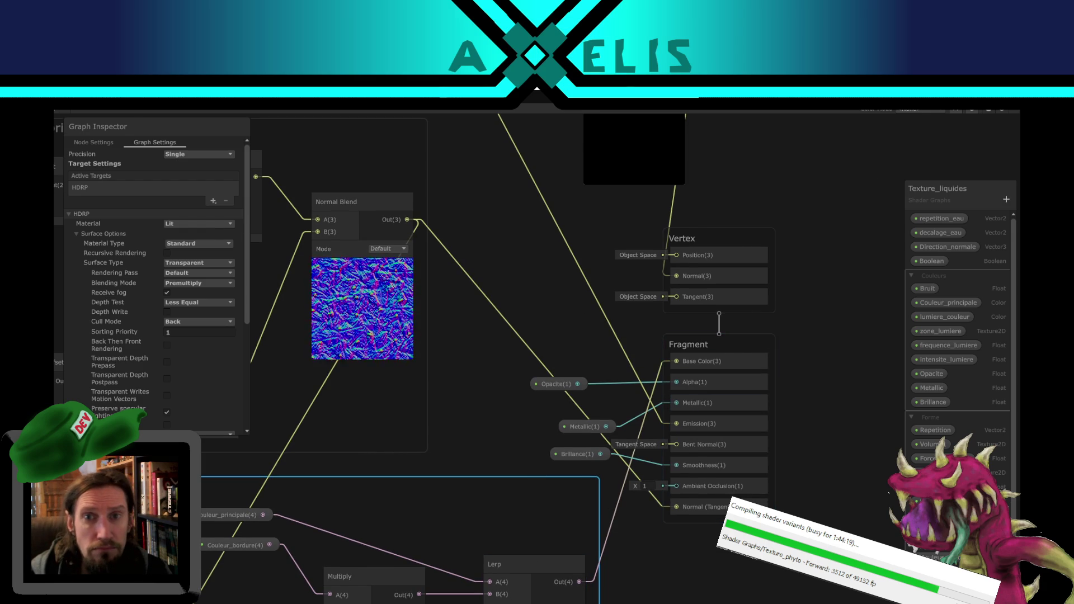
pyautogui.click(1001, 100)
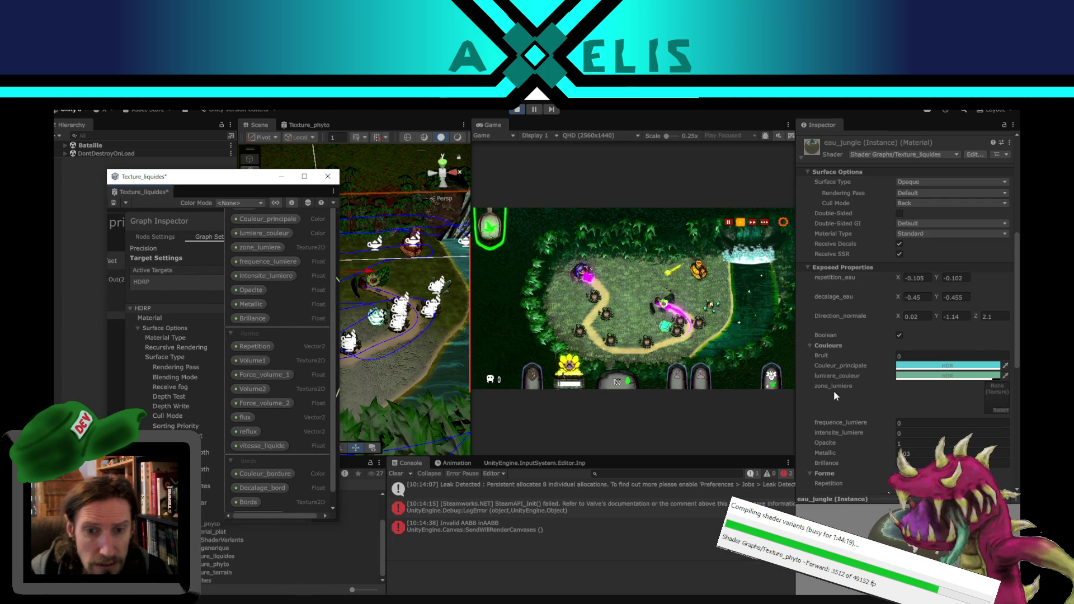
# Step: Move the Scene/Game splitter left so the Game view fills the Scene view's space
pyautogui.scroll(-3, 884, 402)
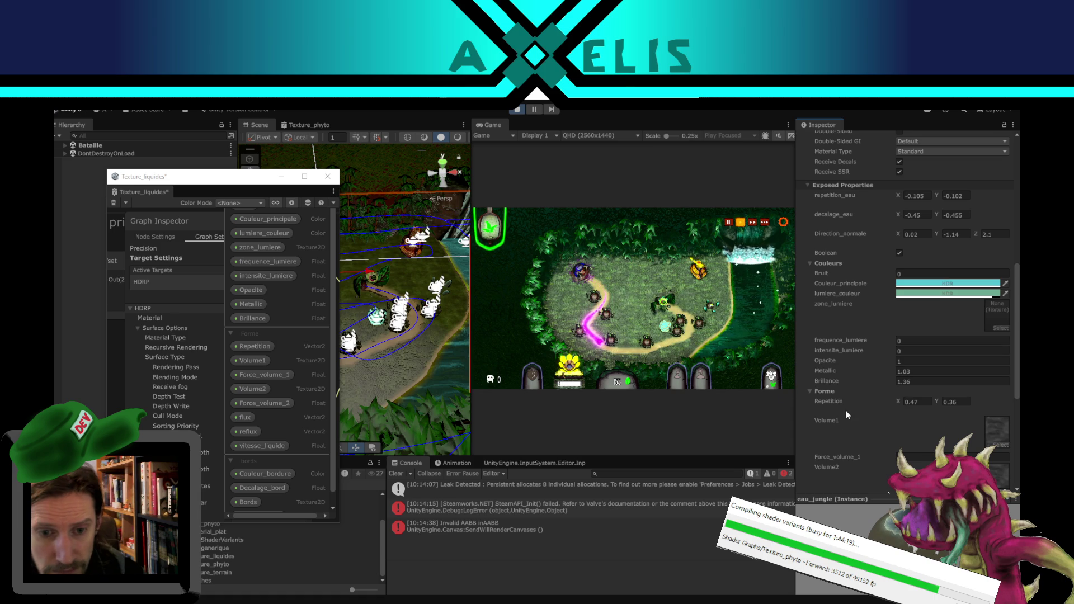
pyautogui.scroll(-2, 846, 414)
pyautogui.moveTo(470, 272); pyautogui.dragTo(246, 272)
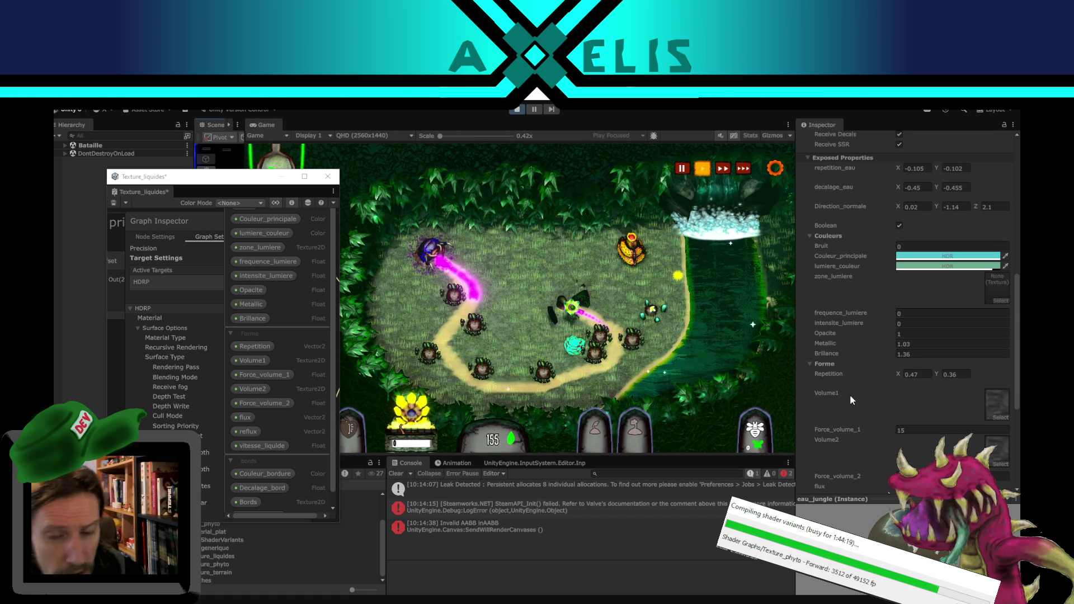
# Step: Sweep the Decalage_bord edge offset through large values, then set it back to 0
pyautogui.scroll(-6, 851, 394)
pyautogui.scroll(-3, 851, 394)
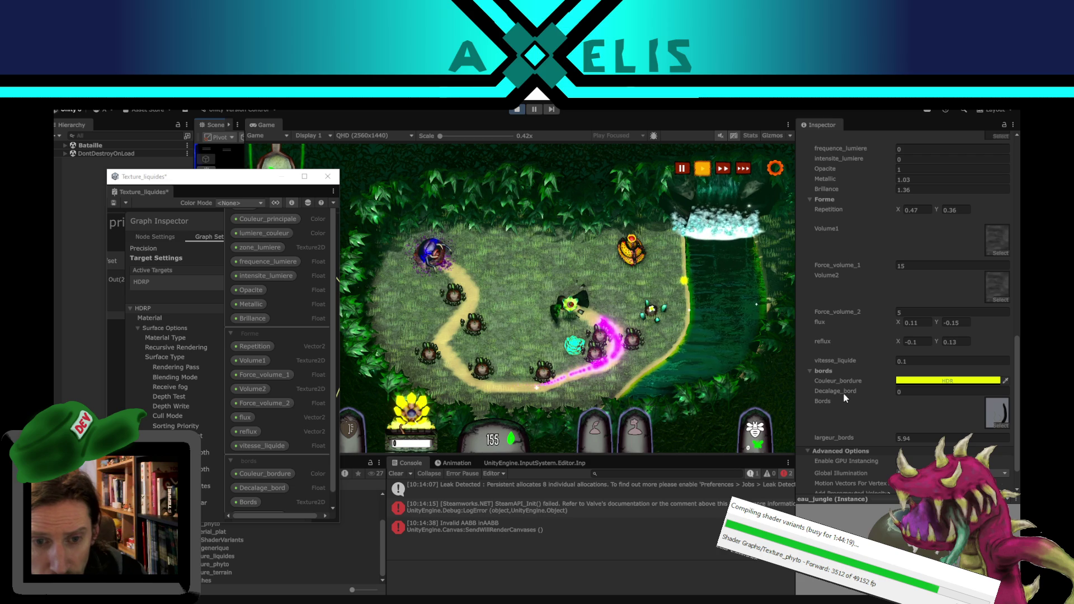
pyautogui.click(886, 390)
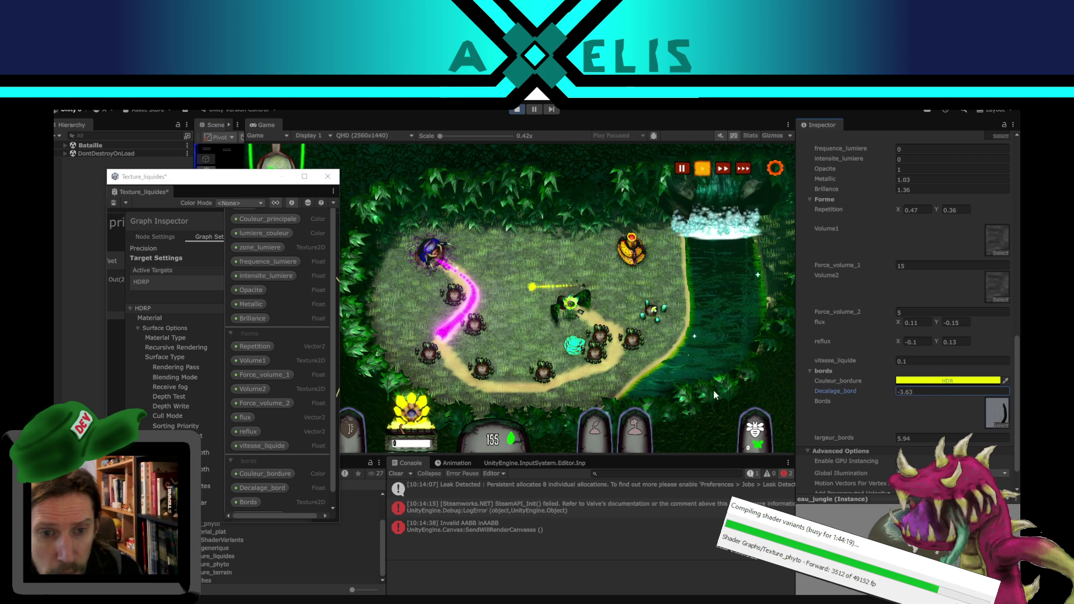
pyautogui.moveTo(322, 390)
pyautogui.mouseDown()
pyautogui.moveTo(87, 258)
pyautogui.moveTo(983, 314)
pyautogui.mouseUp()
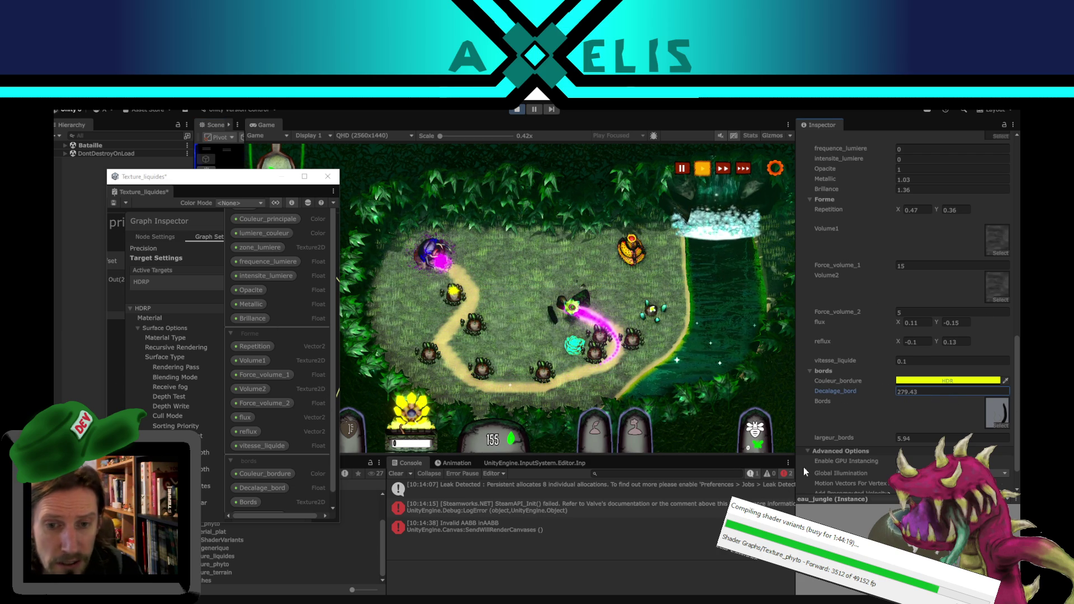
pyautogui.click(915, 388)
pyautogui.write('0')
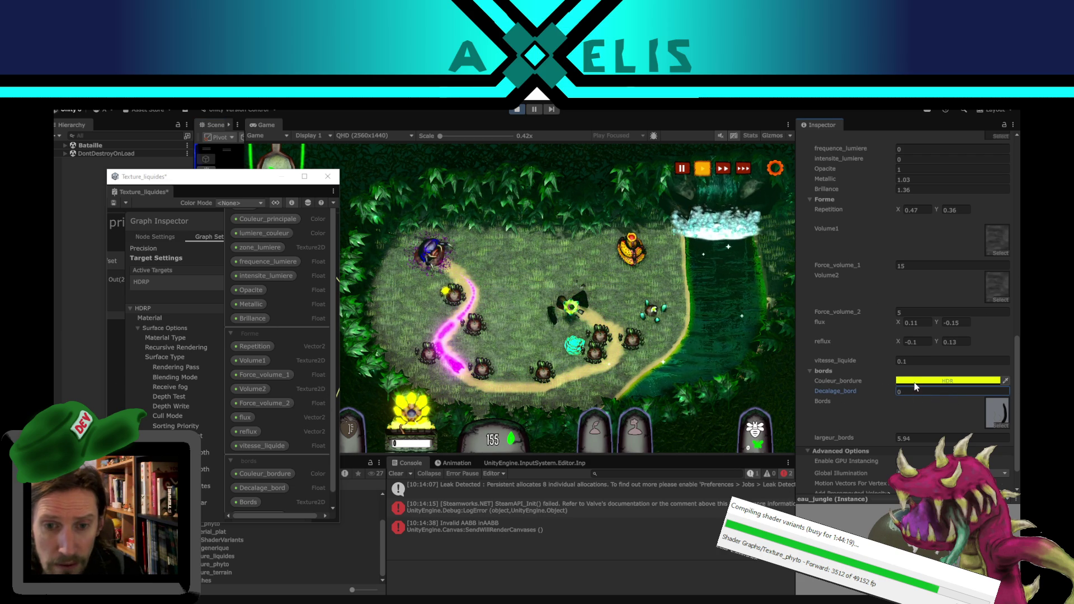
# Step: Change the Couleur_bordure HDR edge colour to yellow (RGB 212, 255, 0)
pyautogui.click(915, 382)
pyautogui.moveTo(911, 338)
pyautogui.mouseDown()
pyautogui.moveTo(886, 321)
pyautogui.moveTo(917, 275)
pyautogui.moveTo(973, 366)
pyautogui.moveTo(884, 286)
pyautogui.moveTo(993, 279)
pyautogui.moveTo(1003, 325)
pyautogui.mouseUp()
pyautogui.moveTo(984, 250); pyautogui.dragTo(974, 268)
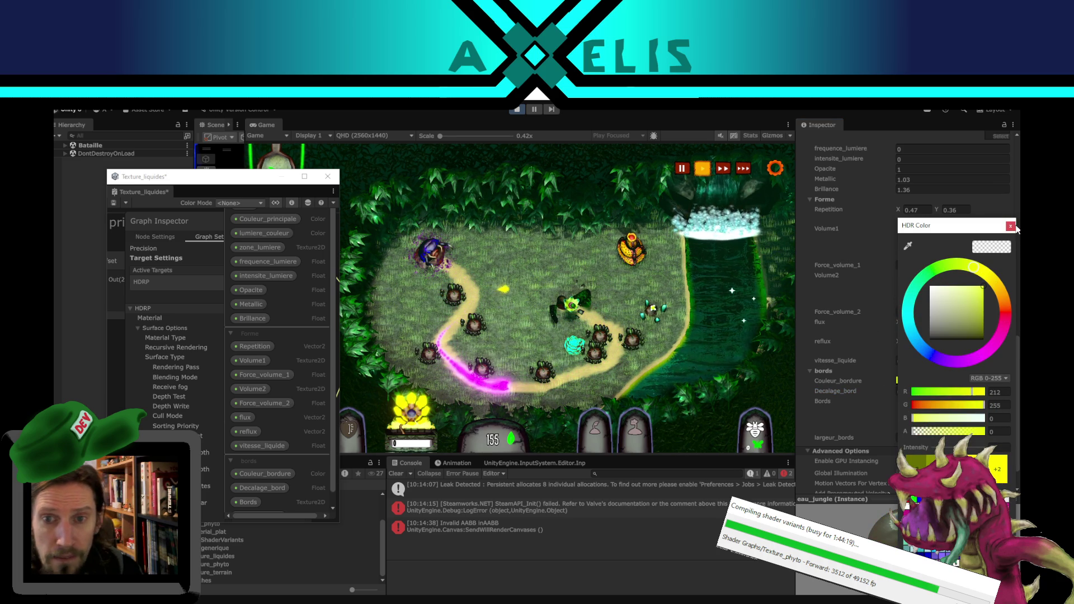
pyautogui.click(1011, 226)
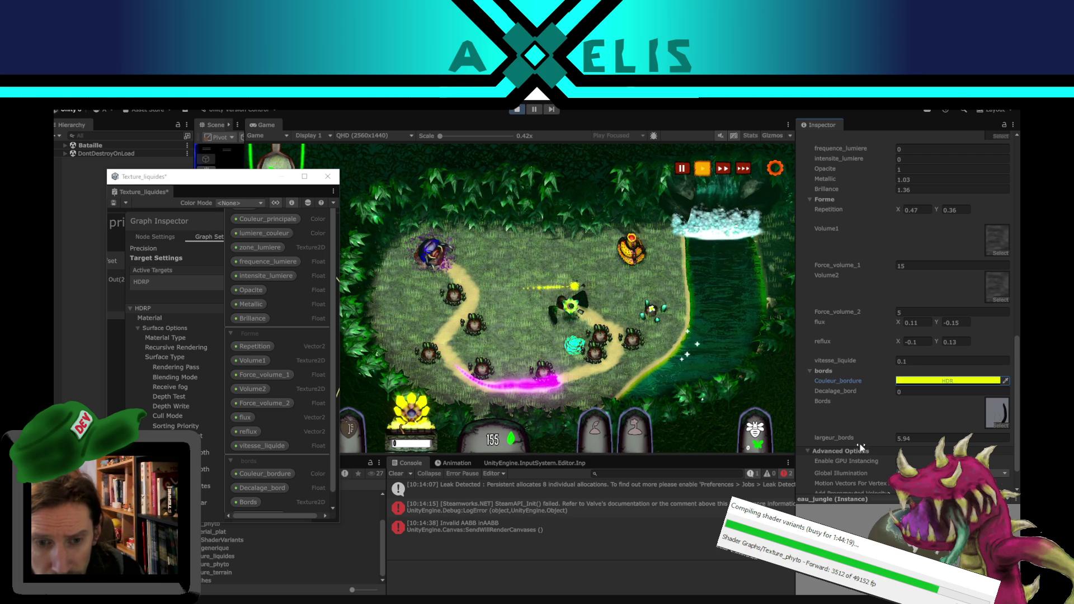
# Step: Test decalage_eau X and Y offset values live, then dock the Scene view beside the Game view
pyautogui.scroll(3, 865, 421)
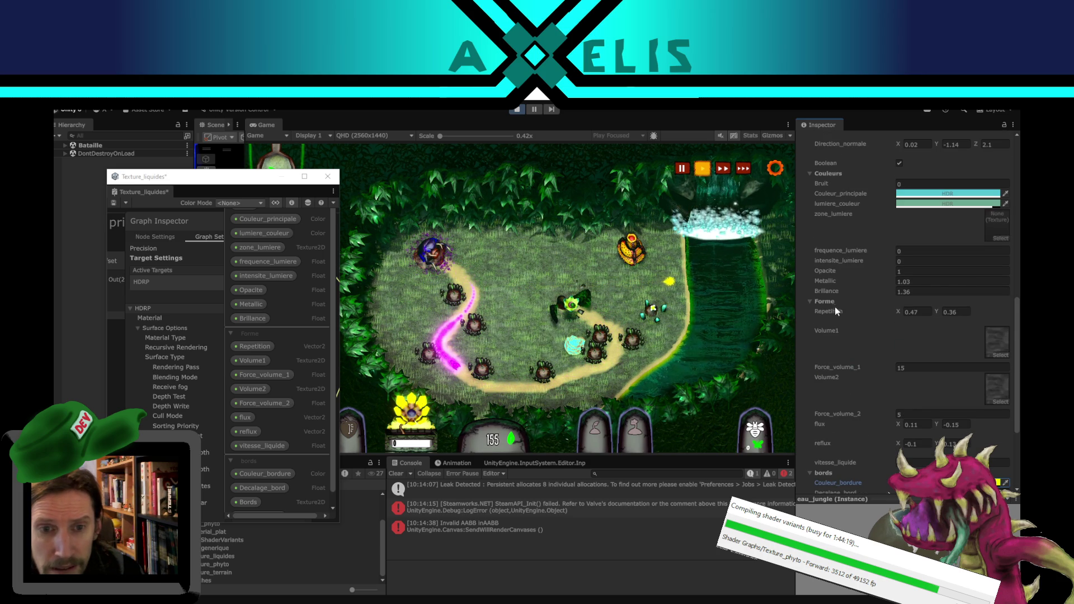
pyautogui.scroll(2, 864, 340)
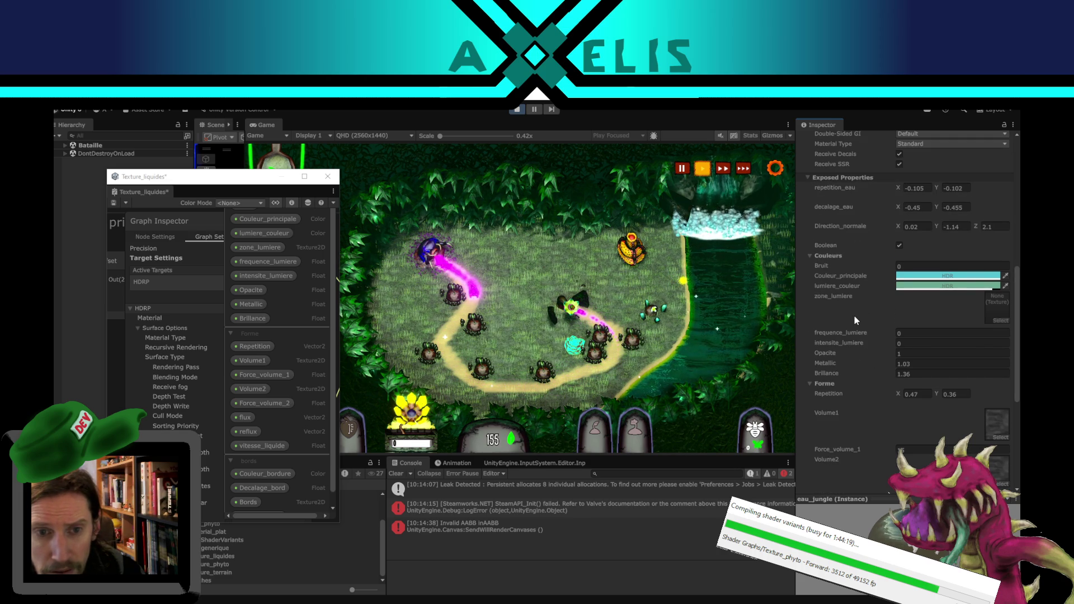
pyautogui.scroll(1, 854, 320)
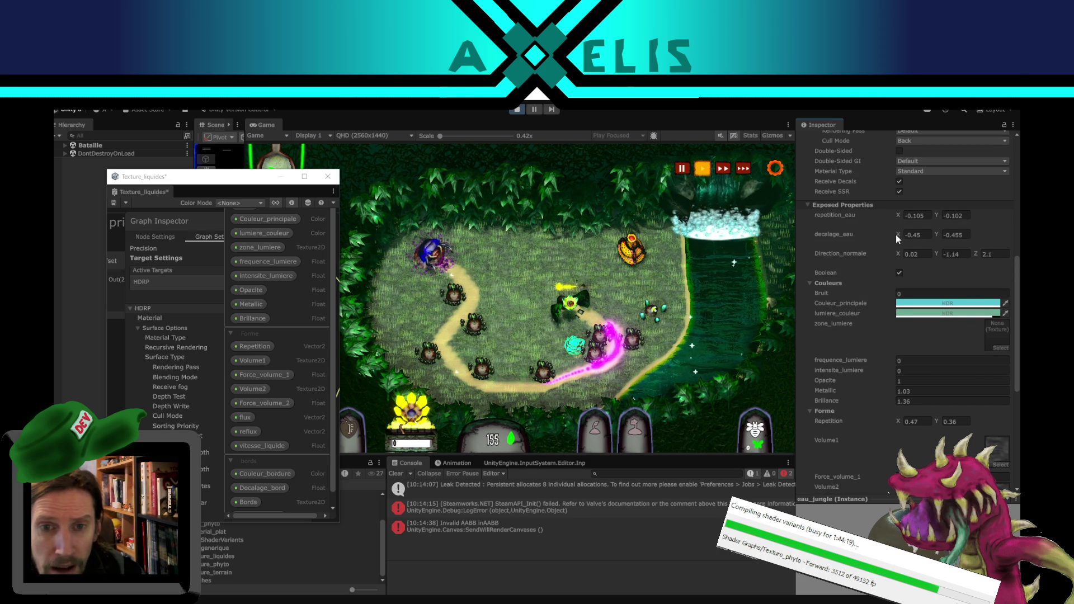
pyautogui.moveTo(900, 233)
pyautogui.mouseDown()
pyautogui.moveTo(88, 242)
pyautogui.moveTo(694, 310)
pyautogui.mouseUp()
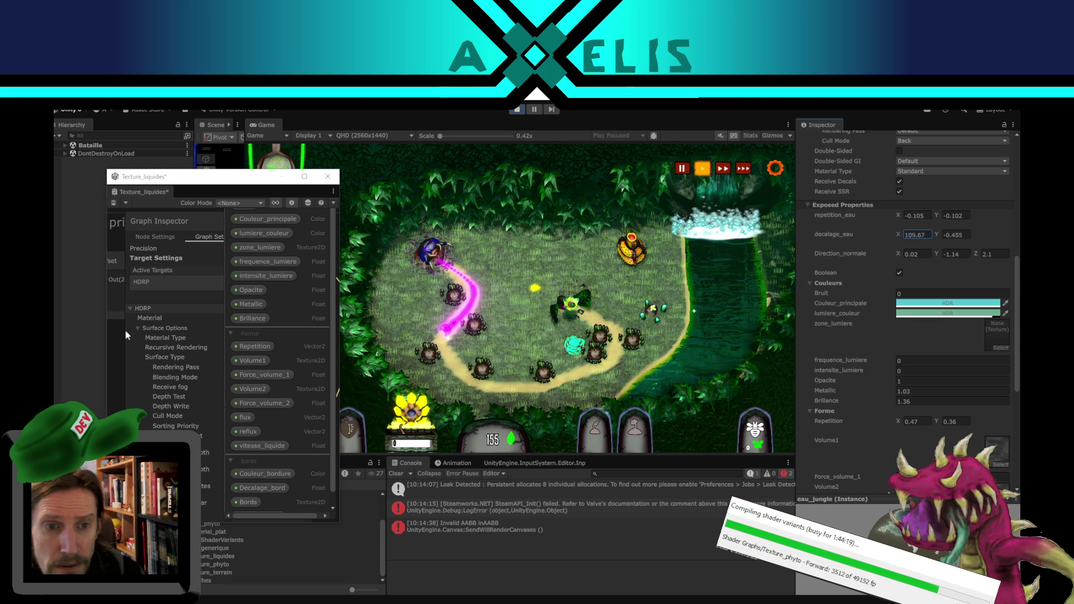
pyautogui.moveTo(476, 368); pyautogui.dragTo(323, 251)
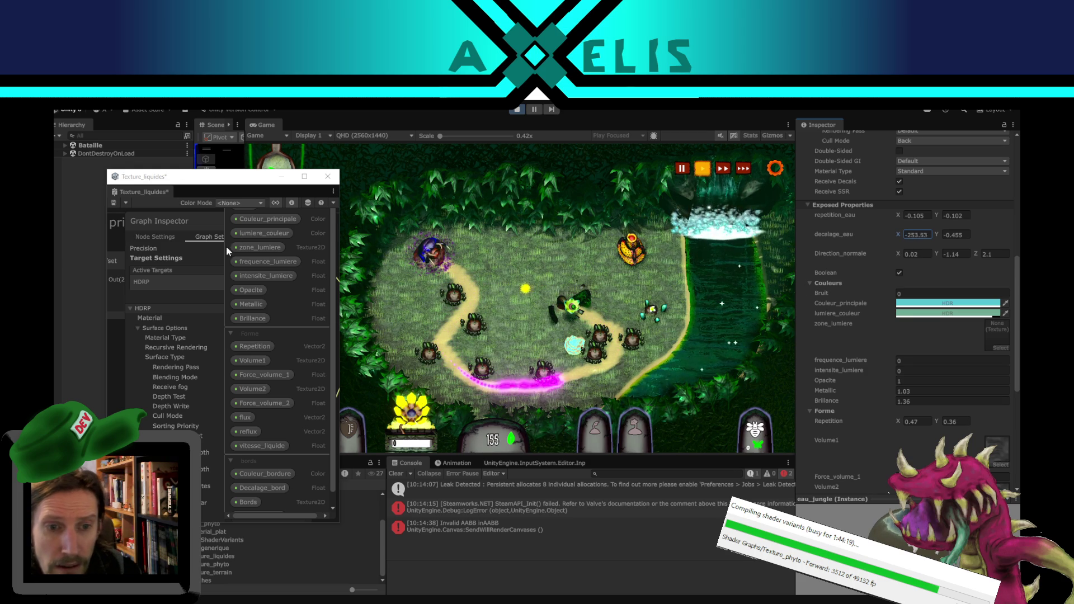
pyautogui.write('-0.45')
pyautogui.moveTo(936, 235)
pyautogui.mouseDown()
pyautogui.moveTo(321, 229)
pyautogui.moveTo(571, 182)
pyautogui.moveTo(522, 299)
pyautogui.moveTo(968, 375)
pyautogui.moveTo(66, 347)
pyautogui.mouseUp()
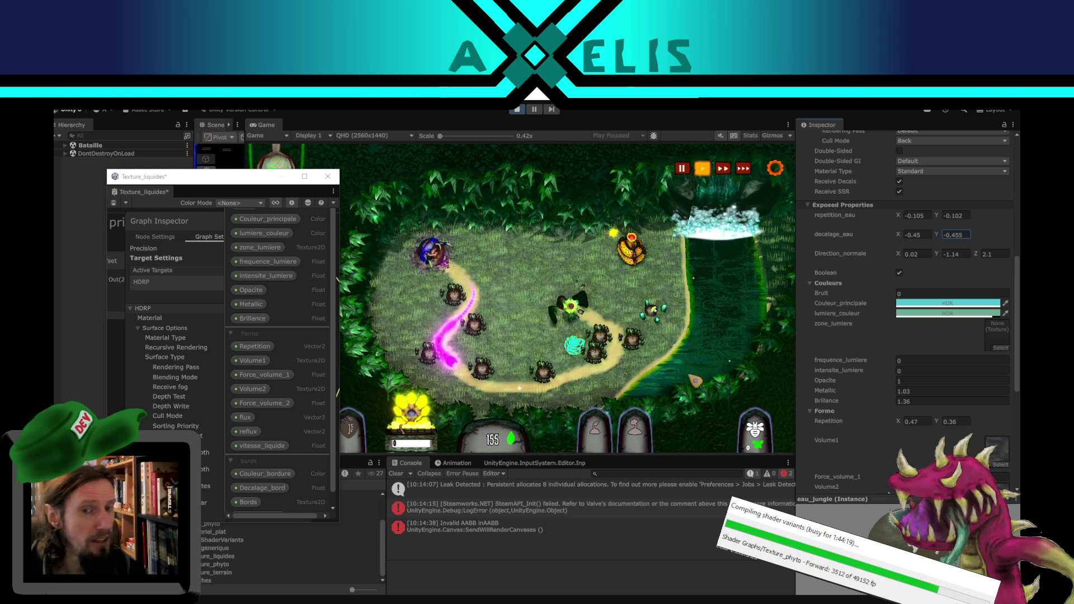
pyautogui.moveTo(354, 338)
pyautogui.mouseDown()
pyautogui.moveTo(314, 319)
pyautogui.moveTo(365, 379)
pyautogui.moveTo(306, 299)
pyautogui.mouseUp()
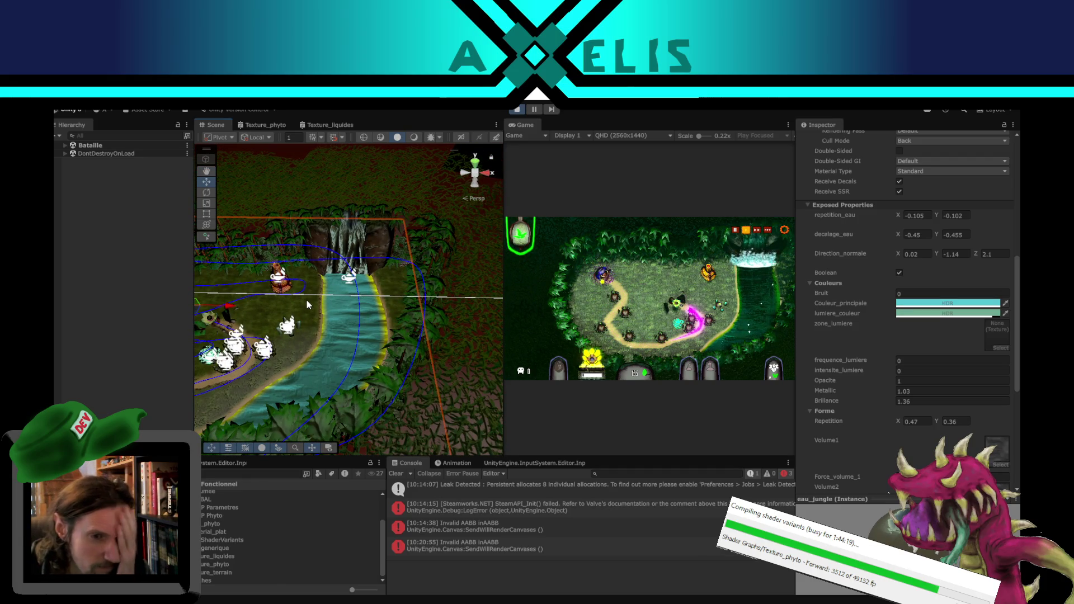
# Step: Stop Play mode, orbit onto the Demarrage tree, and select Texture_phyto.shadergraph for its import settings
pyautogui.moveTo(321, 379); pyautogui.dragTo(409, 346)
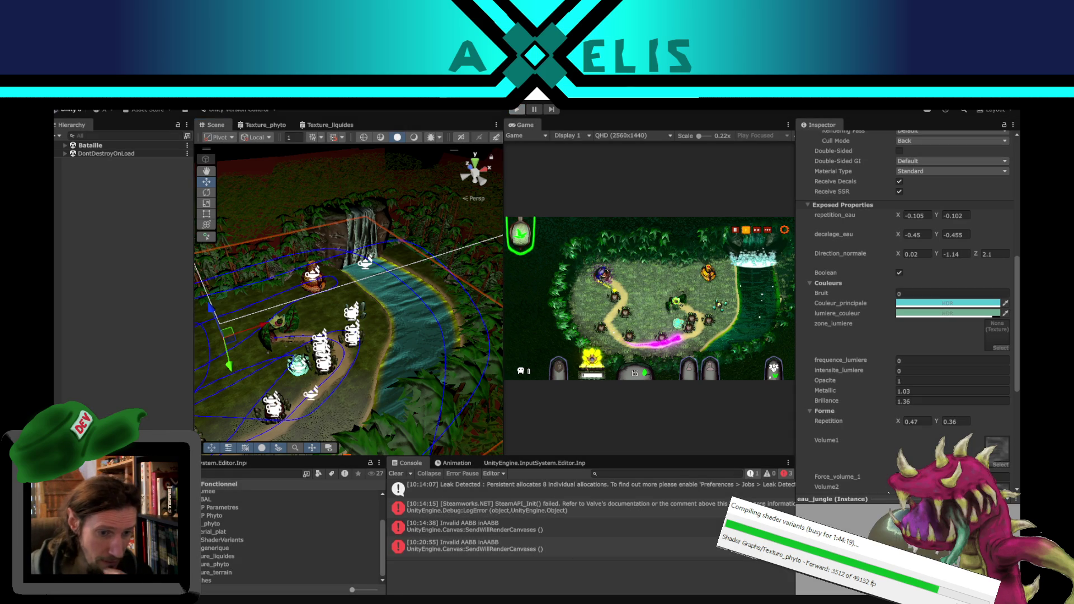
pyautogui.hotkey('ctrl', 'p')
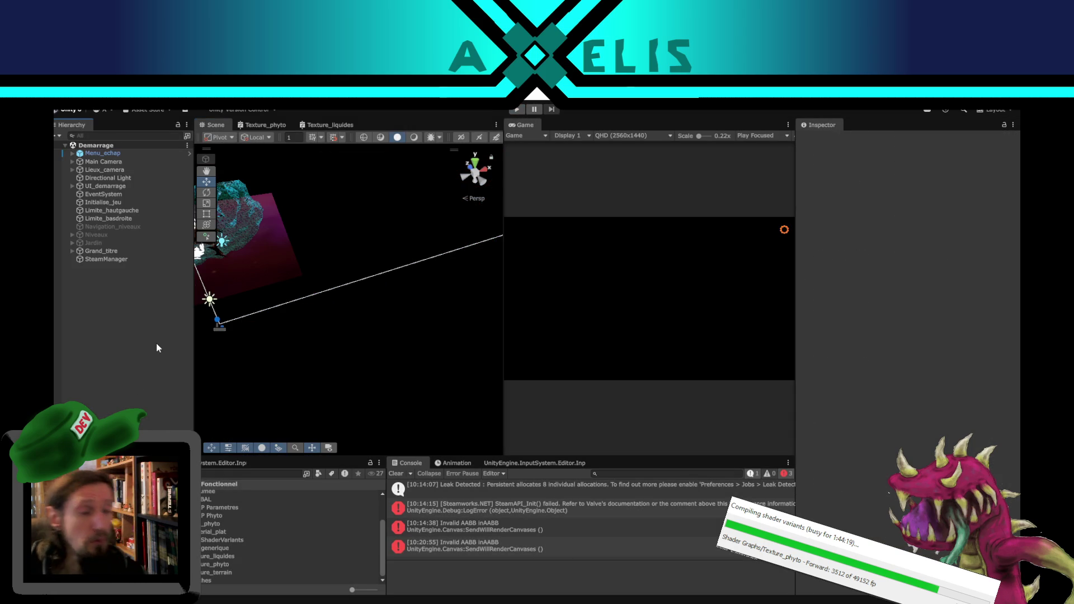
pyautogui.moveTo(296, 336)
pyautogui.mouseDown()
pyautogui.moveTo(372, 350)
pyautogui.moveTo(444, 402)
pyautogui.moveTo(414, 367)
pyautogui.mouseUp()
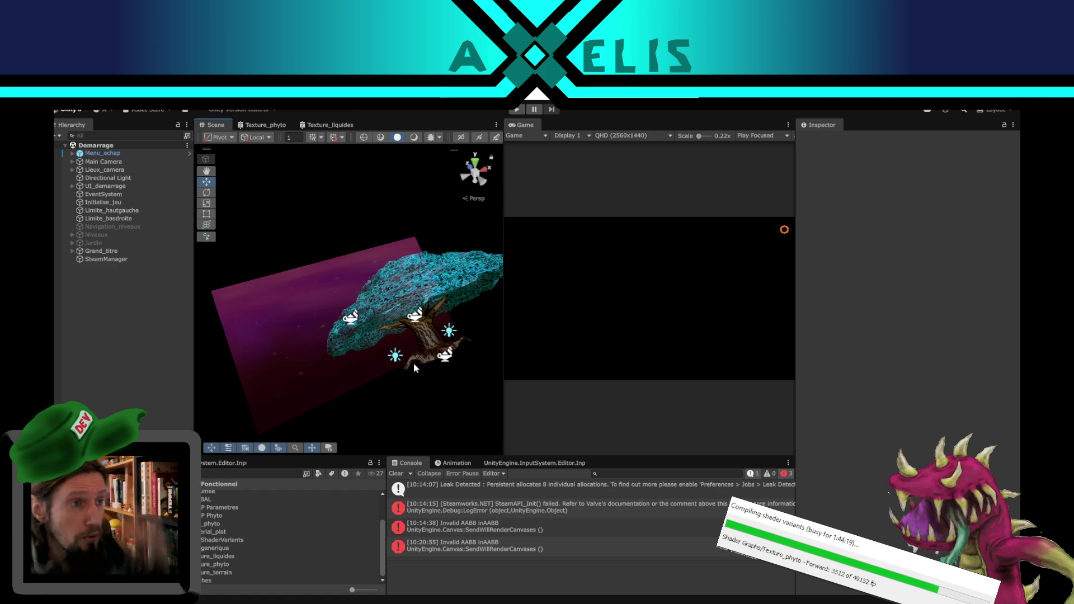
pyautogui.click(229, 563)
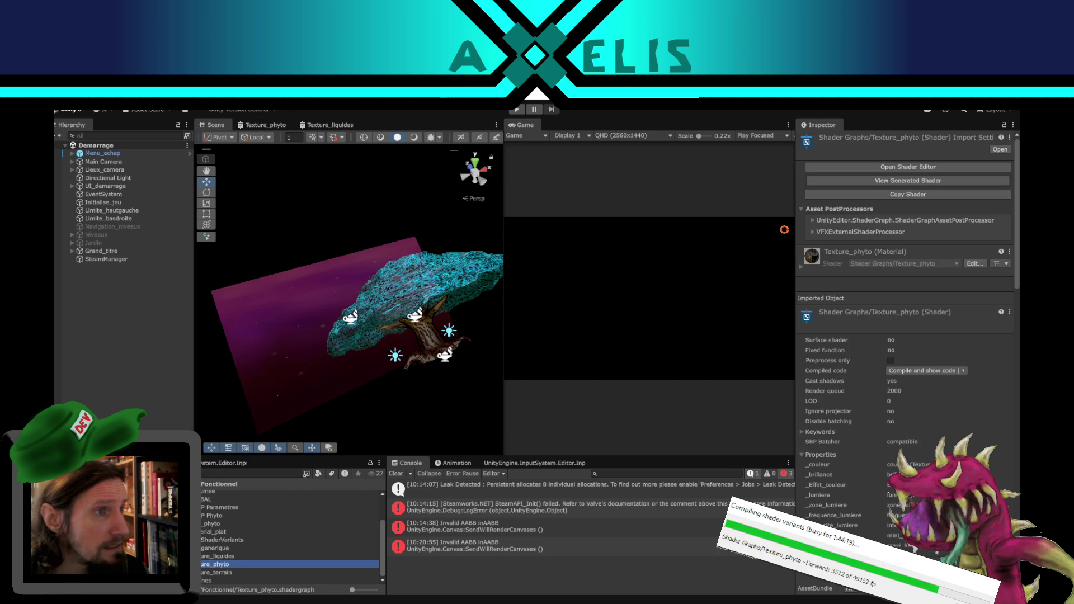
# Step: Inspect the HDRP Parametres volume profile's overrides in a widened Inspector, then select Texture_liquides.shadergraph
pyautogui.click(72, 107)
pyautogui.press('Escape')
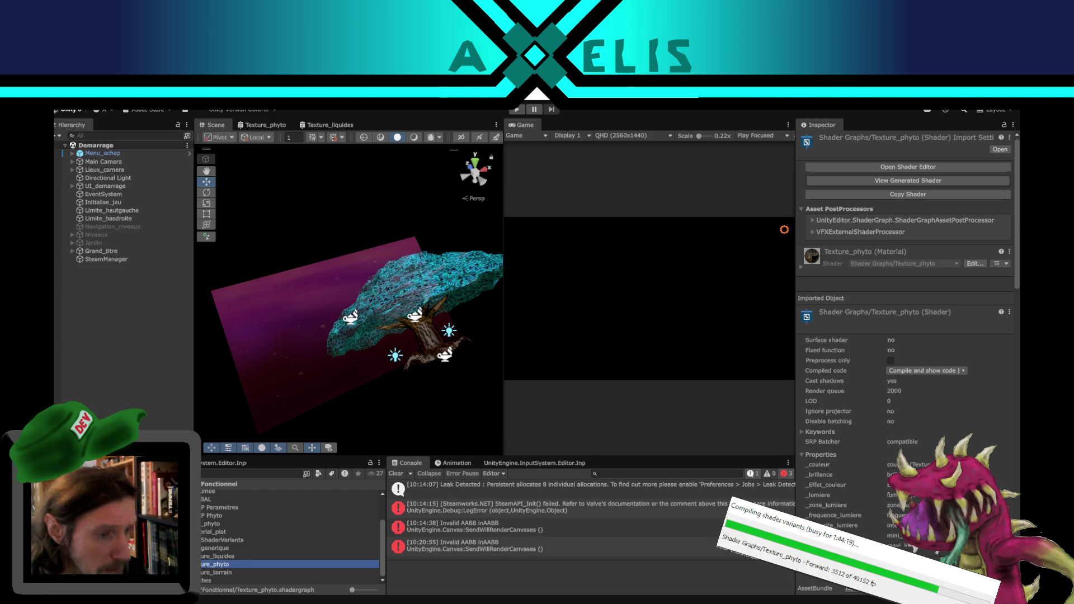
pyautogui.click(228, 508)
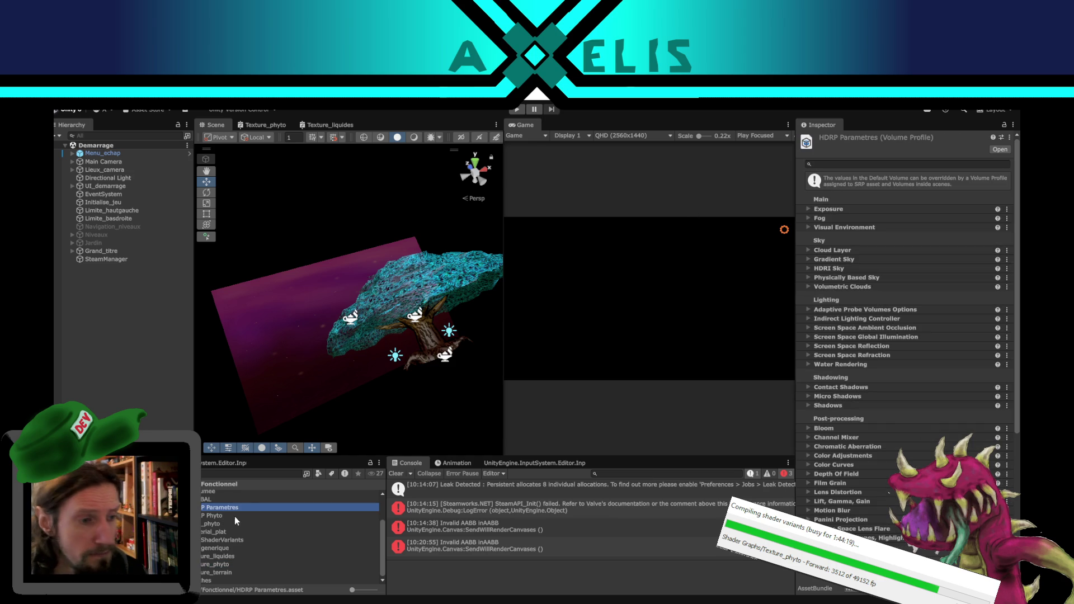
pyautogui.moveTo(796, 376); pyautogui.dragTo(505, 376)
pyautogui.scroll(-5, 644, 303)
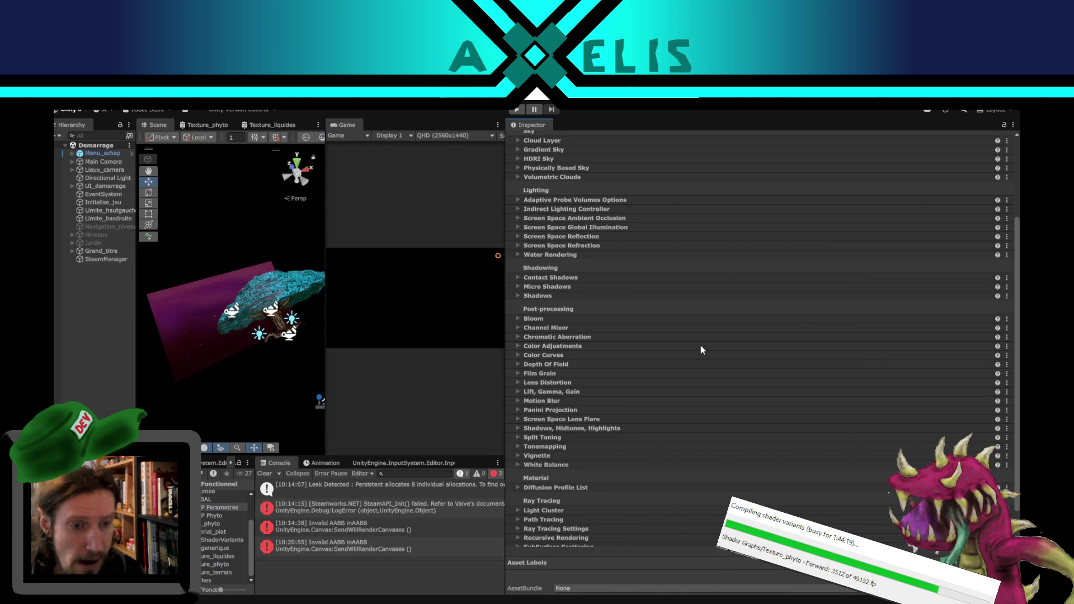
pyautogui.scroll(4, 781, 398)
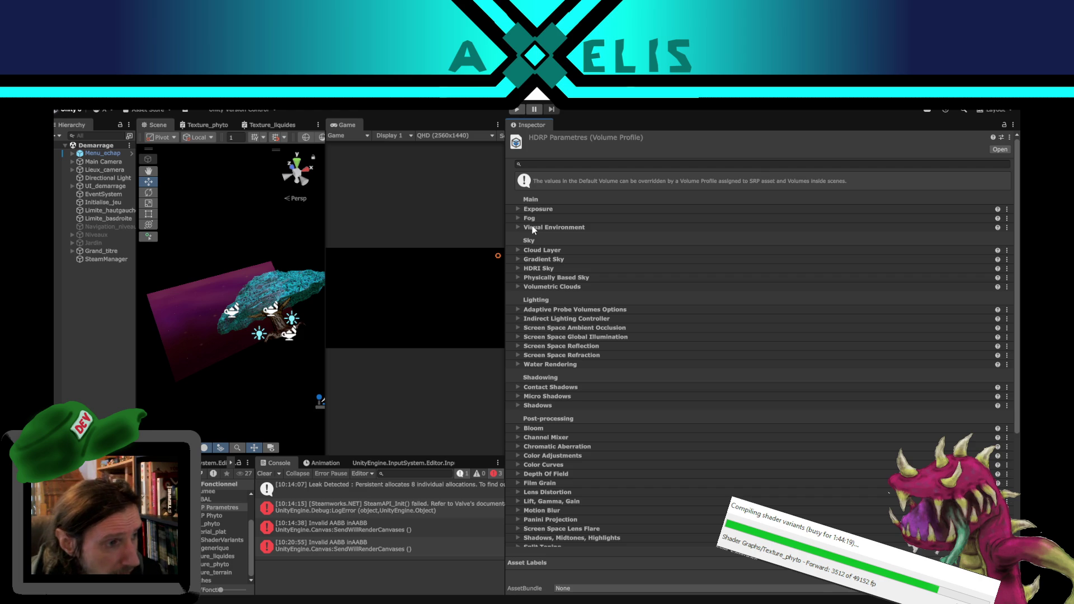
pyautogui.moveTo(505, 284); pyautogui.dragTo(759, 283)
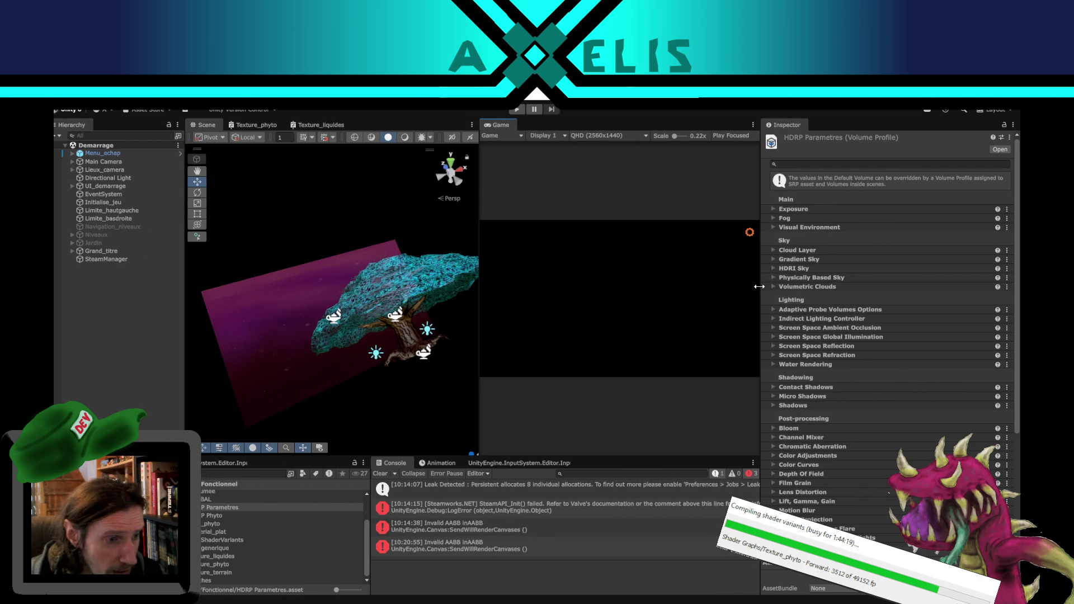
pyautogui.click(226, 557)
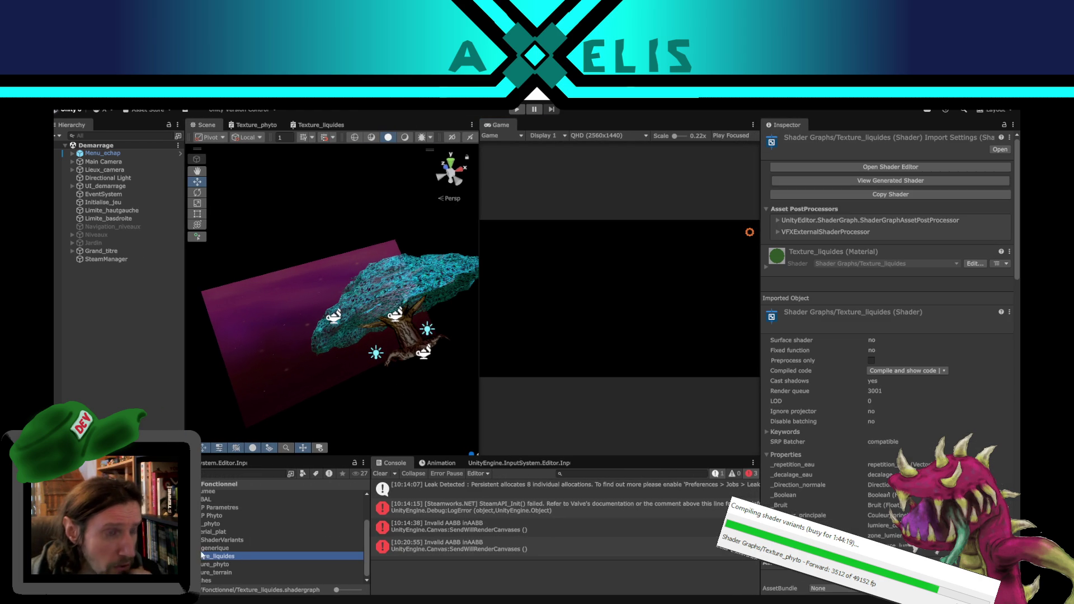
# Step: Switch to the Texture_phyto graph and open Project Settings on the Graphics page
pyautogui.click(261, 126)
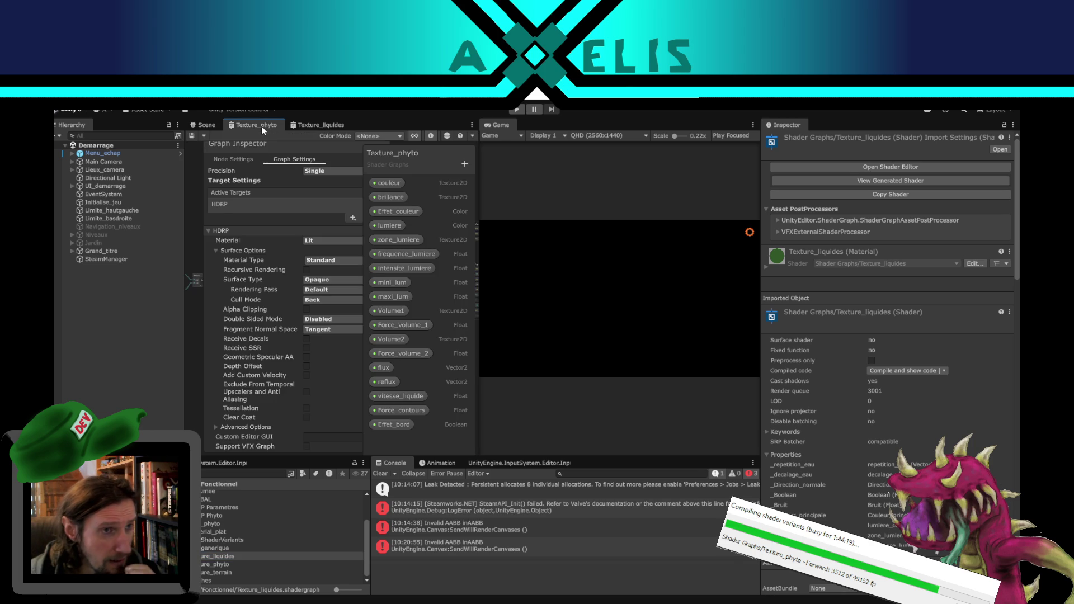
pyautogui.click(89, 100)
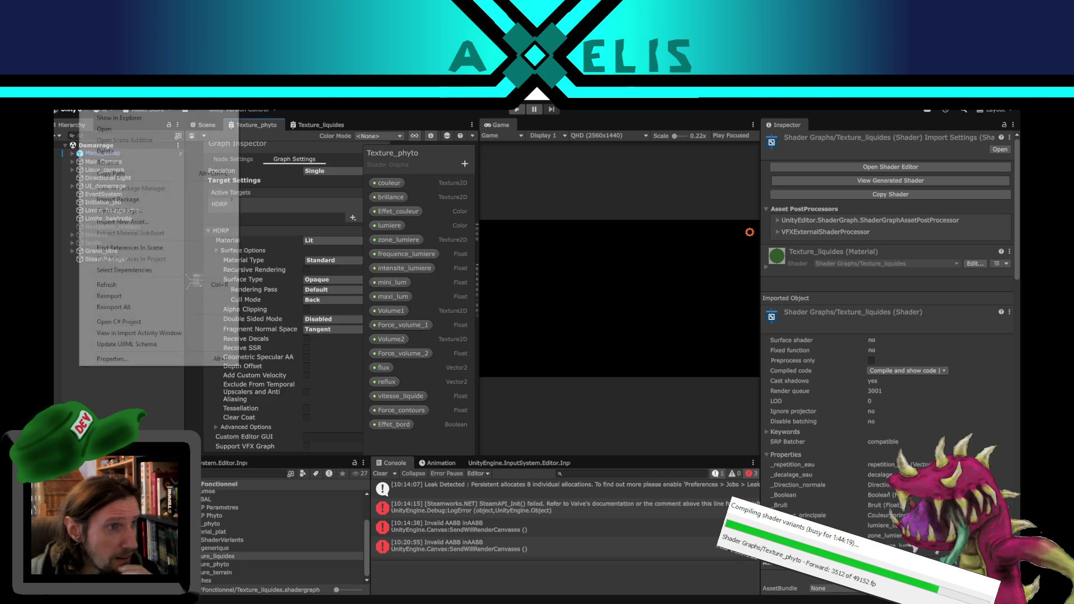
pyautogui.click(134, 407)
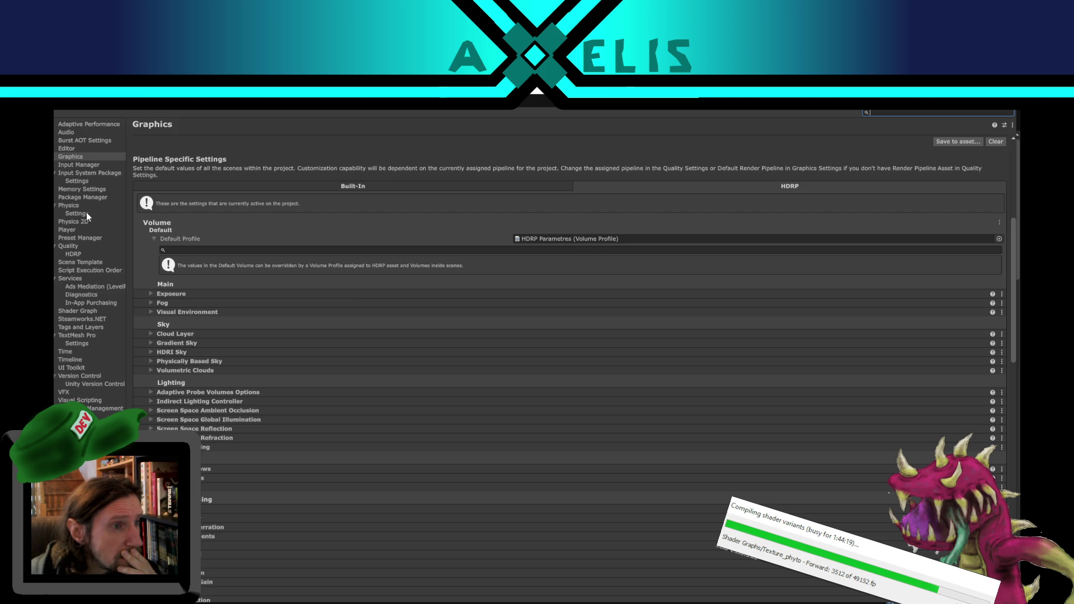
# Step: Check the Quality > HDRP settings, then float the Texture_phyto shader graph over the Scene view
pyautogui.click(78, 255)
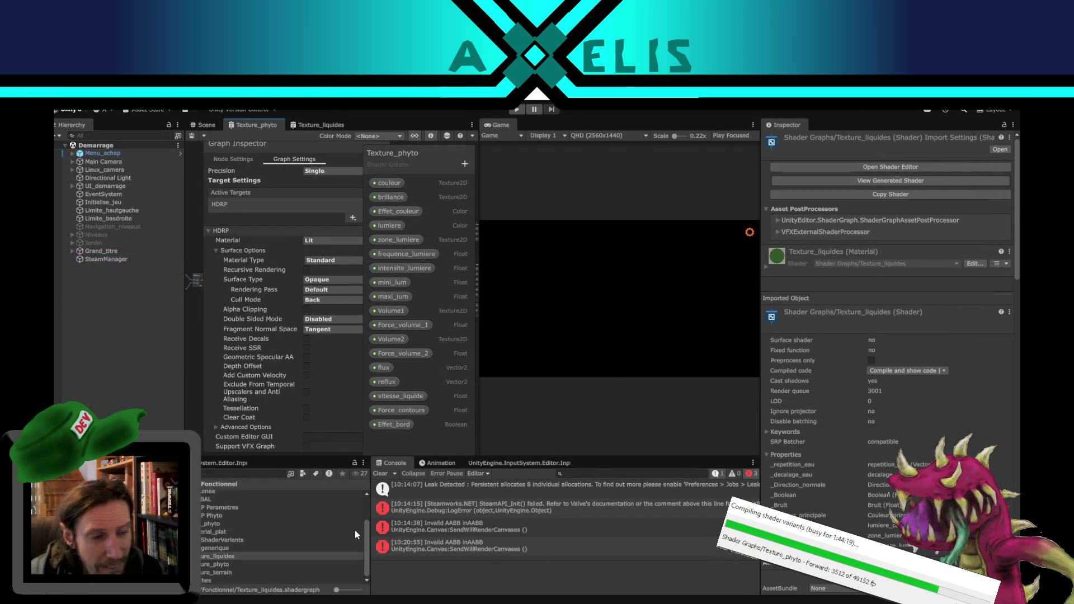
pyautogui.moveTo(267, 127)
pyautogui.mouseDown()
pyautogui.moveTo(619, 283)
pyautogui.moveTo(587, 305)
pyautogui.mouseUp()
# Step: Maximize and pan the Texture_phyto shader graph, then open the main editor's Edit menu
pyautogui.click(699, 130)
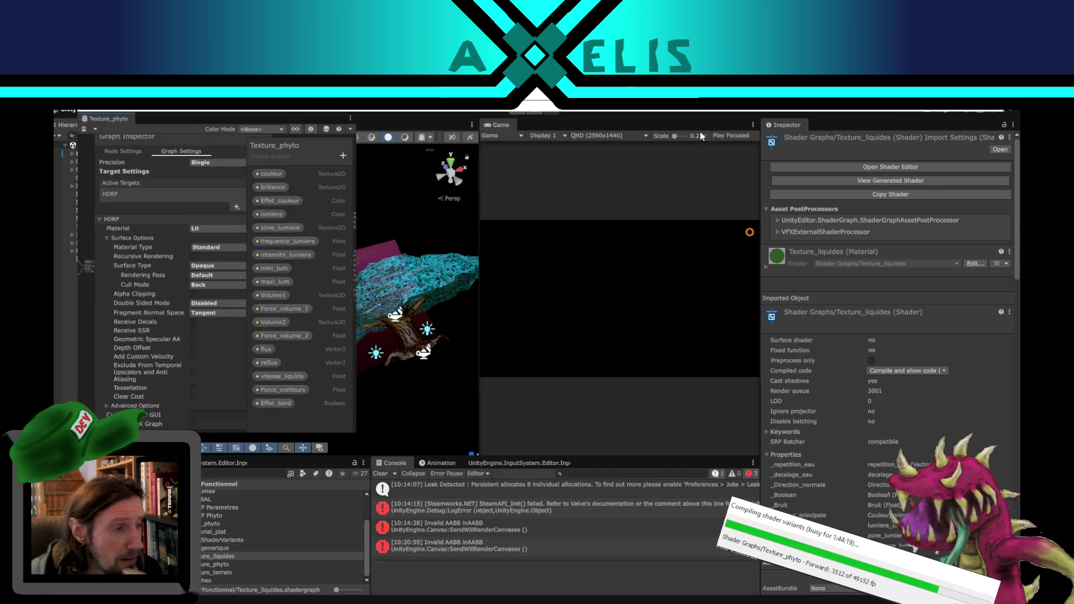
pyautogui.moveTo(327, 390); pyautogui.dragTo(675, 478)
pyautogui.scroll(2, 670, 476)
pyautogui.scroll(3, 694, 462)
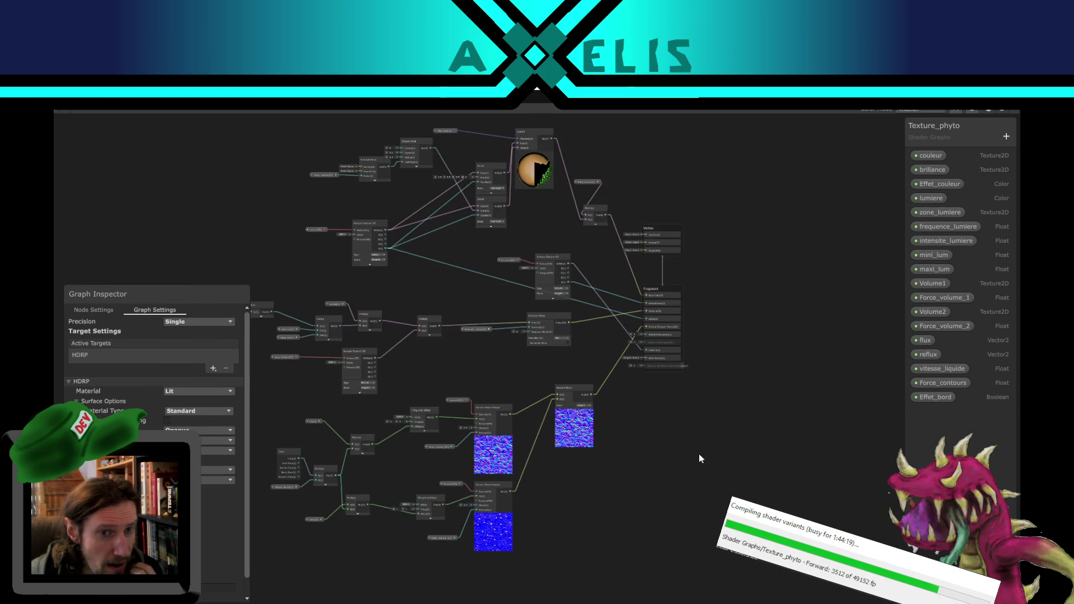
pyautogui.moveTo(641, 390)
pyautogui.mouseDown()
pyautogui.moveTo(690, 439)
pyautogui.moveTo(713, 412)
pyautogui.mouseUp()
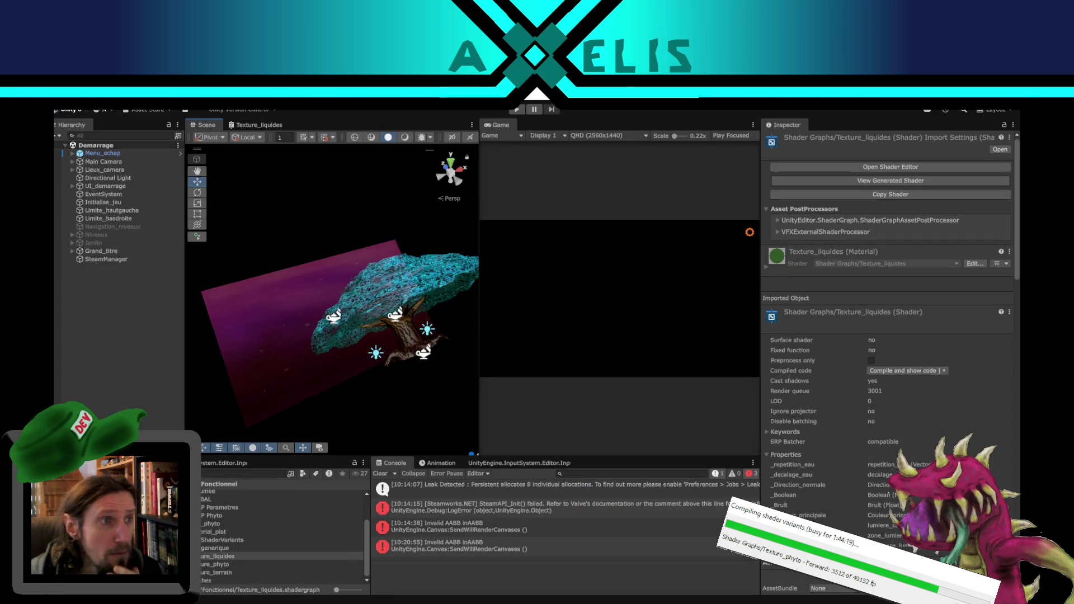
pyautogui.click(76, 105)
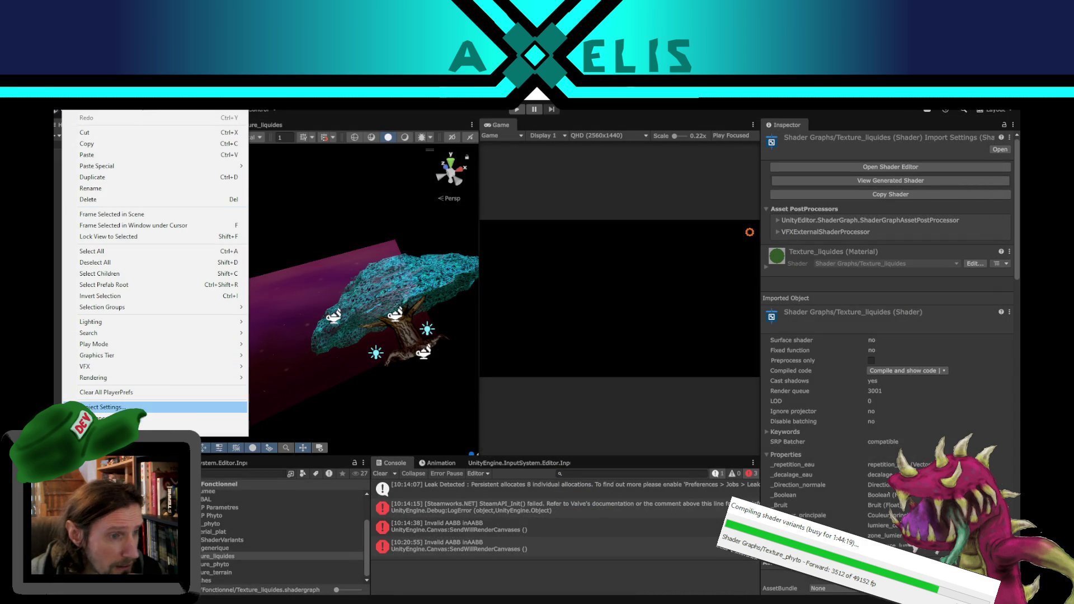
# Step: Open Project Settings > Graphics and check Instancing Variants, leaving it on Strip Unused
pyautogui.click(103, 407)
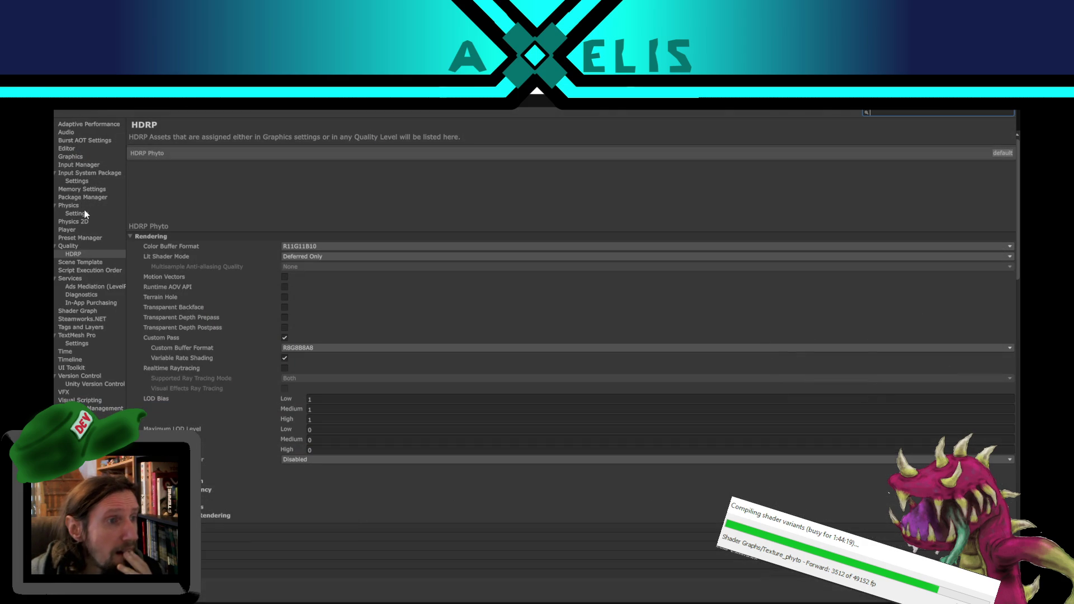
pyautogui.click(73, 157)
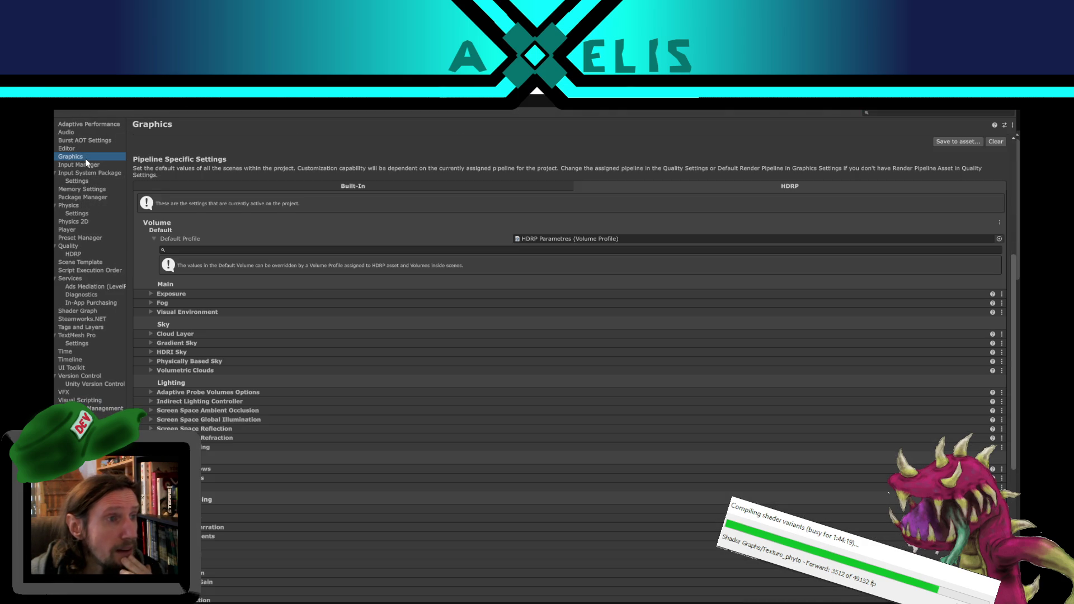
pyautogui.scroll(-4, 267, 388)
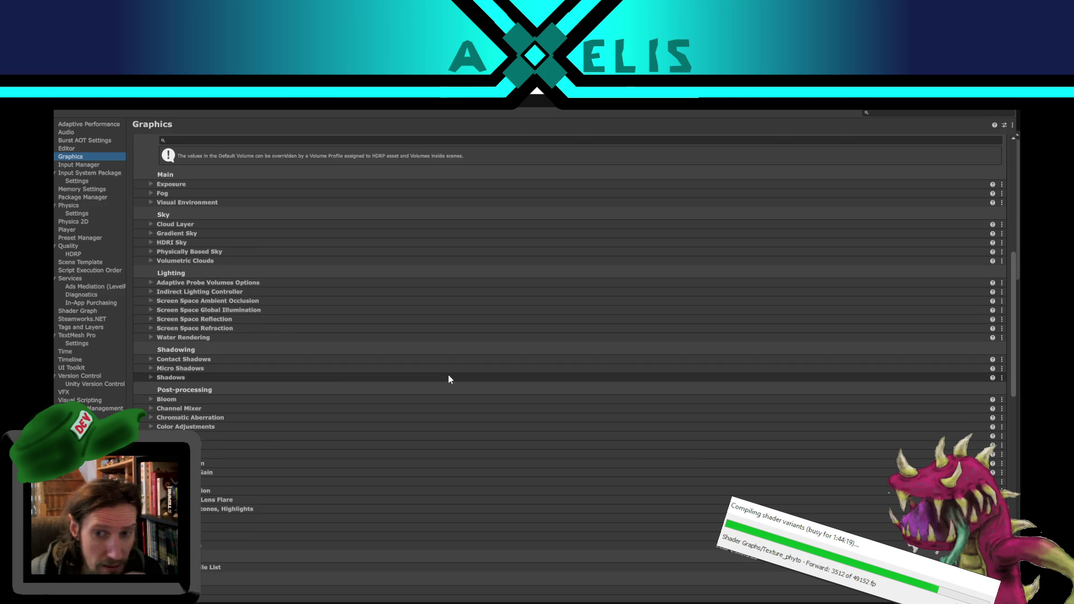
pyautogui.scroll(3, 450, 375)
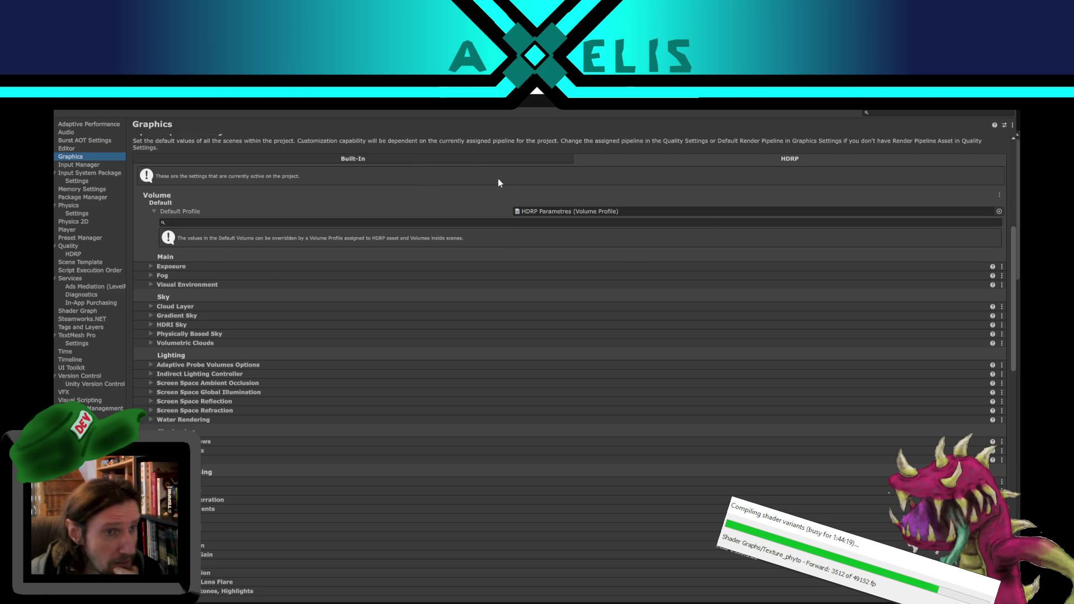
pyautogui.scroll(5, 487, 166)
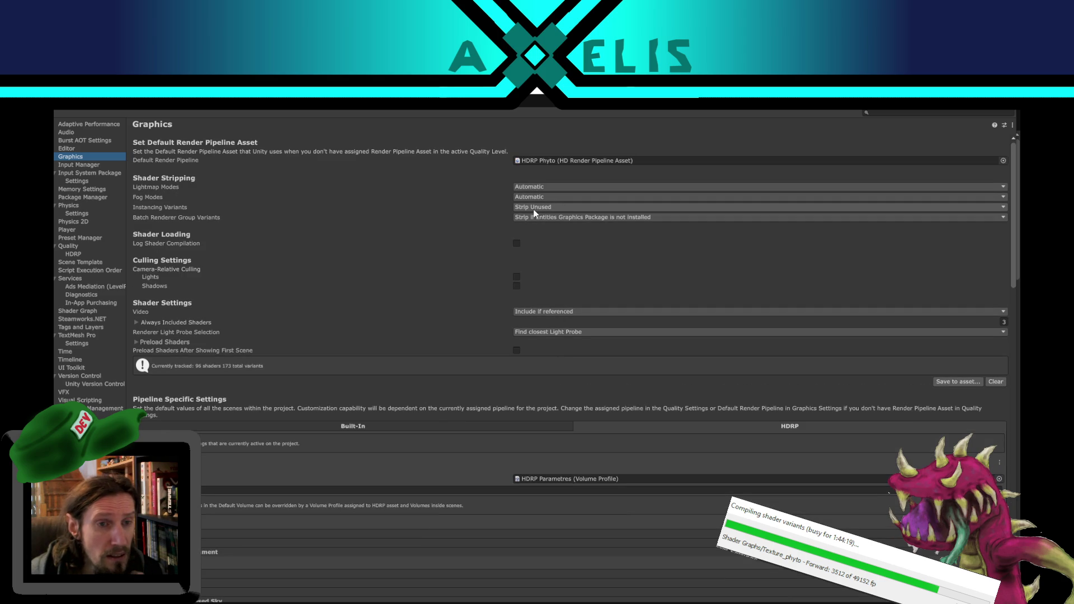
pyautogui.click(557, 205)
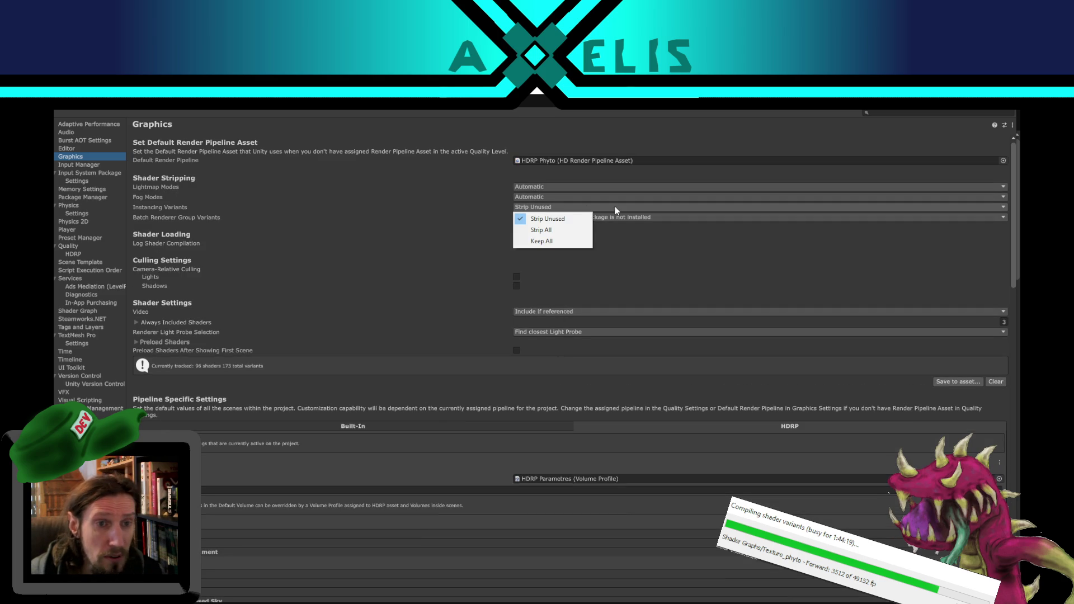
pyautogui.click(719, 155)
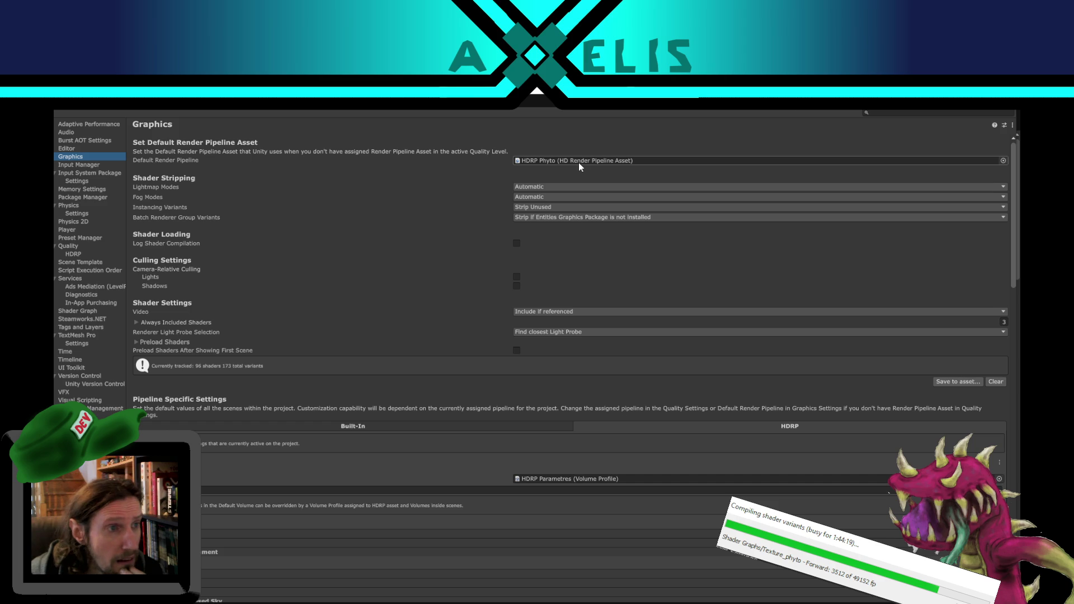
# Step: Confirm HDRP Phyto as Default Render Pipeline, move the window aside and select HDRP Phyto
pyautogui.click(1004, 161)
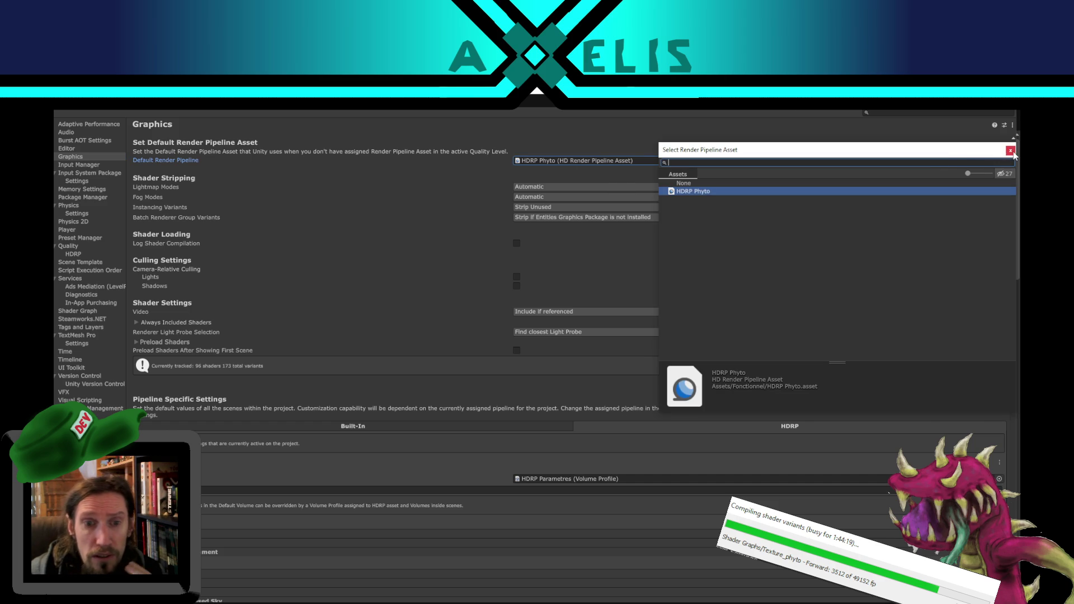
pyautogui.click(1010, 151)
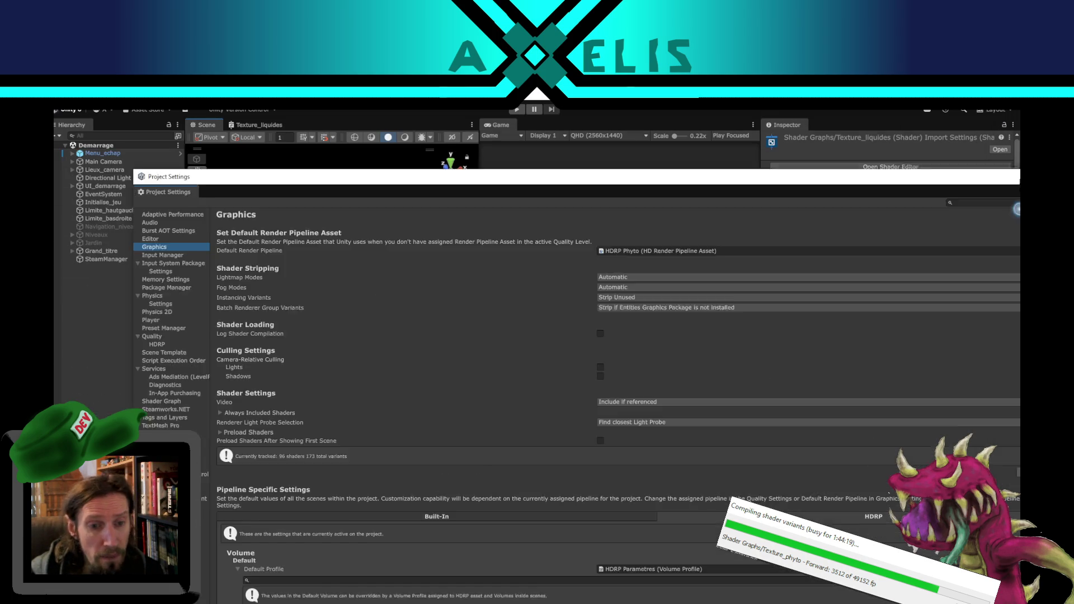
pyautogui.moveTo(936, 98); pyautogui.dragTo(743, 114)
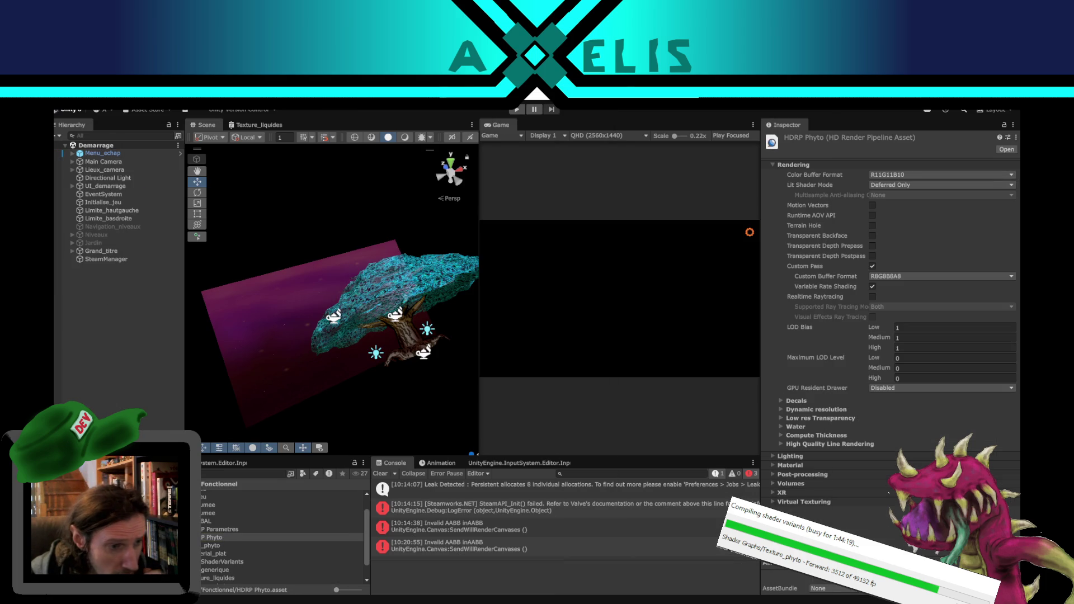
pyautogui.click(200, 537)
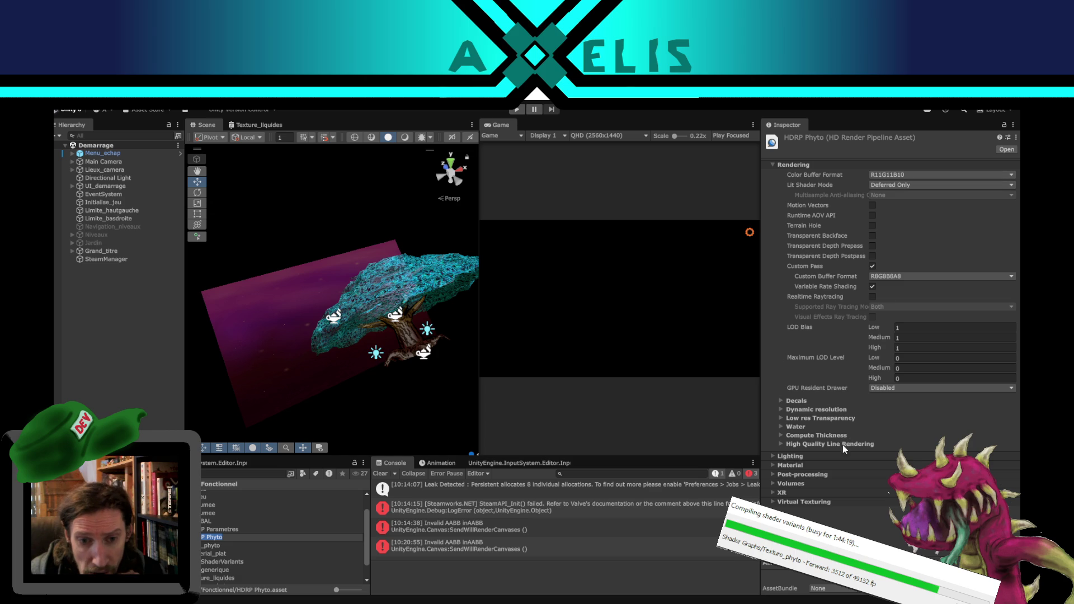
# Step: Expand HDRP Phyto's Lighting and Decals sections: decals off, draw distance 1000, atlas size 4096
pyautogui.click(773, 456)
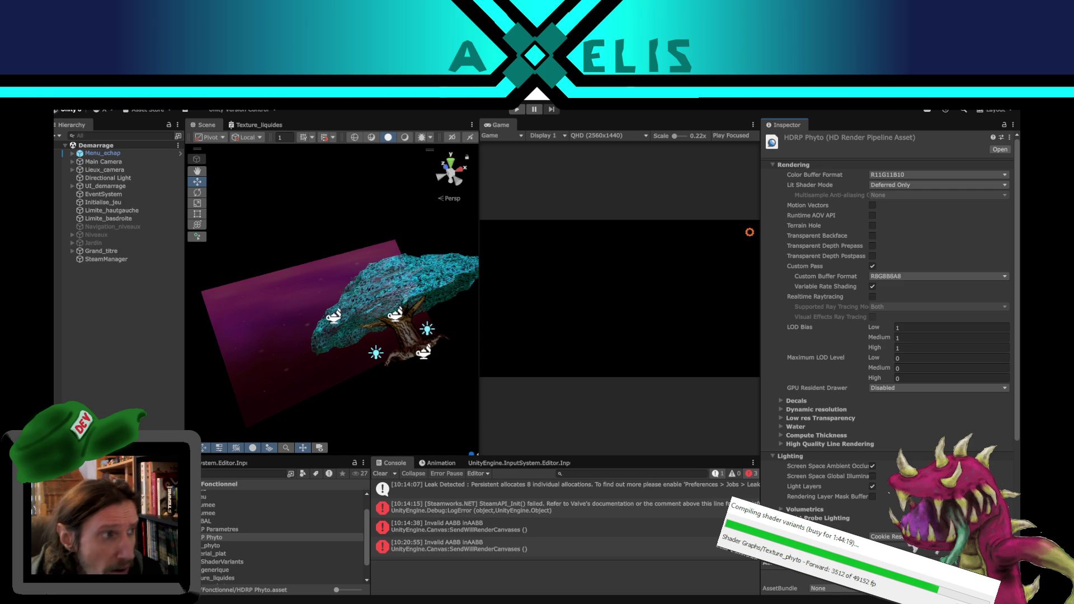
pyautogui.moveTo(589, 118)
pyautogui.mouseDown()
pyautogui.moveTo(674, 428)
pyautogui.moveTo(660, 473)
pyautogui.moveTo(727, 152)
pyautogui.moveTo(67, 251)
pyautogui.mouseUp()
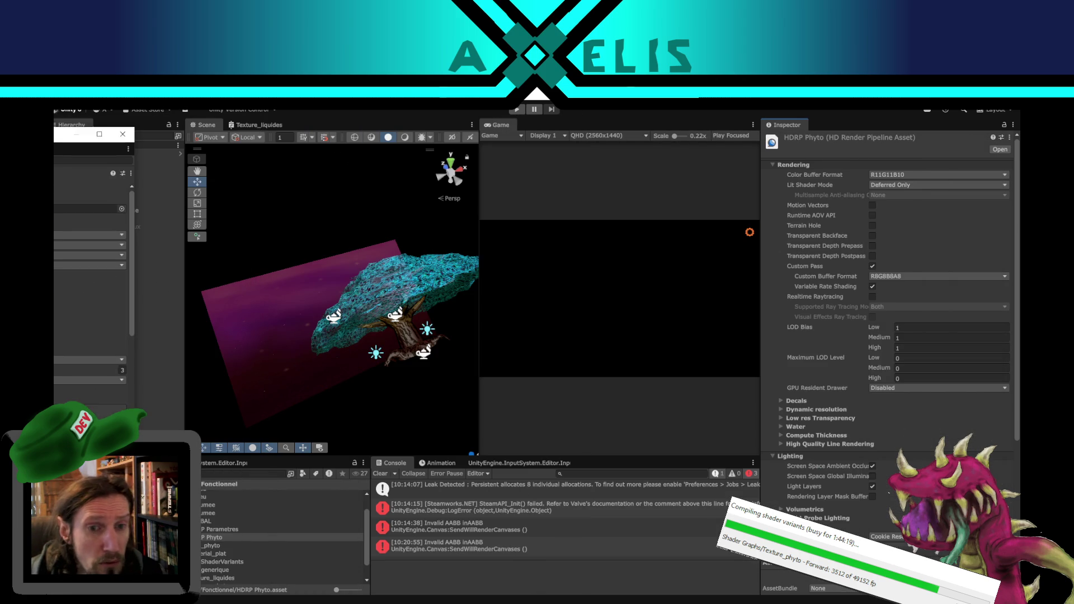
pyautogui.click(222, 538)
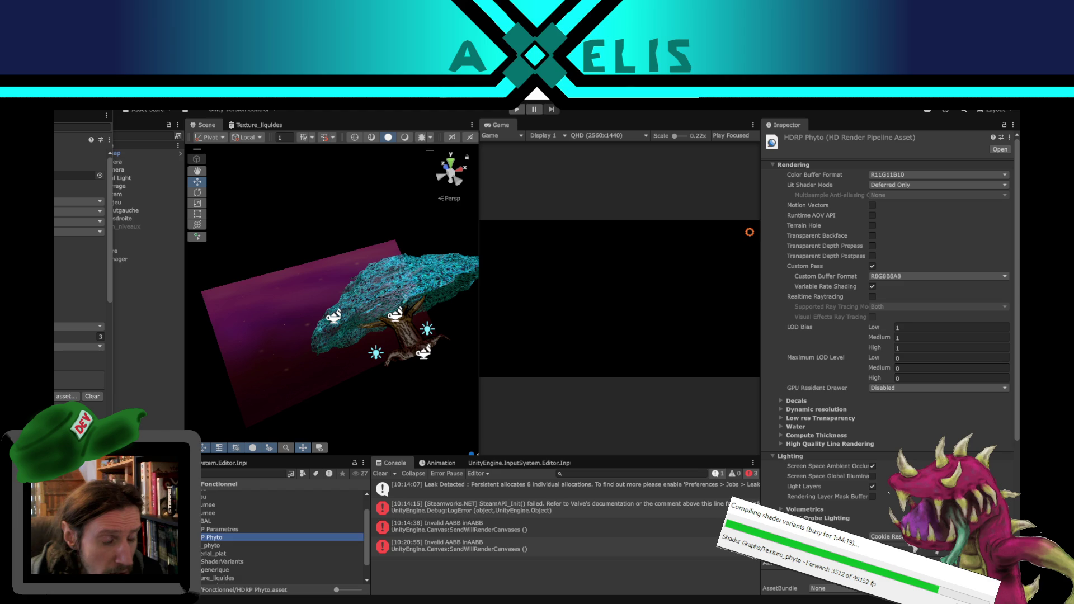
pyautogui.click(215, 529)
pyautogui.click(215, 537)
pyautogui.scroll(-3, 895, 397)
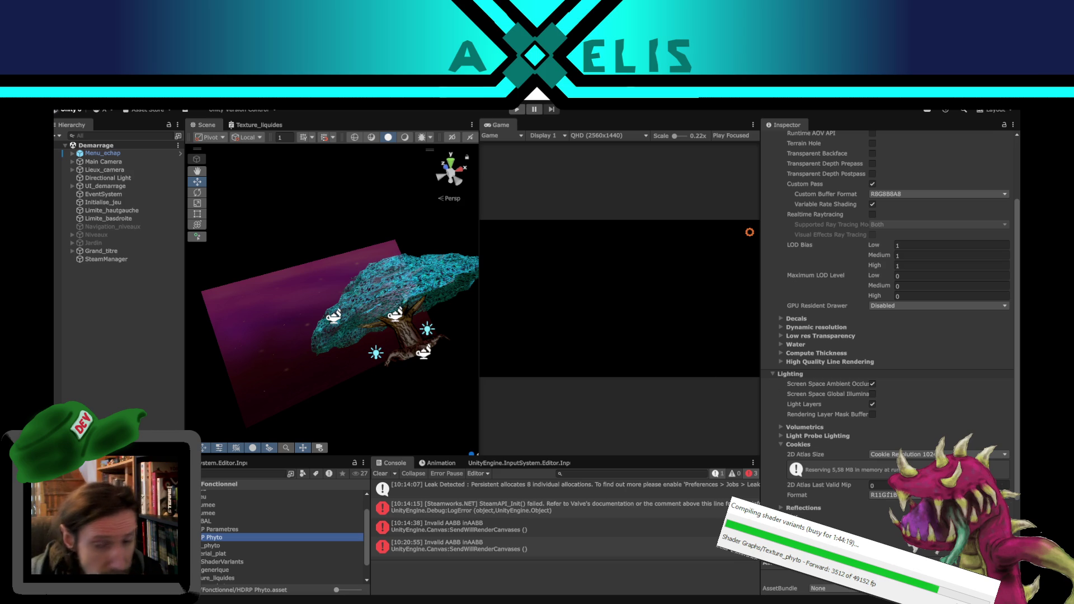
pyautogui.scroll(3, 853, 403)
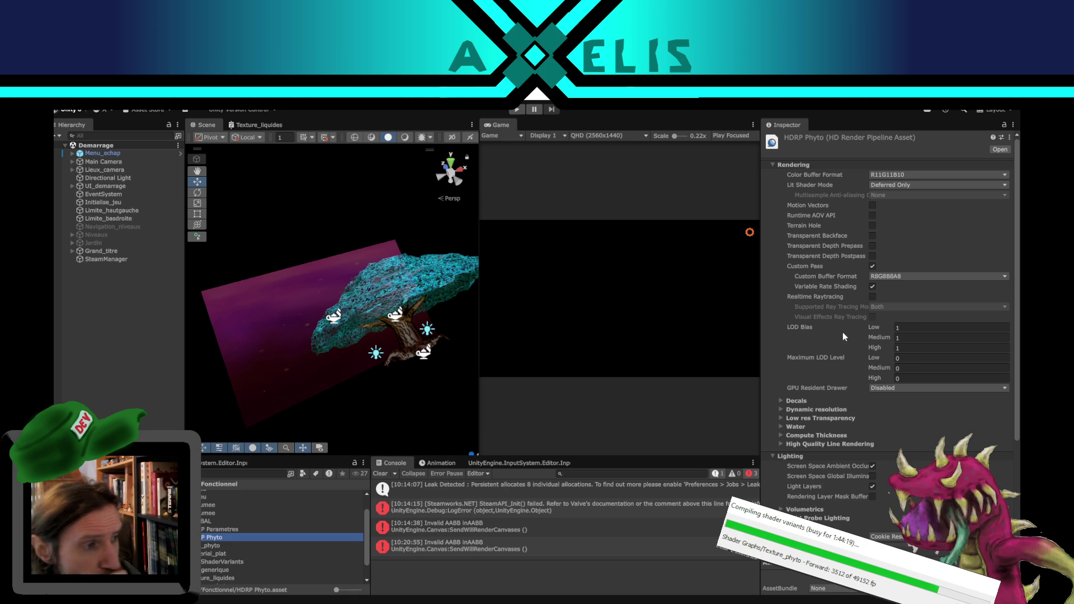
pyautogui.click(781, 401)
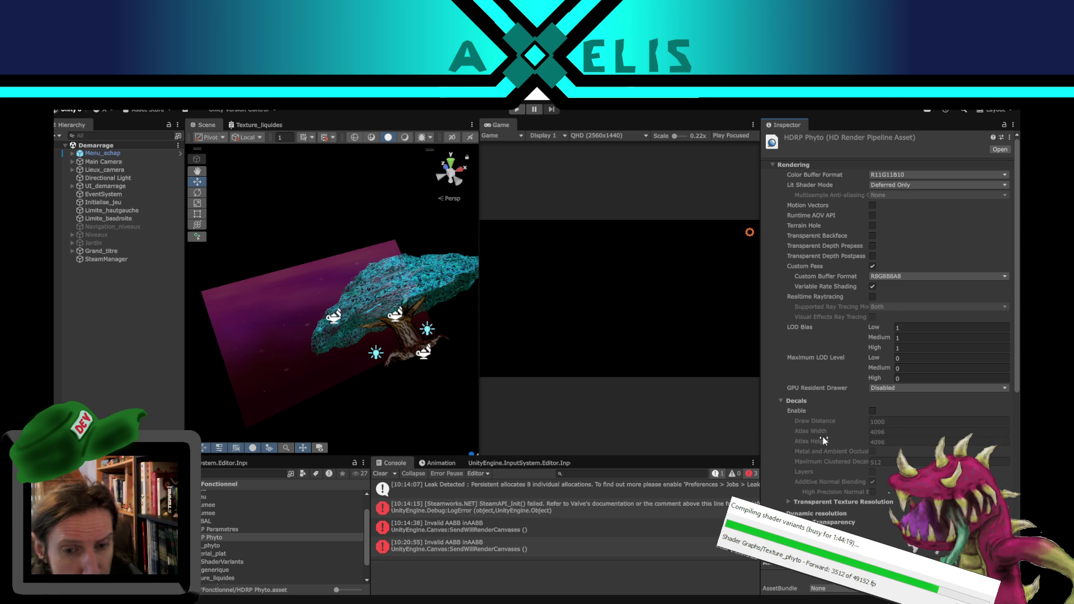
pyautogui.scroll(-3, 817, 442)
pyautogui.click(790, 445)
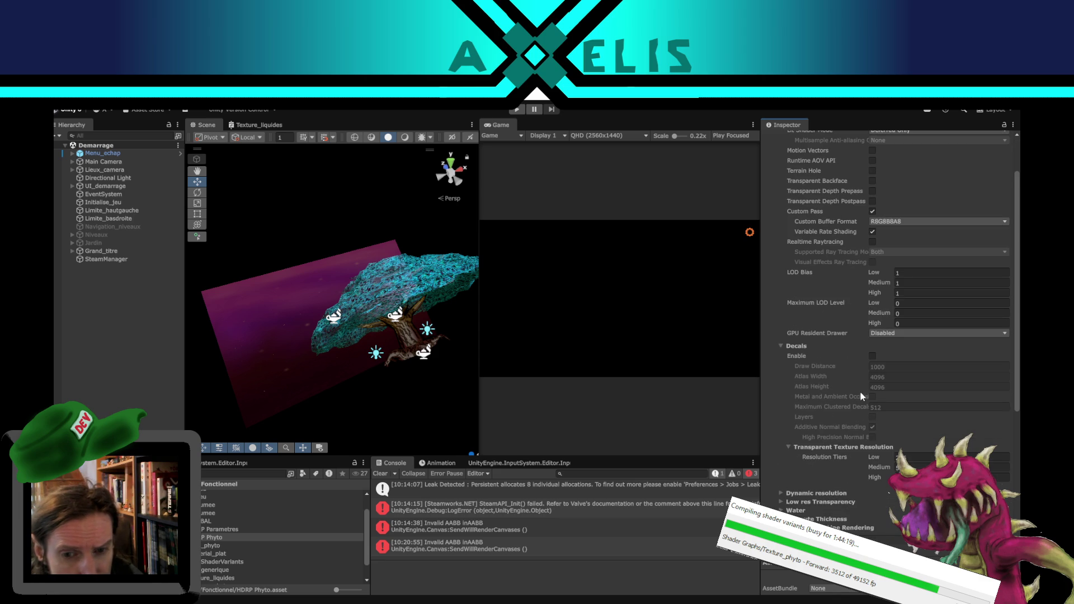
pyautogui.scroll(-4, 861, 401)
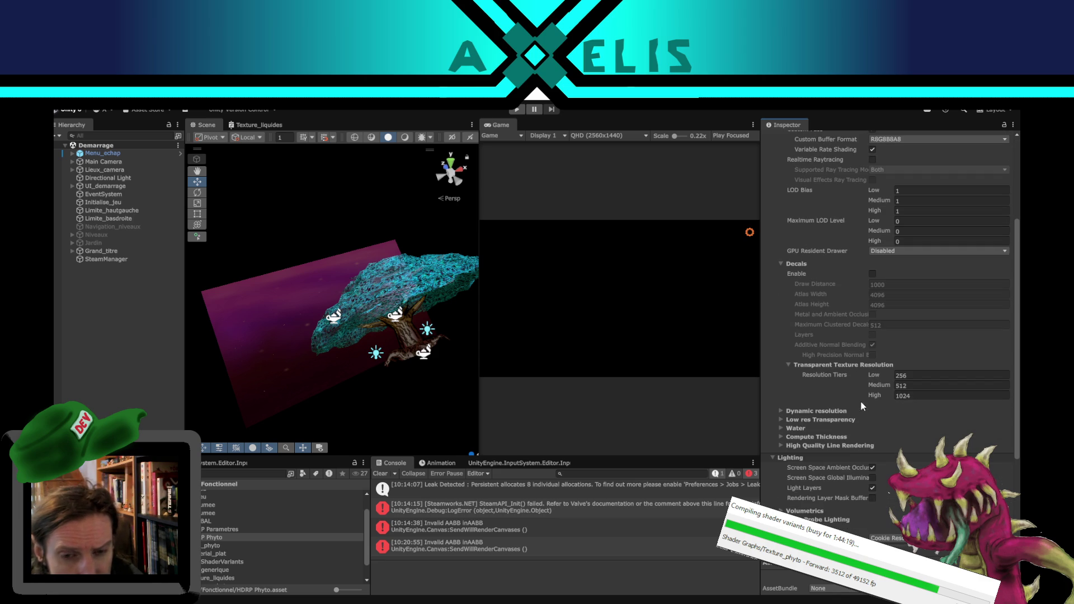
pyautogui.click(788, 365)
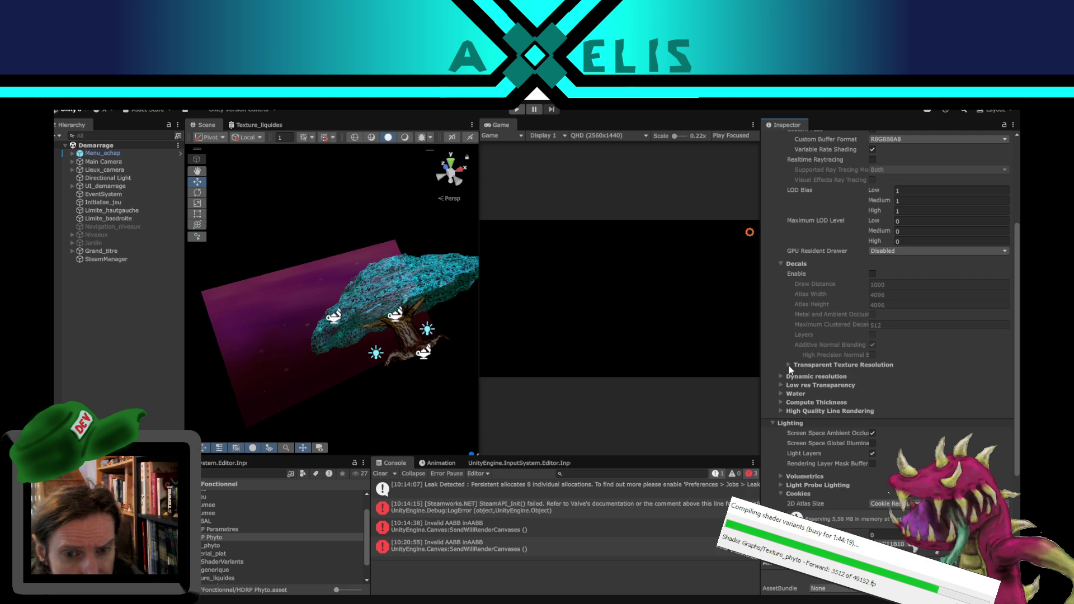
pyautogui.click(781, 264)
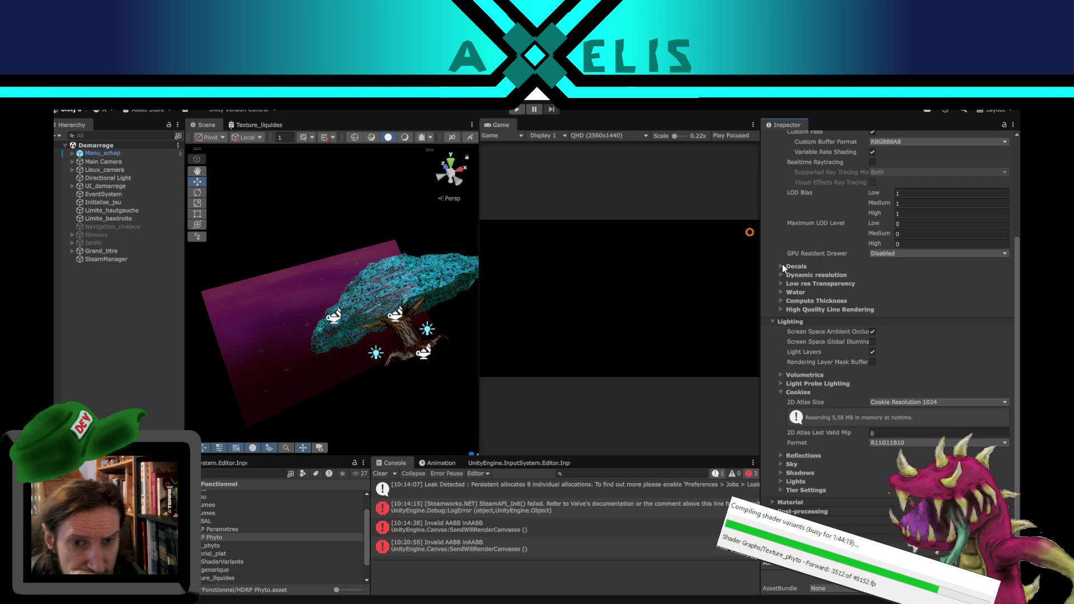
pyautogui.scroll(4, 833, 373)
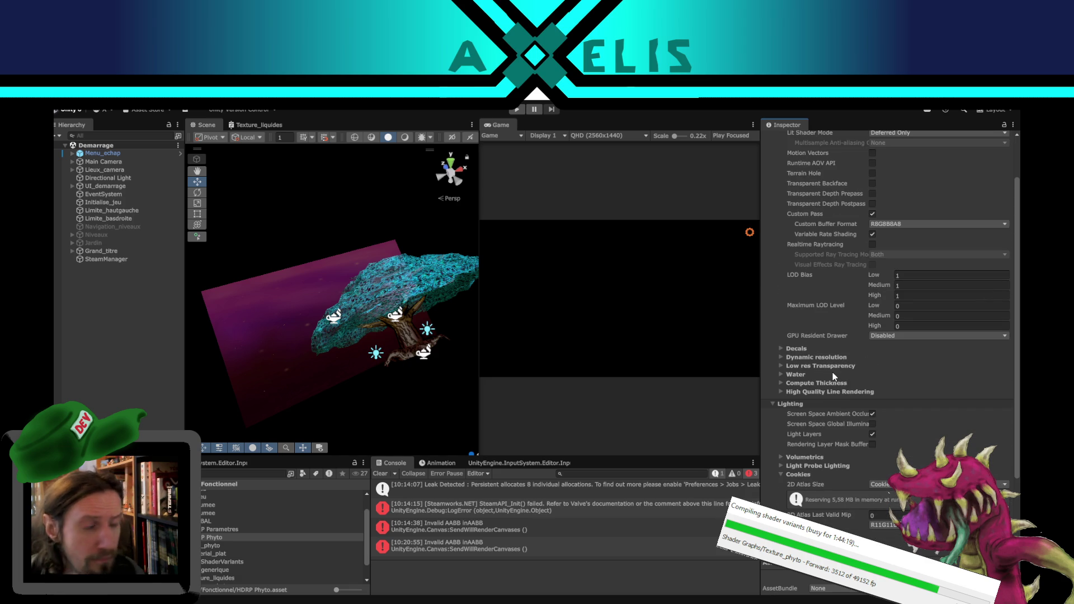
pyautogui.click(782, 384)
pyautogui.click(782, 383)
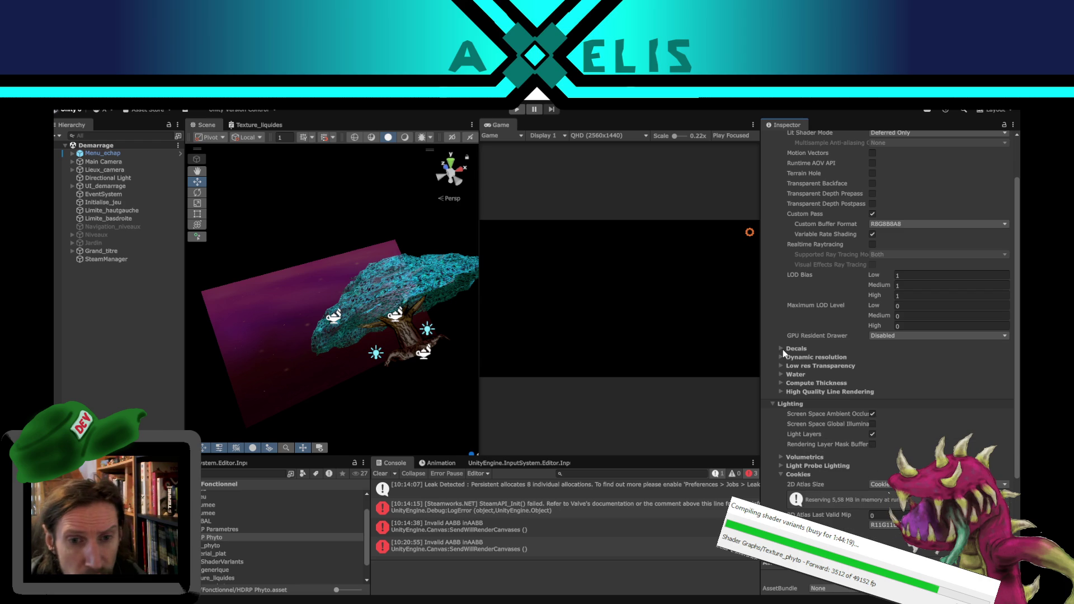
pyautogui.click(782, 348)
pyautogui.click(782, 470)
pyautogui.click(778, 462)
pyautogui.scroll(-10, 777, 462)
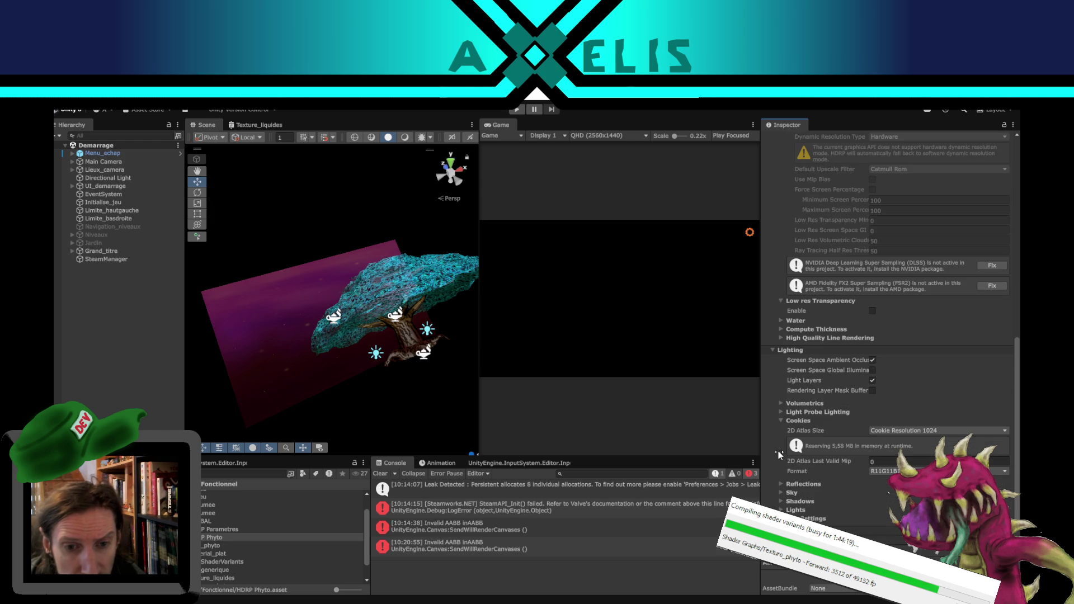
pyautogui.click(781, 321)
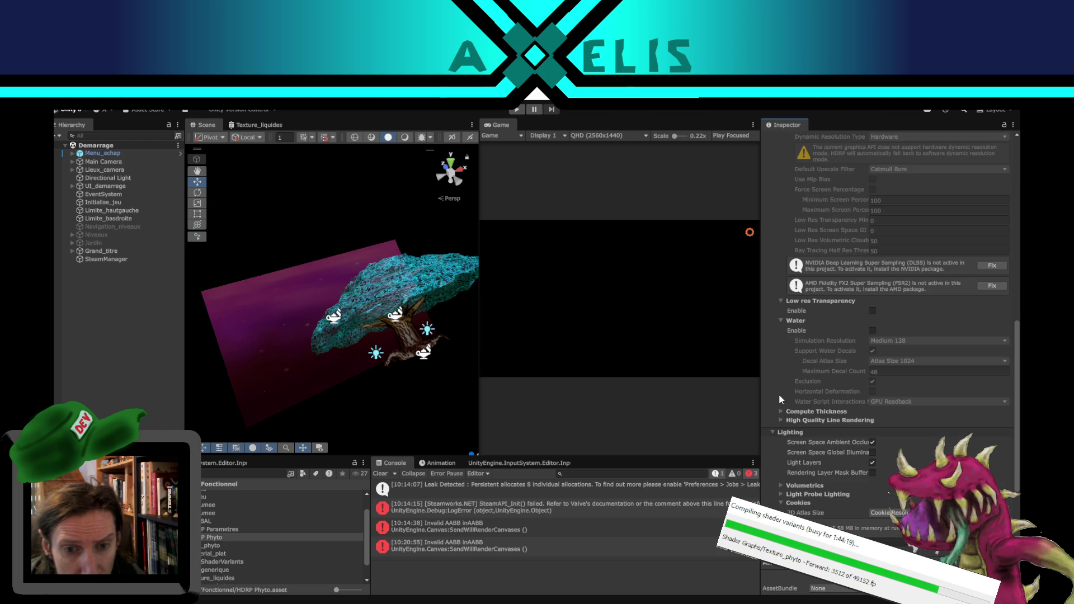
pyautogui.click(781, 411)
pyautogui.click(781, 452)
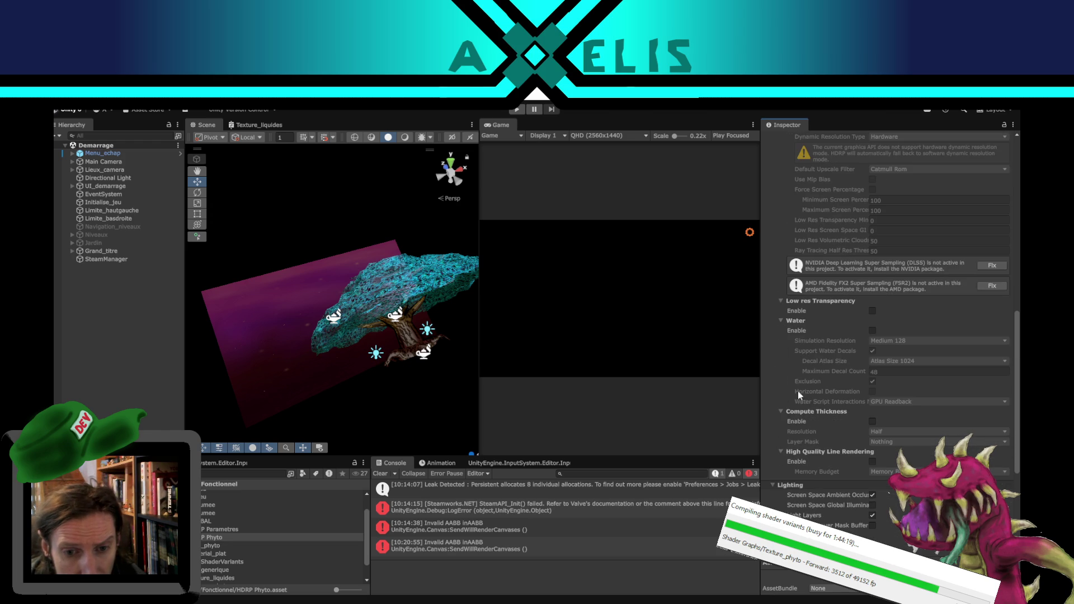
pyautogui.scroll(1, 803, 453)
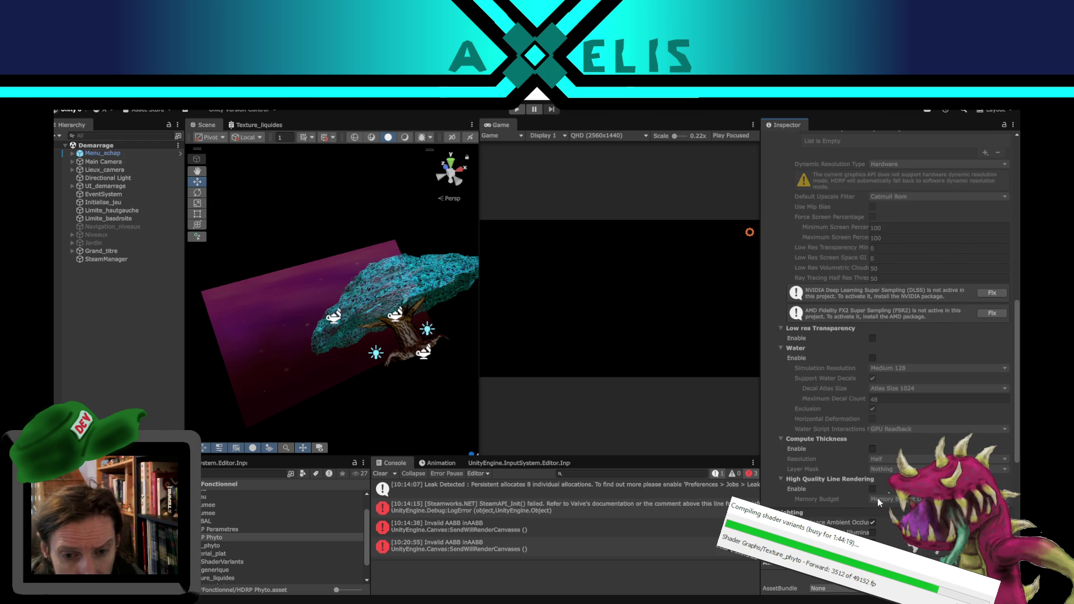
pyautogui.scroll(10, 827, 455)
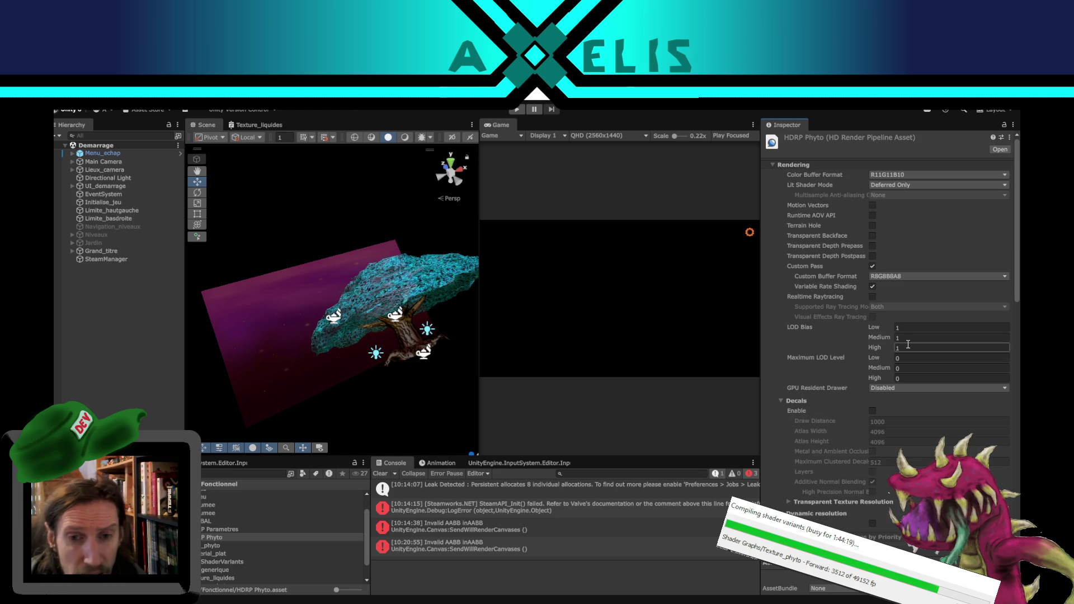
# Step: Expand HDRP Phyto's Material section, keep Available Material Quality Levels at Everything, then deselect
pyautogui.scroll(-6, 777, 367)
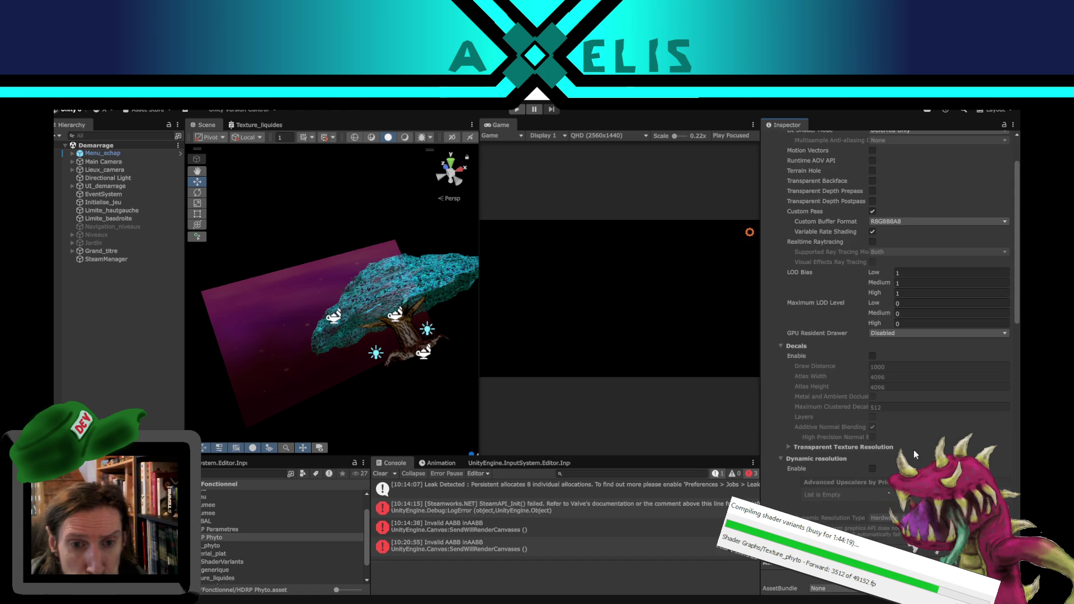
pyautogui.scroll(-8, 898, 420)
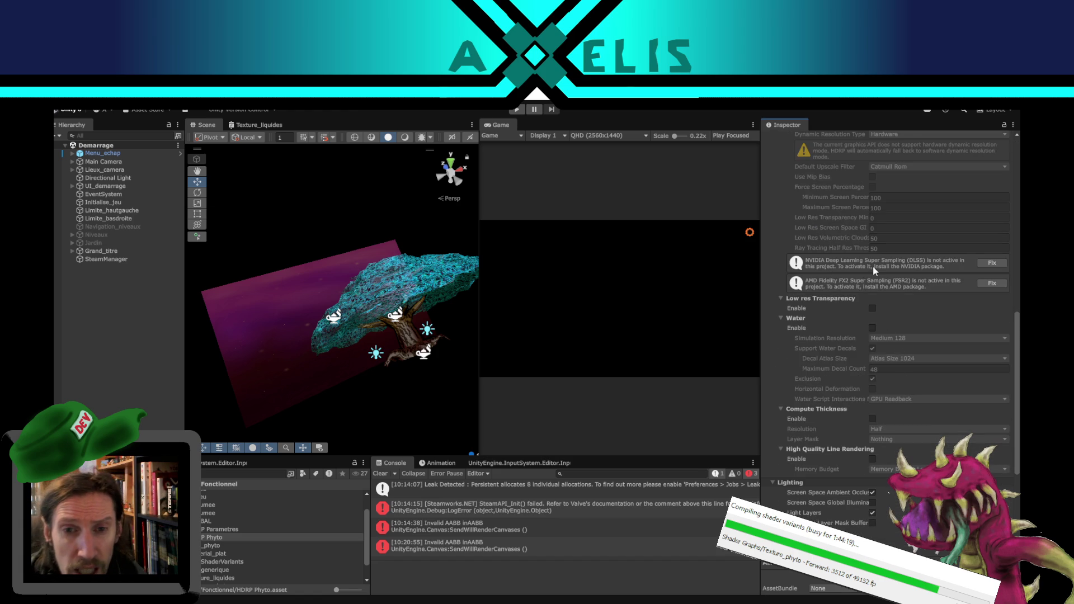
pyautogui.scroll(-5, 873, 266)
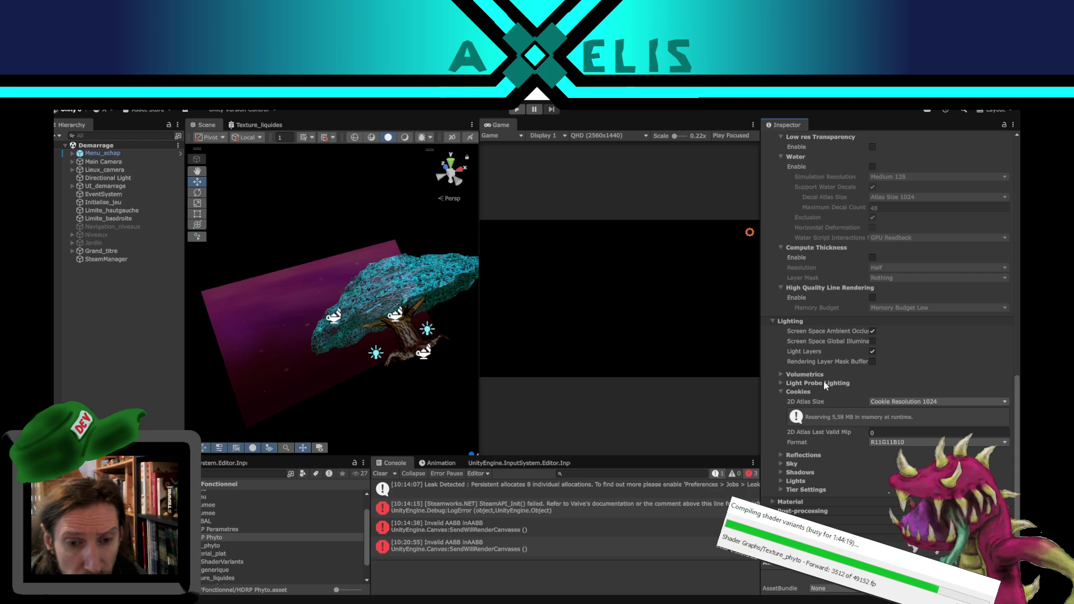
pyautogui.click(775, 502)
pyautogui.scroll(-3, 826, 400)
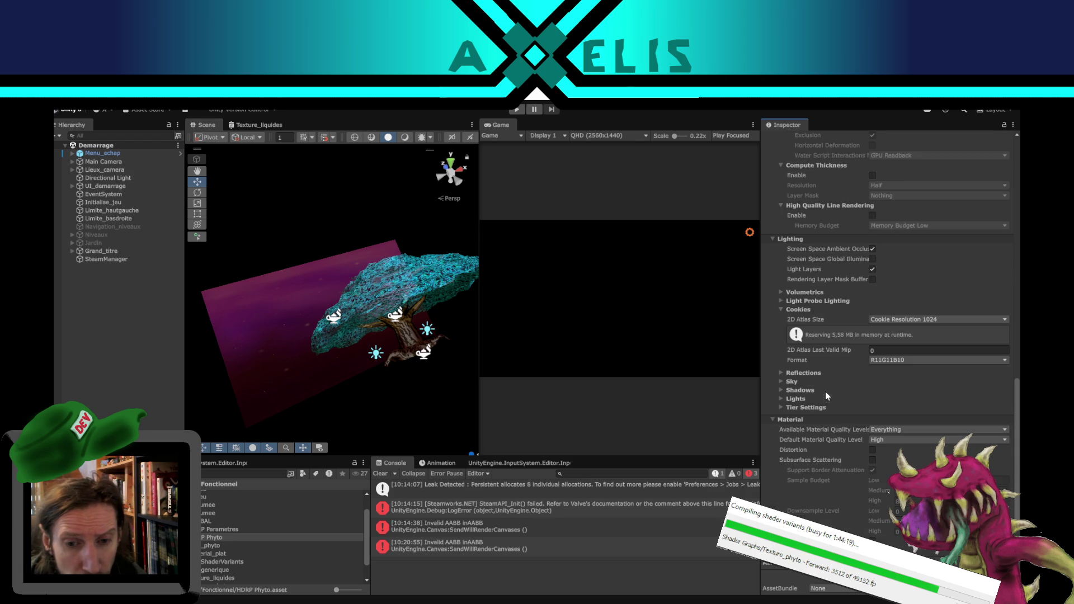
pyautogui.scroll(-1, 891, 381)
pyautogui.click(935, 401)
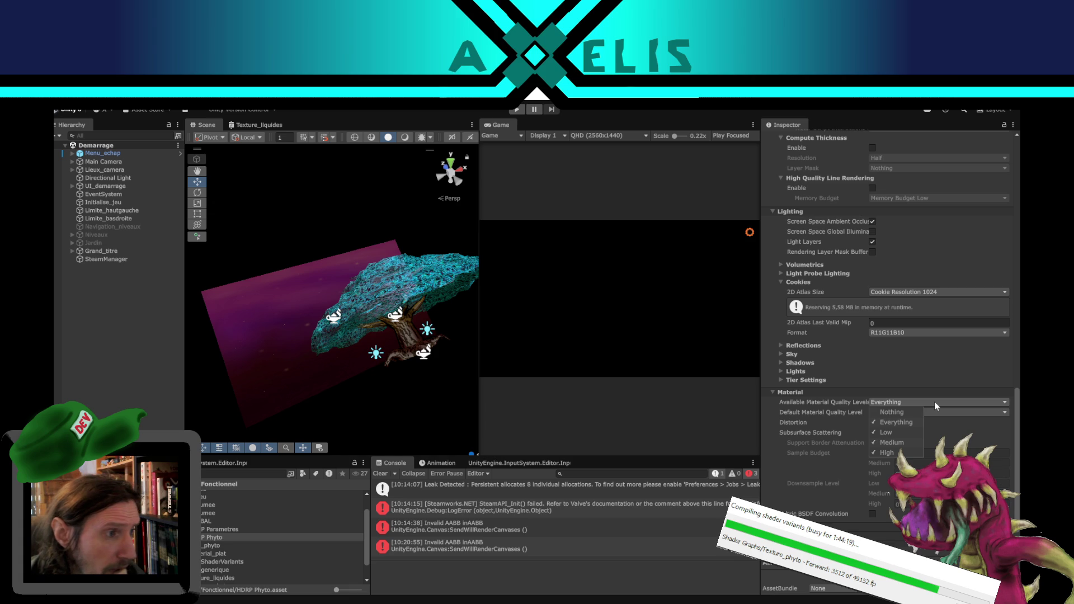
pyautogui.click(934, 402)
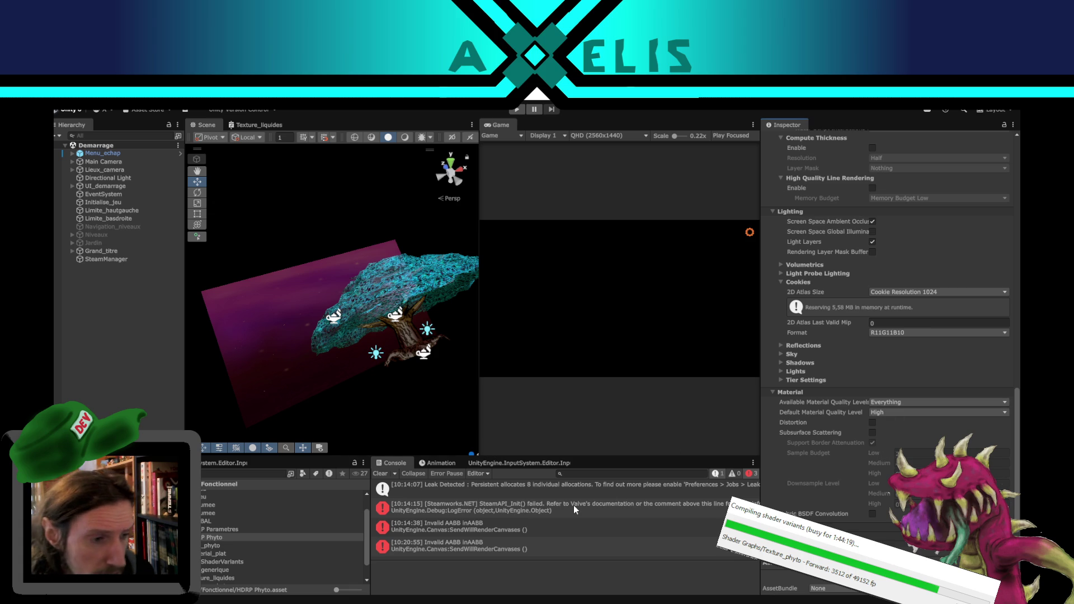
pyautogui.click(62, 330)
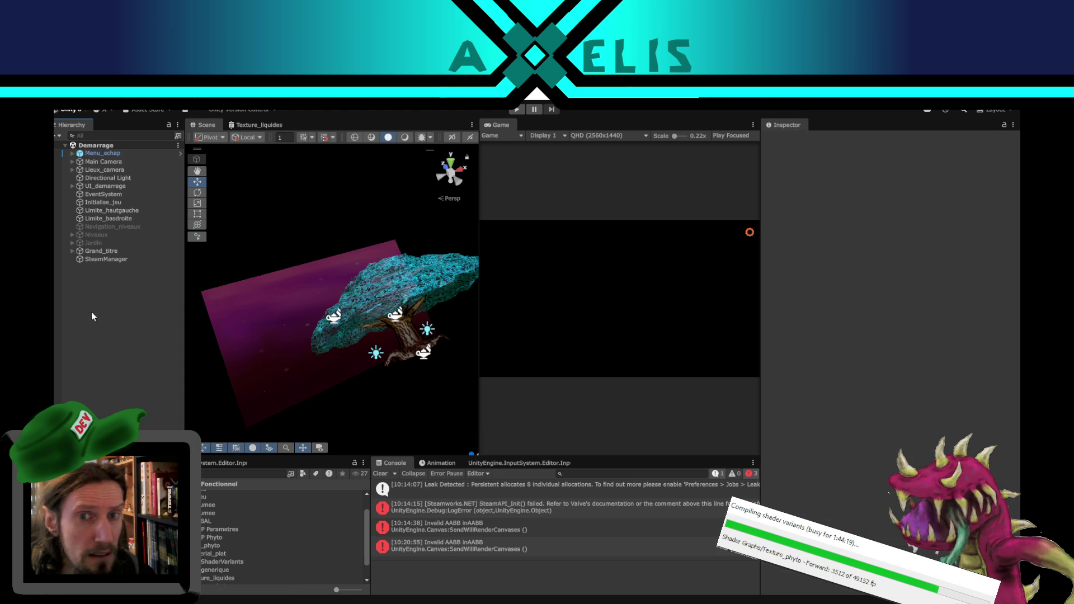
# Step: Check Menu_echap's layer without changing it, then open the Bataille scene from the Scenes folder
pyautogui.click(122, 155)
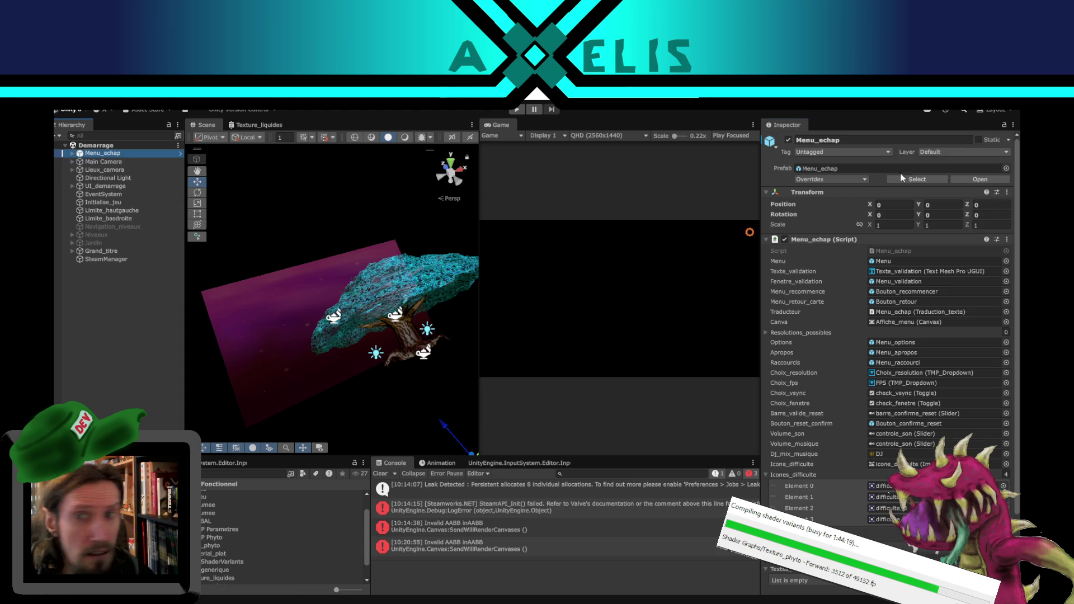
pyautogui.click(965, 152)
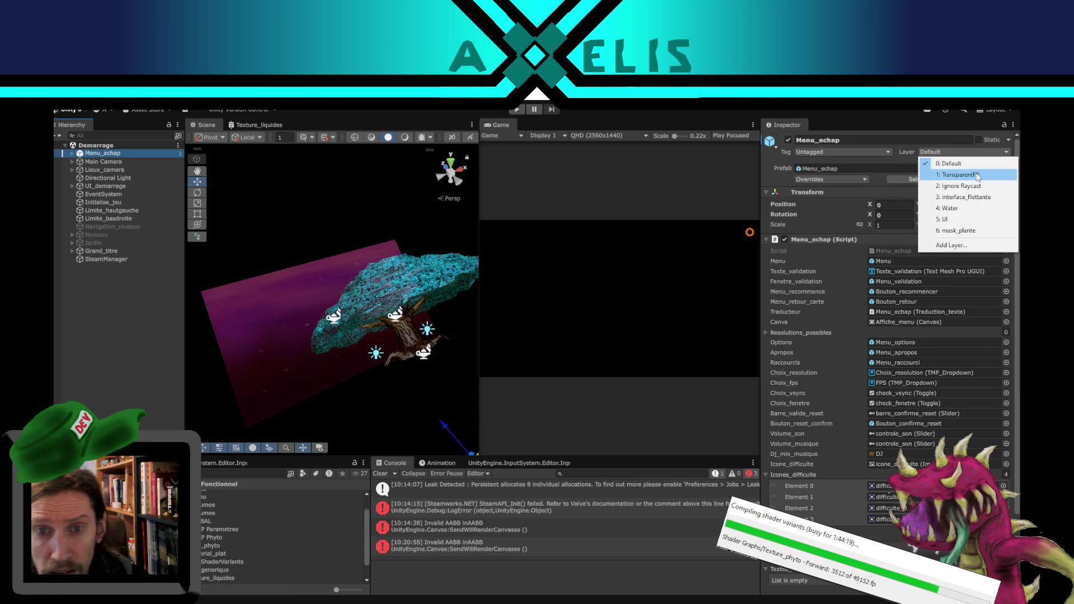
pyautogui.click(102, 373)
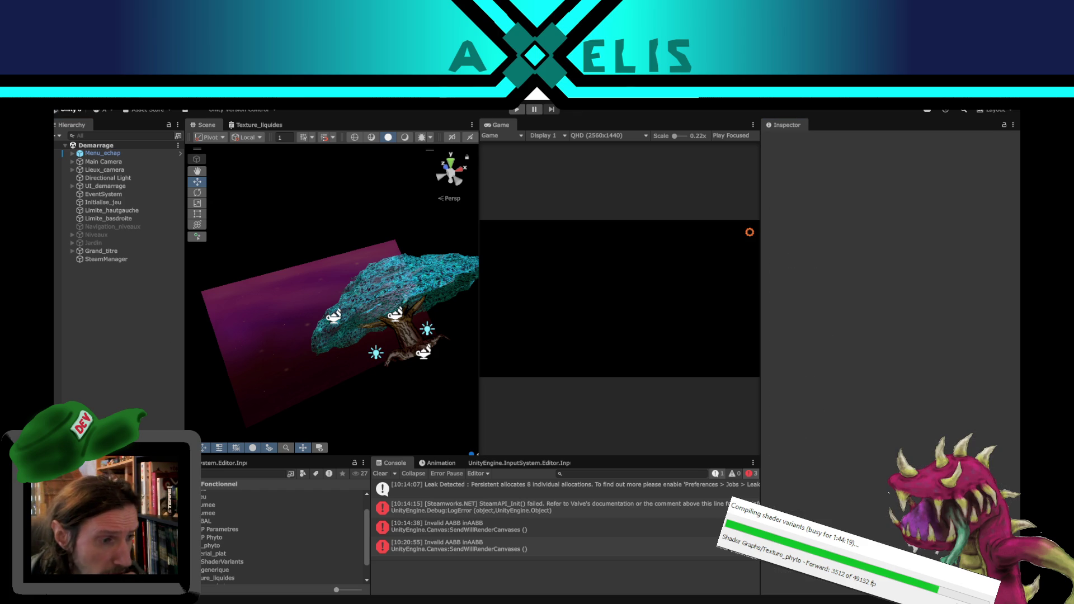
pyautogui.click(112, 503)
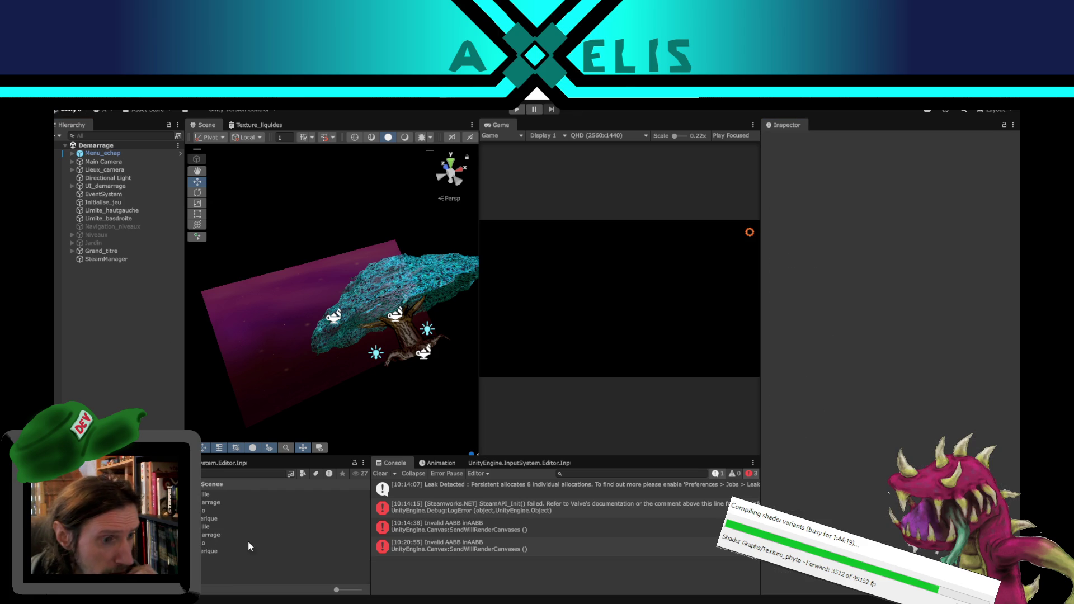
pyautogui.doubleClick(209, 527)
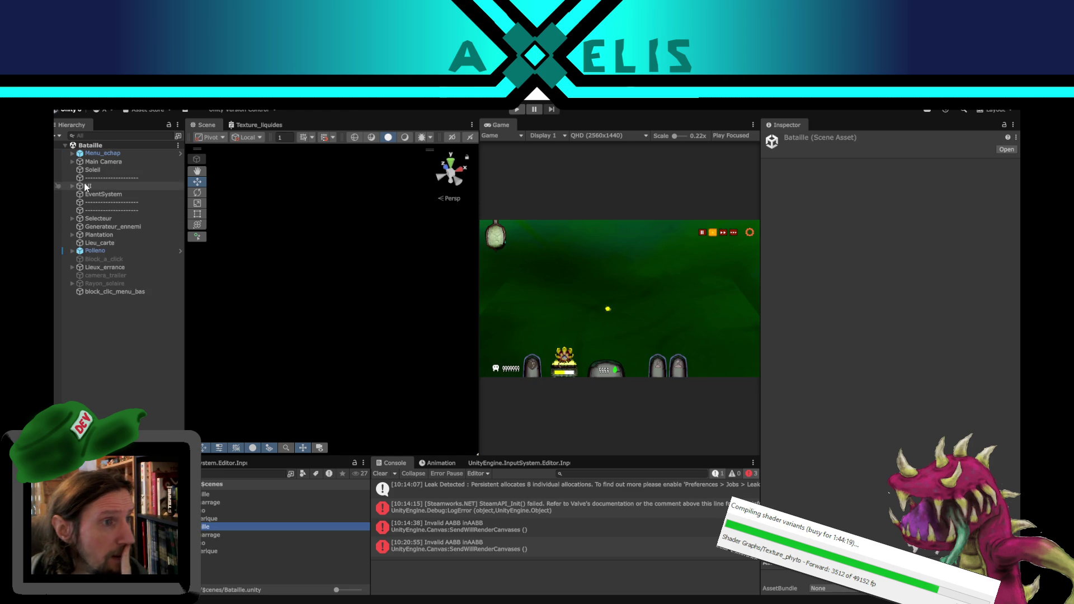
# Step: Inspect the UI, Effet_grignotte, lumiere_menu, UI canvas and Pilier_maturation objects in Bataille
pyautogui.click(88, 186)
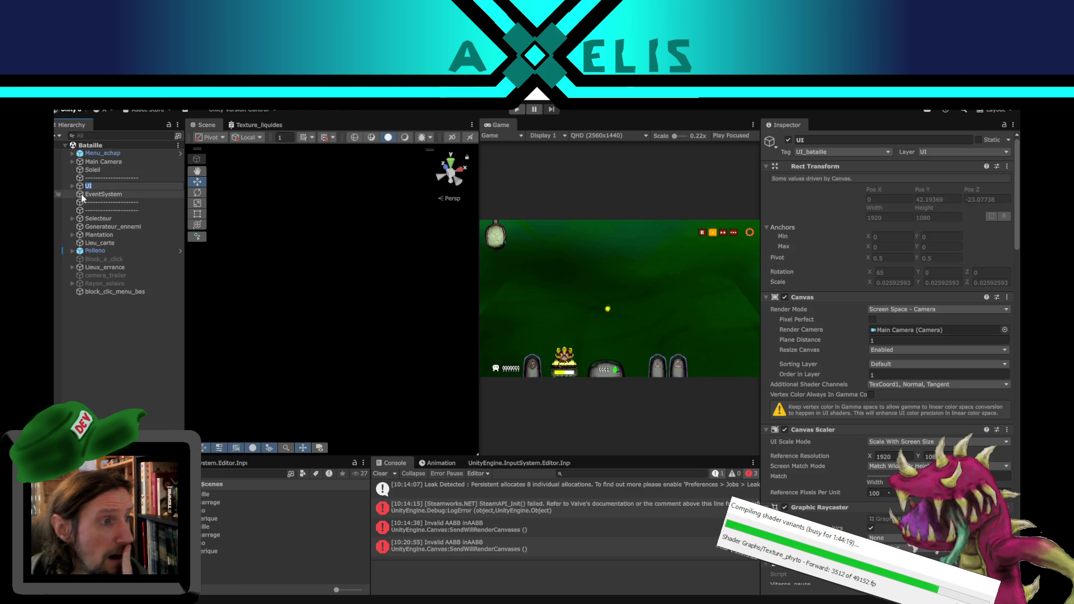
pyautogui.click(72, 186)
pyautogui.click(125, 193)
pyautogui.click(223, 303)
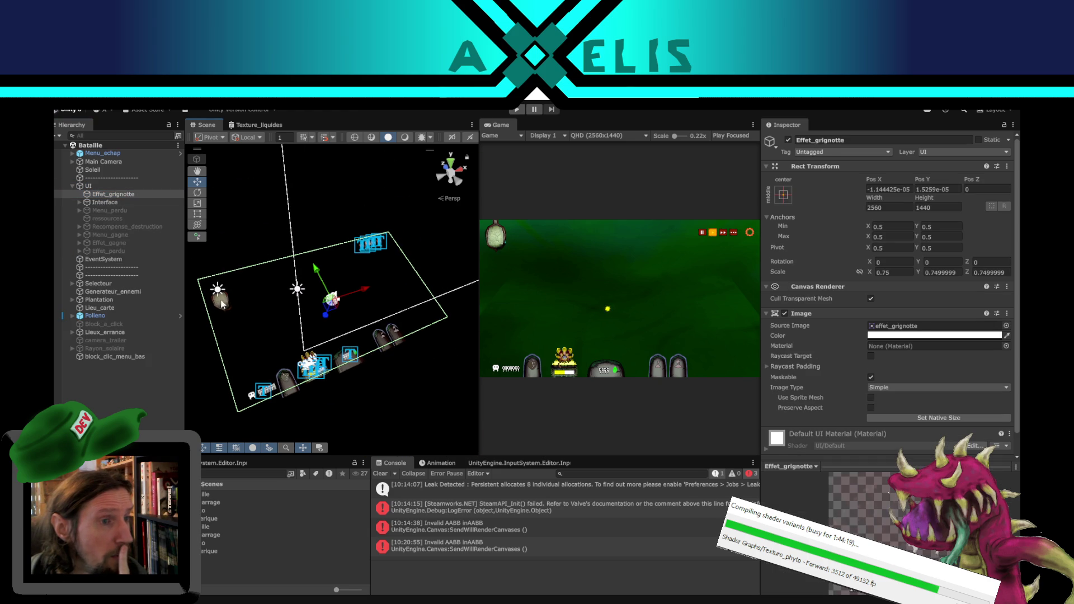
pyautogui.click(222, 291)
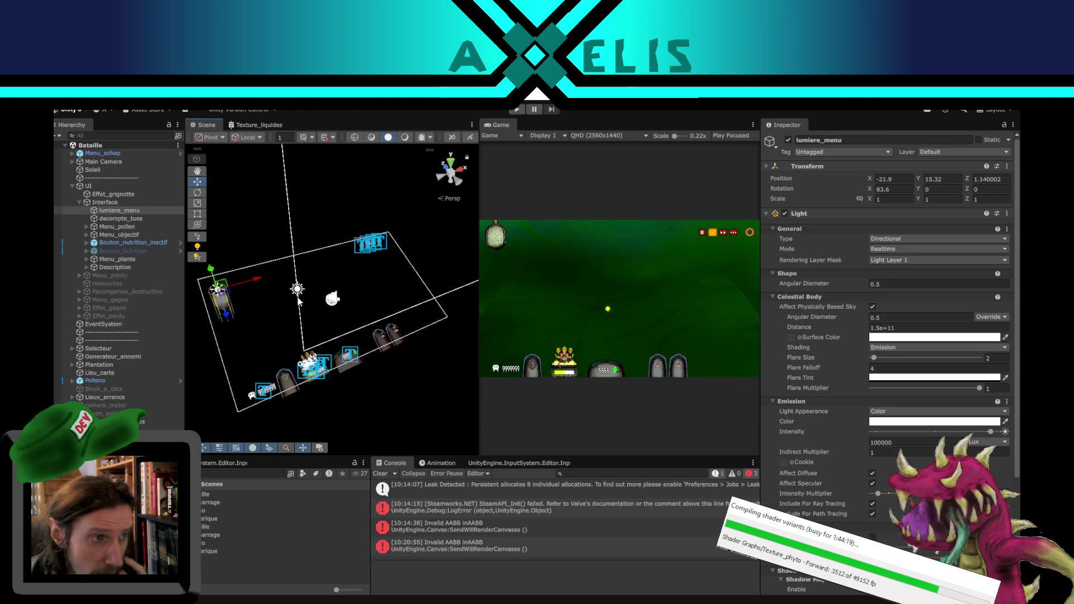
pyautogui.moveTo(338, 299); pyautogui.dragTo(416, 303)
pyautogui.scroll(3, 414, 304)
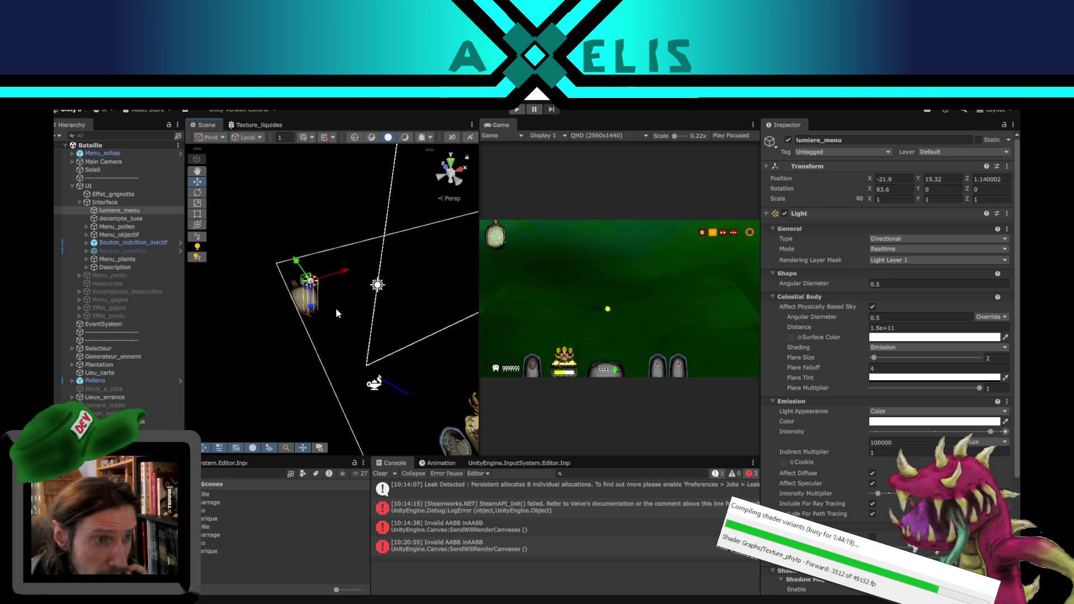
pyautogui.click(300, 295)
pyautogui.click(309, 309)
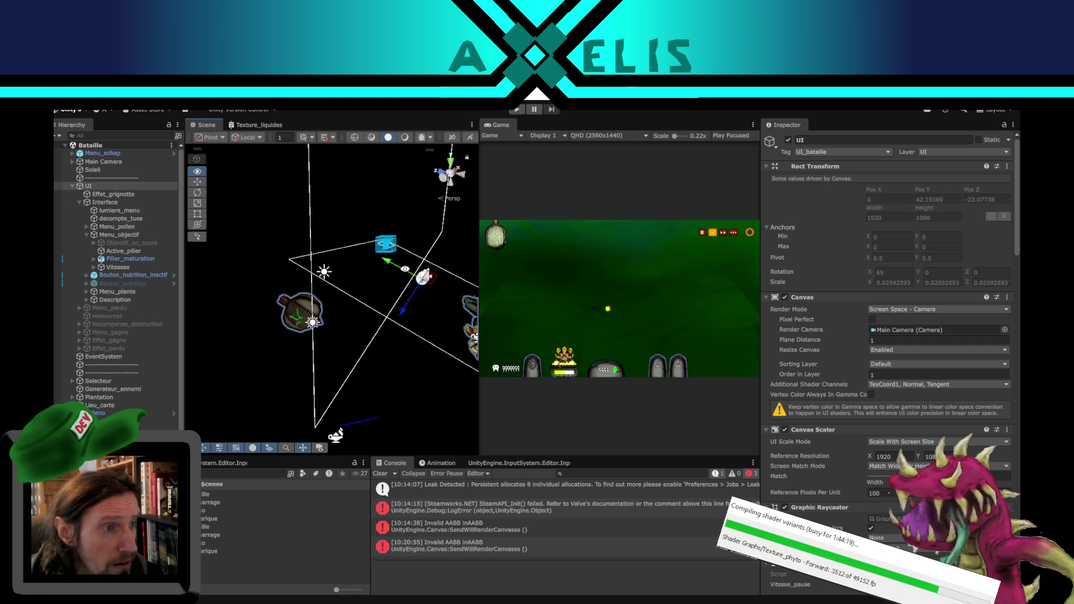
pyautogui.click(295, 306)
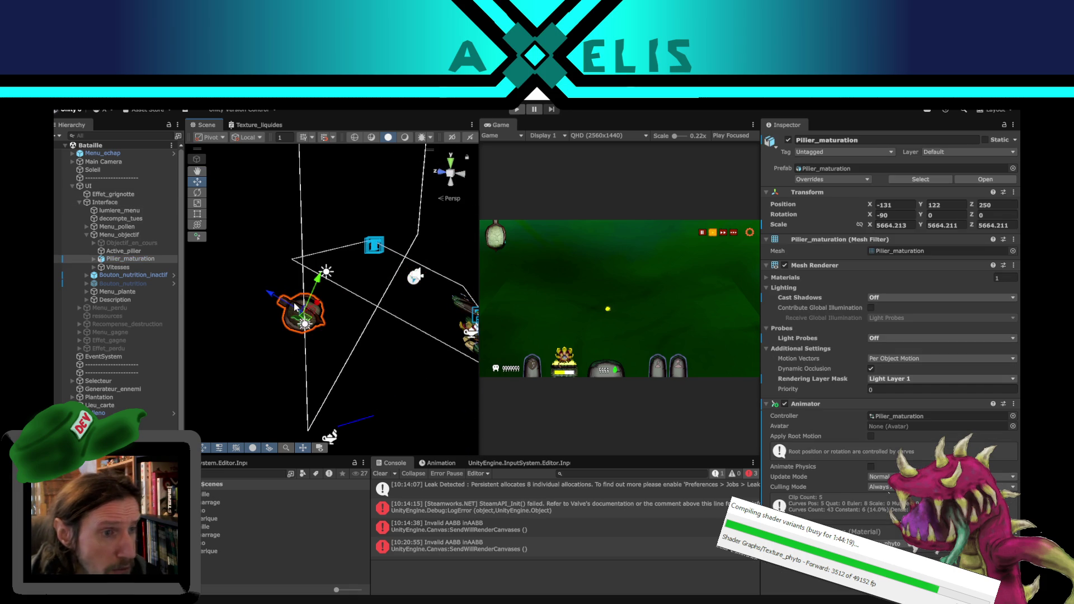
pyautogui.scroll(1, 400, 321)
pyautogui.moveTo(401, 322)
pyautogui.mouseDown()
pyautogui.moveTo(341, 364)
pyautogui.moveTo(335, 321)
pyautogui.moveTo(302, 307)
pyautogui.mouseUp()
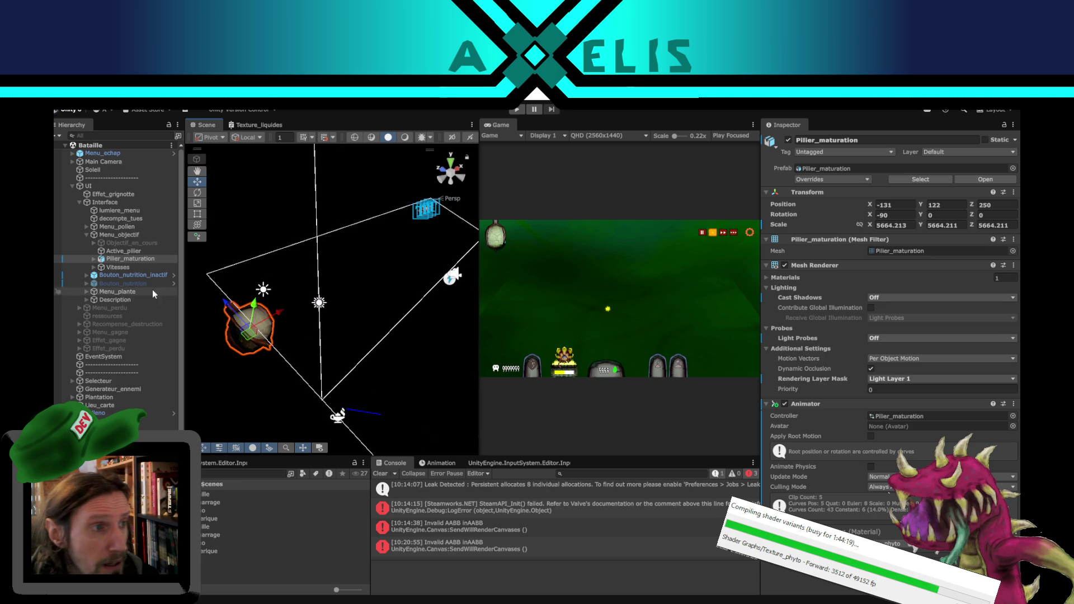
# Step: Select lumiere_menu and confirm its Rendering Layer Mask stays on Light Layer 1
pyautogui.click(270, 292)
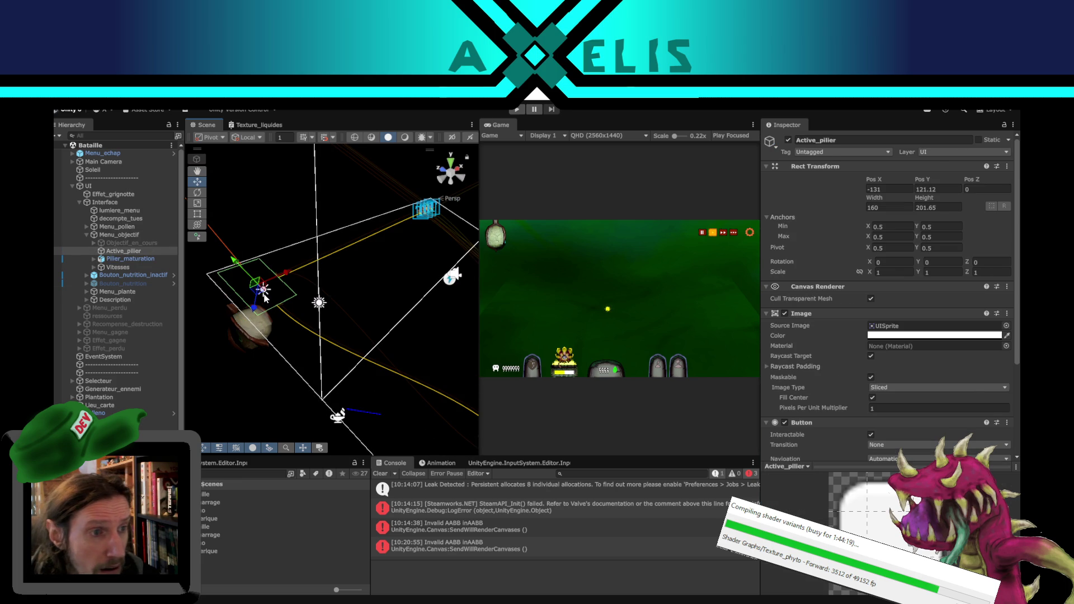
pyautogui.click(264, 292)
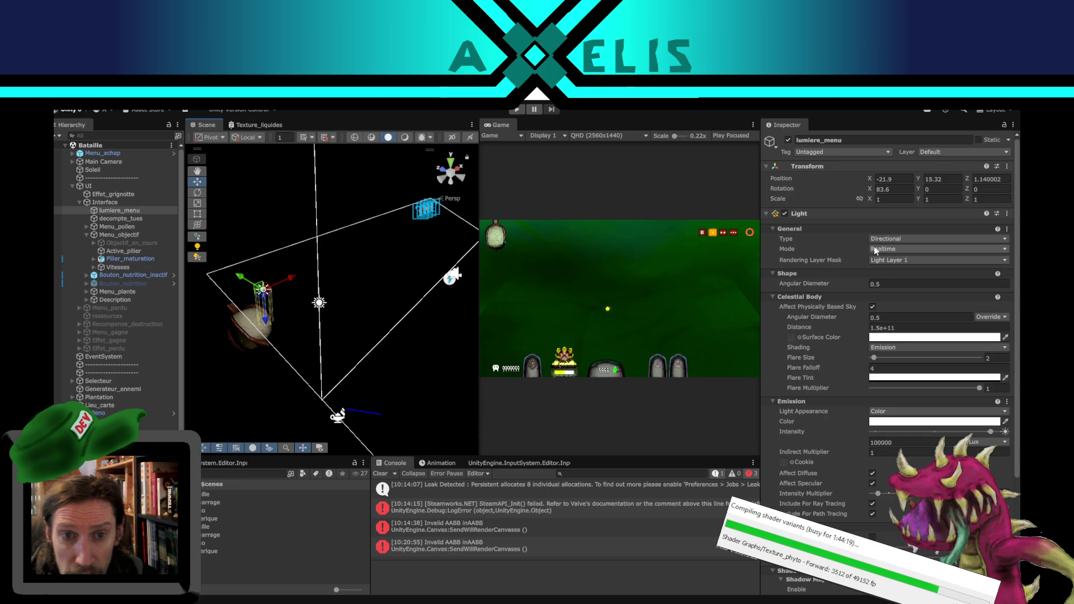
pyautogui.click(948, 260)
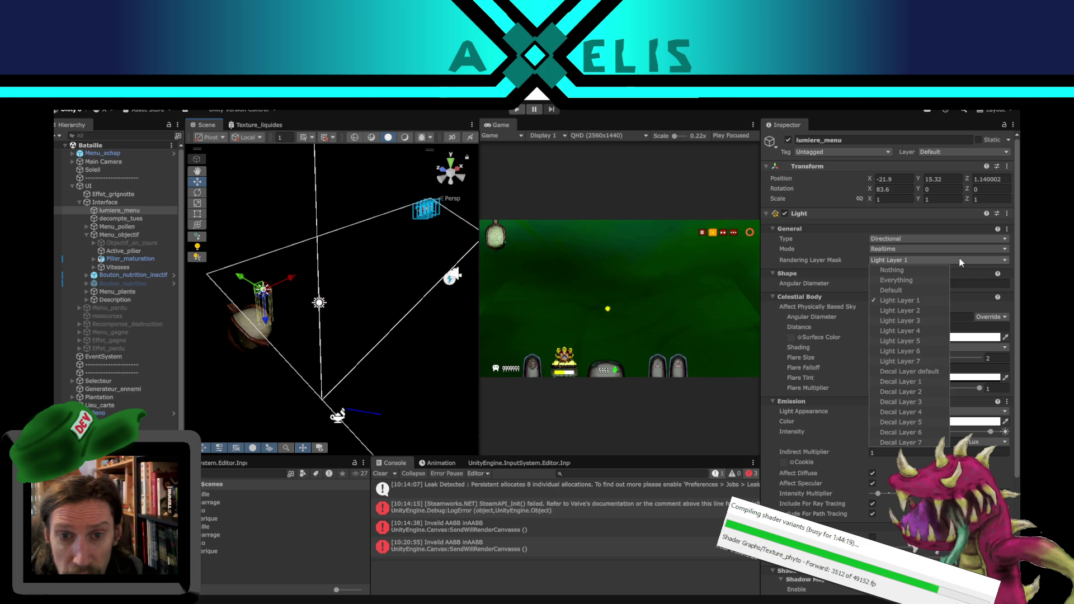
pyautogui.click(929, 300)
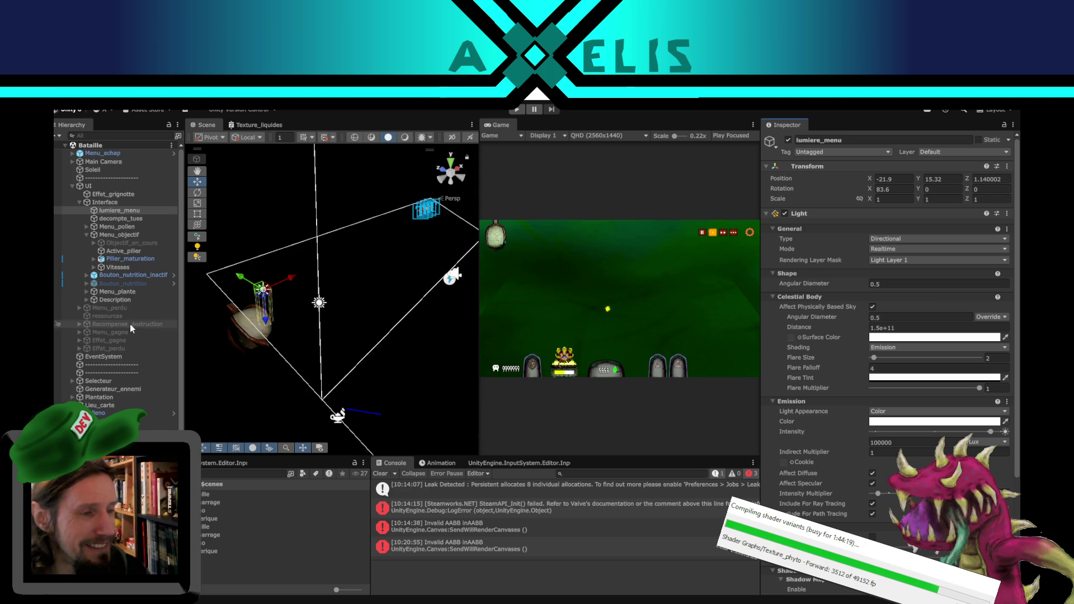
# Step: Orbit toward the gravestones, inspect the Bouton_nutrition_inactif button, then deselect it
pyautogui.moveTo(291, 324)
pyautogui.mouseDown()
pyautogui.moveTo(302, 318)
pyautogui.moveTo(280, 304)
pyautogui.moveTo(313, 313)
pyautogui.mouseUp()
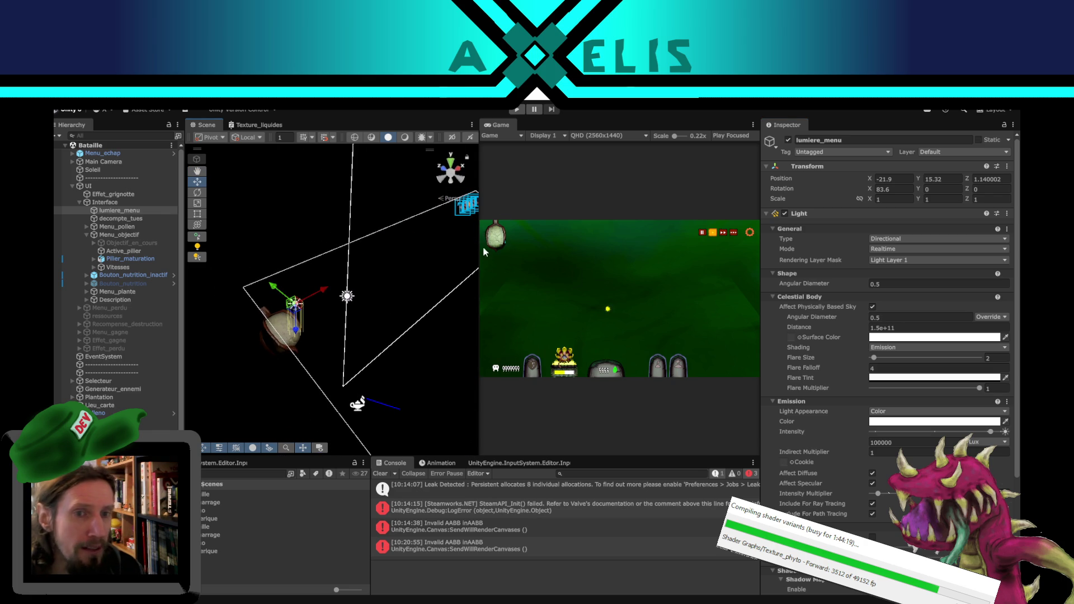
pyautogui.moveTo(433, 390); pyautogui.dragTo(359, 401)
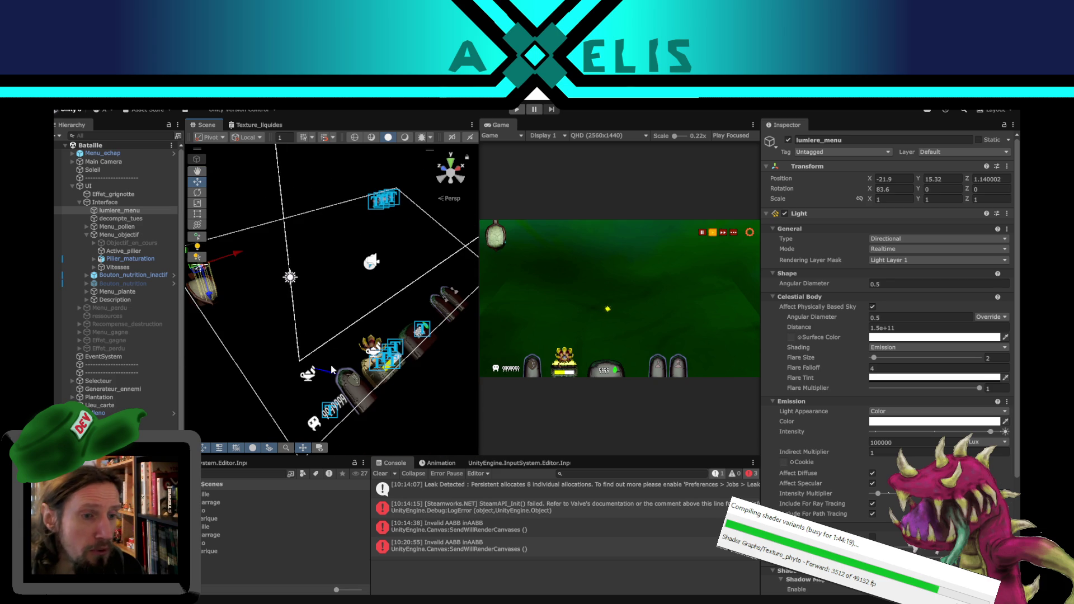
pyautogui.click(360, 400)
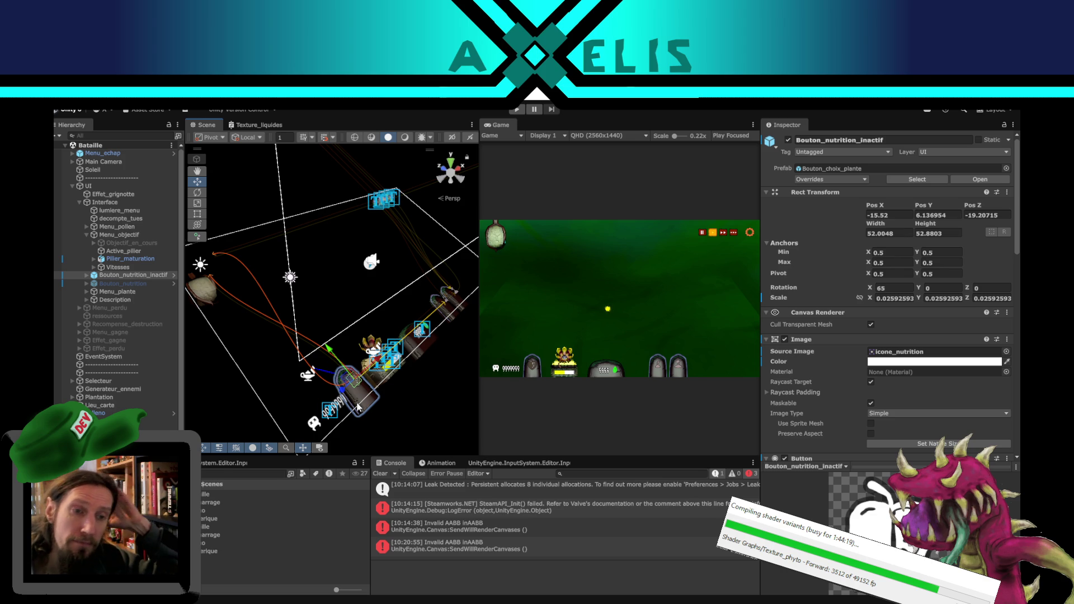
pyautogui.moveTo(348, 380)
pyautogui.mouseDown()
pyautogui.moveTo(222, 346)
pyautogui.moveTo(273, 191)
pyautogui.mouseUp()
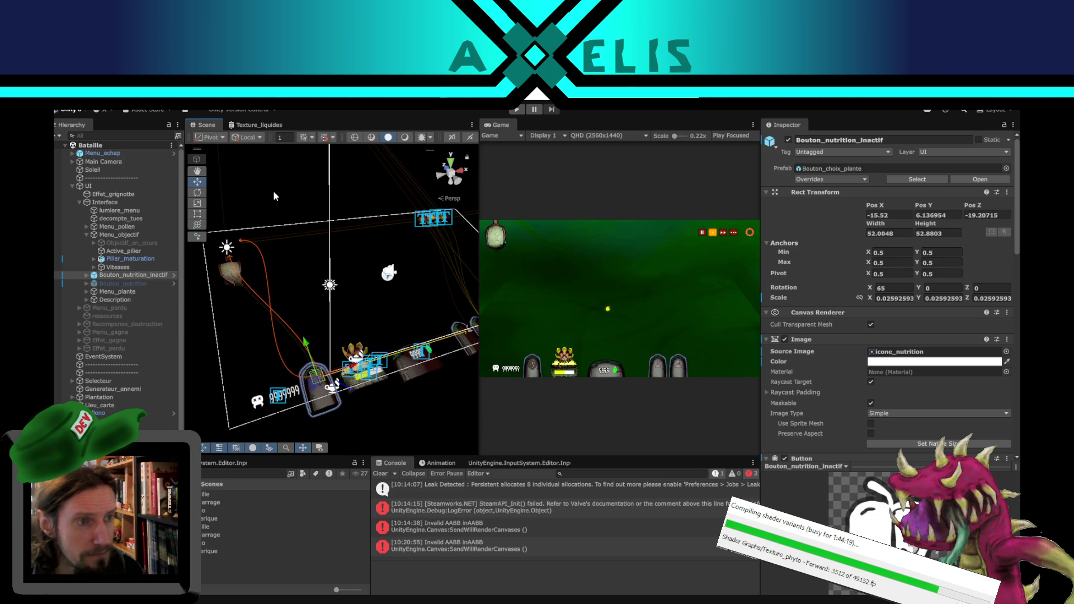
pyautogui.click(273, 190)
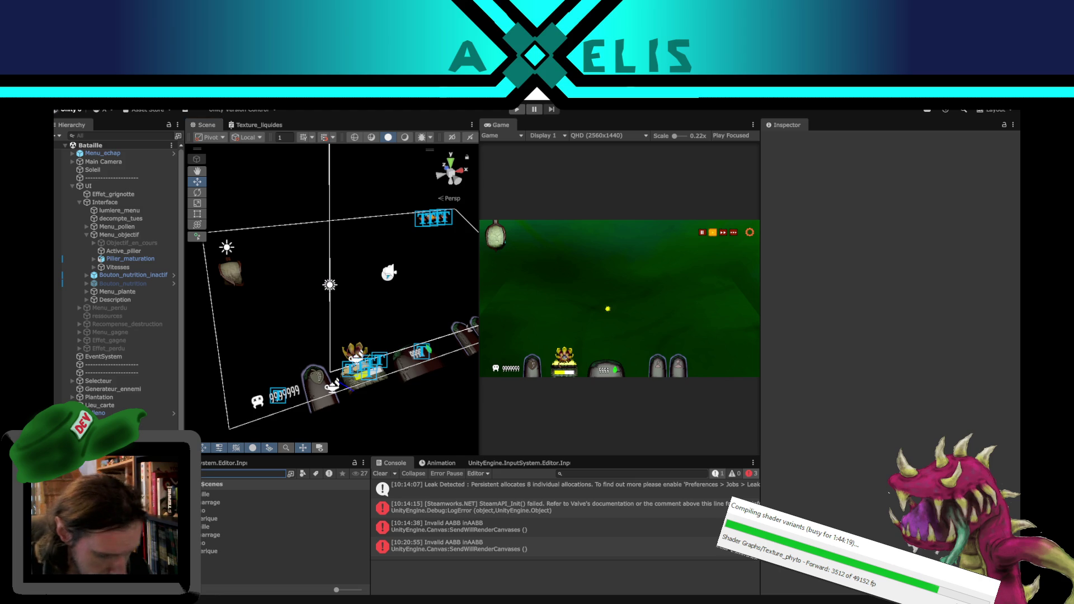
# Step: Find HDRP Phyto via a 'phyto' search and untick Volumetric Fog under Lighting > Volumetrics
pyautogui.write('phyto')
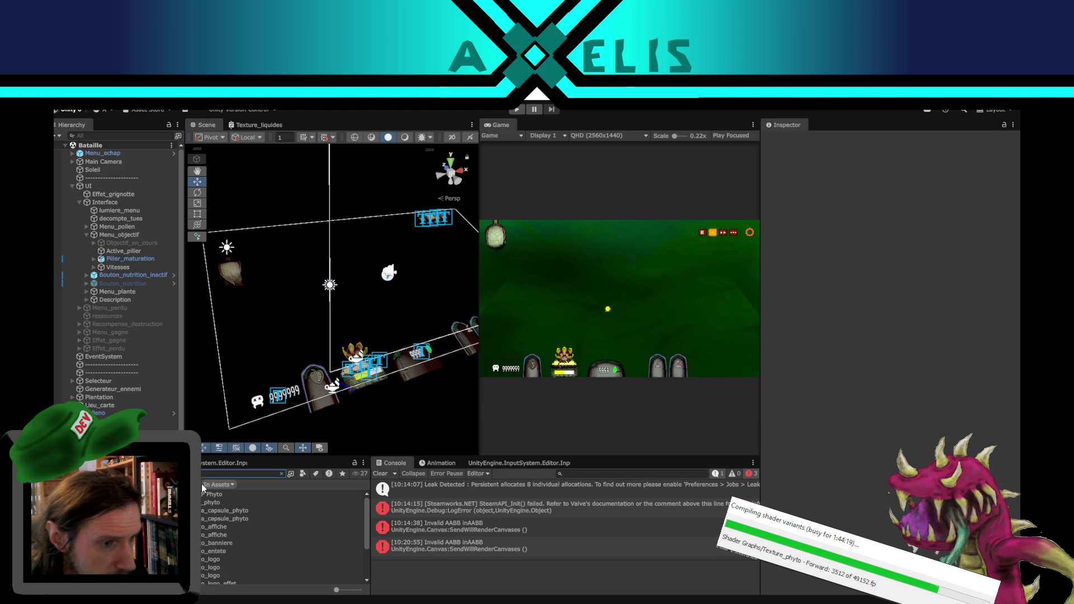
pyautogui.click(204, 495)
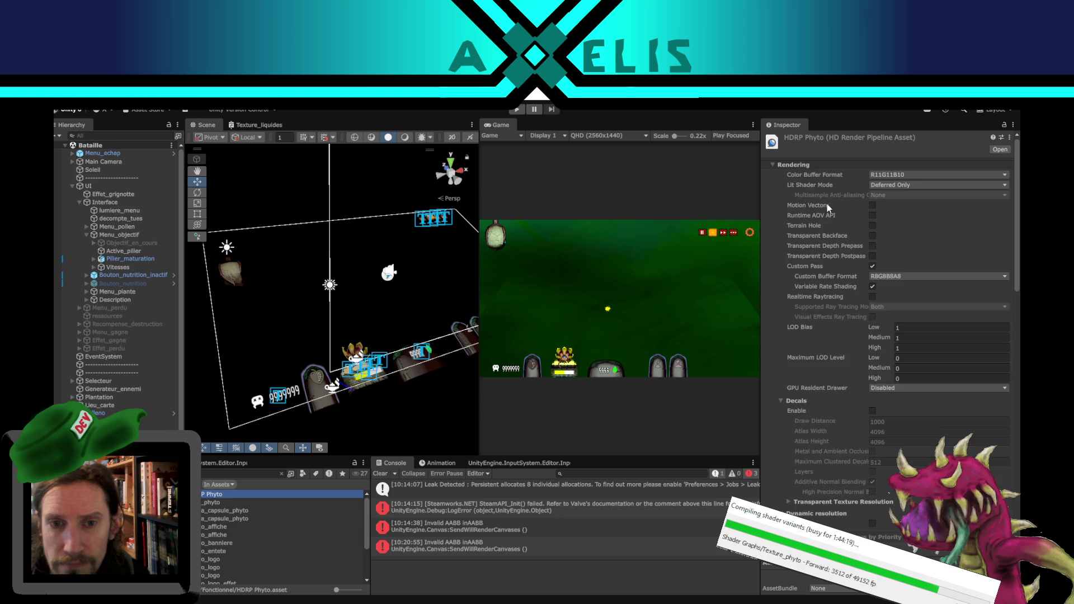
pyautogui.scroll(-1, 835, 297)
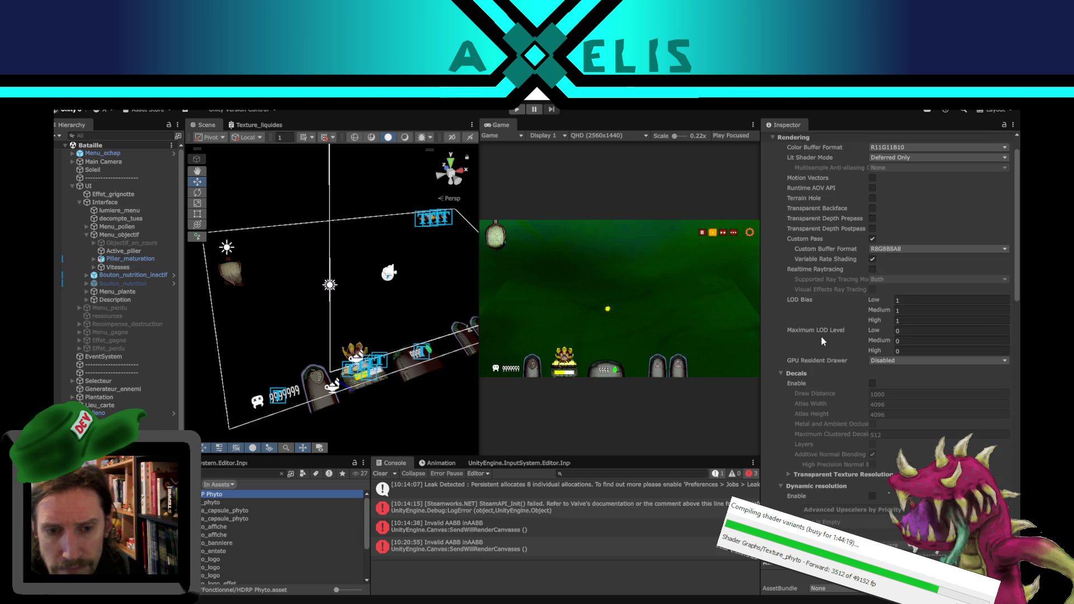
pyautogui.scroll(1, 821, 336)
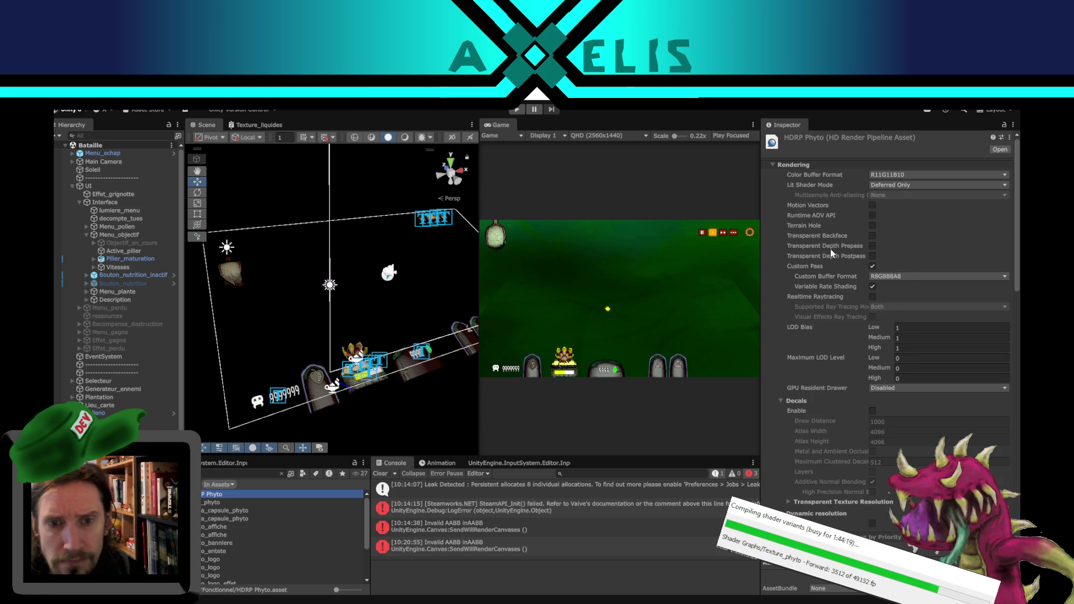
pyautogui.scroll(-15, 811, 335)
pyautogui.scroll(-7, 803, 411)
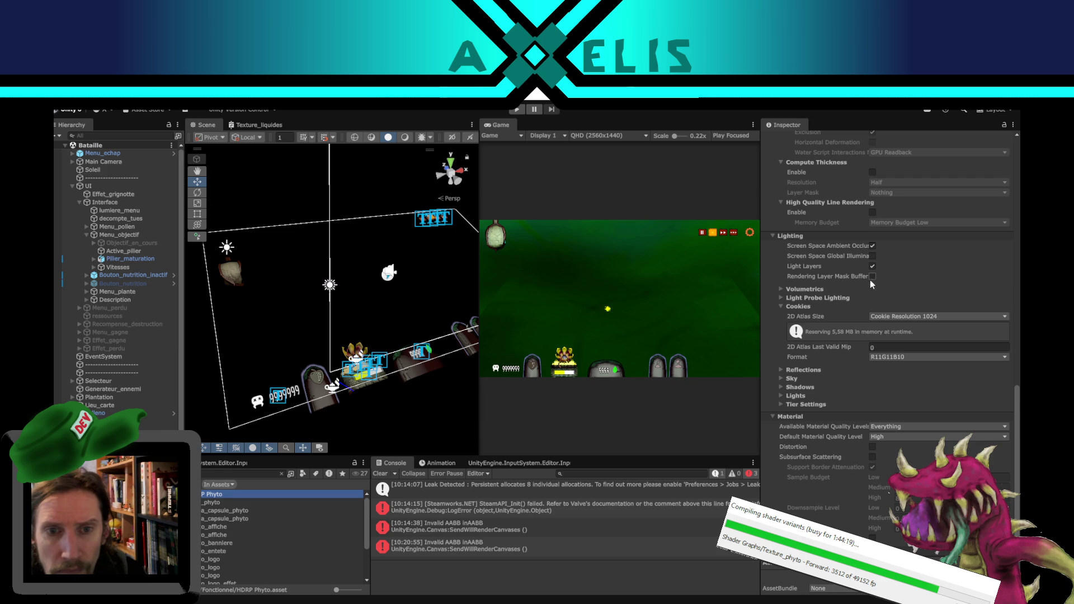
pyautogui.click(781, 290)
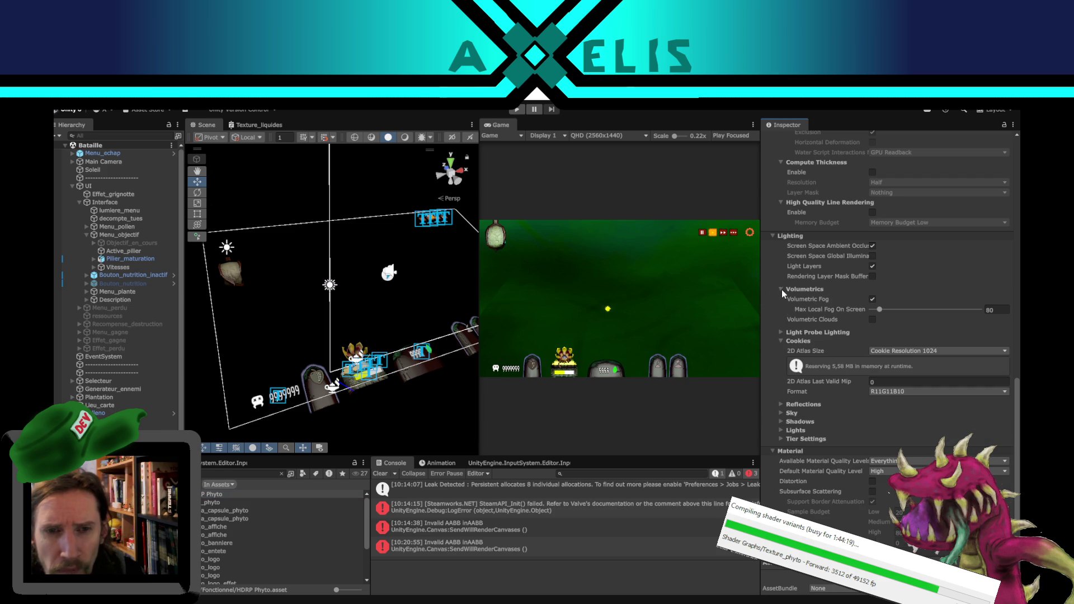
pyautogui.click(872, 300)
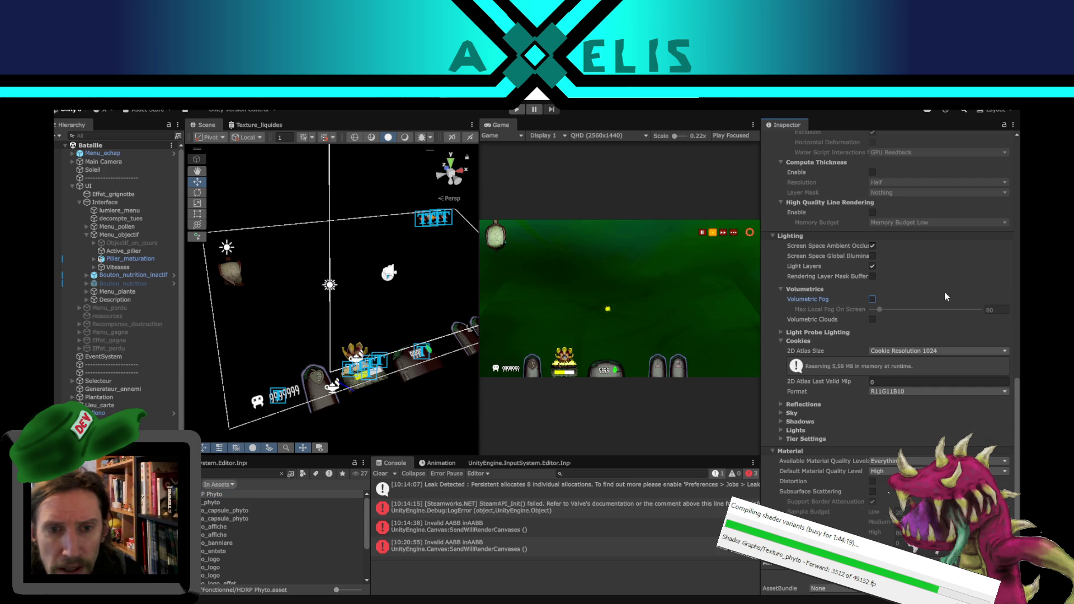
# Step: Expand the Light Probe Lighting and Reflections settings, then clear the asset selection
pyautogui.click(782, 333)
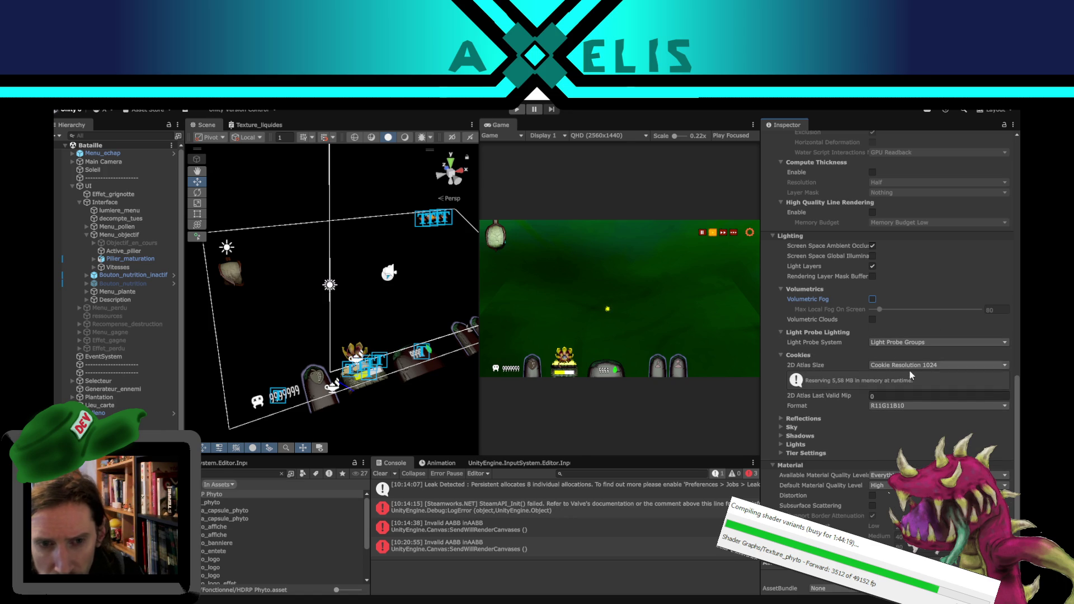
pyautogui.click(781, 419)
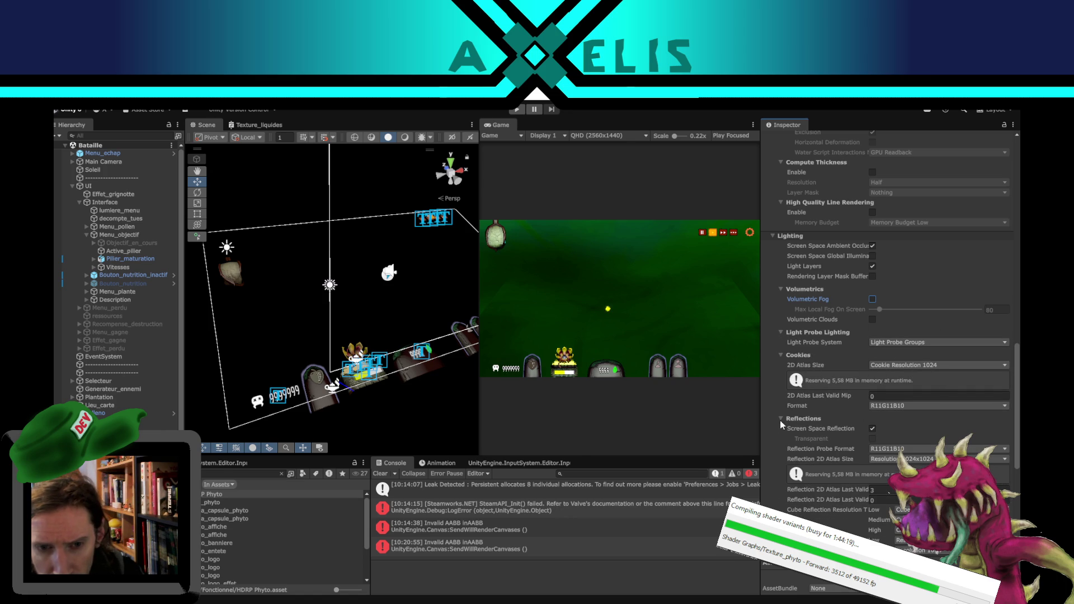
pyautogui.scroll(-3, 848, 336)
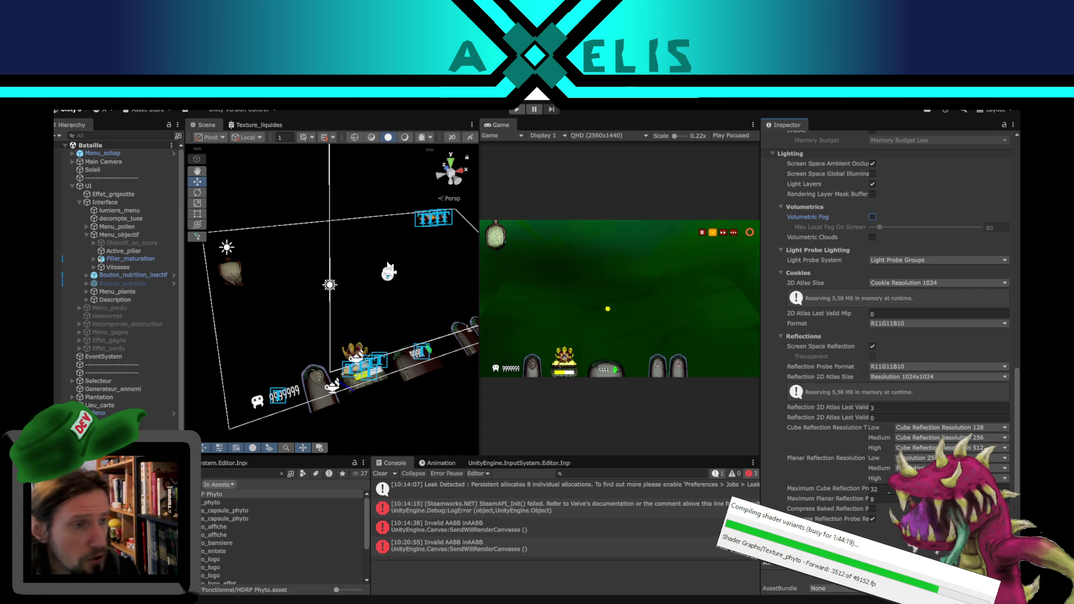
pyautogui.click(367, 428)
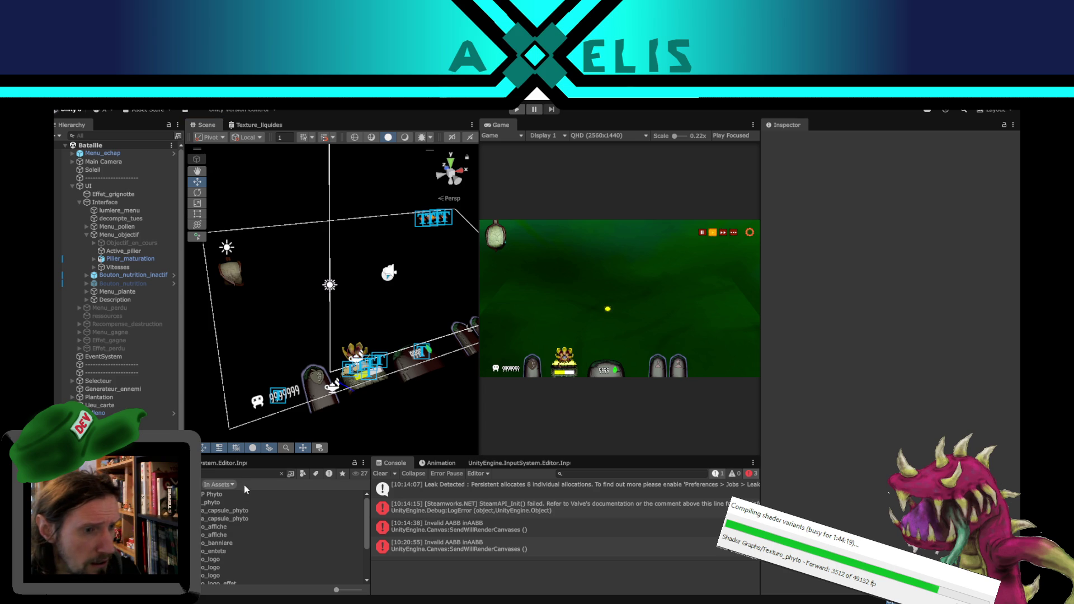
# Step: Select the Demarrage scene, restart Play mode, and click through the title screen into Bataille
pyautogui.click(281, 475)
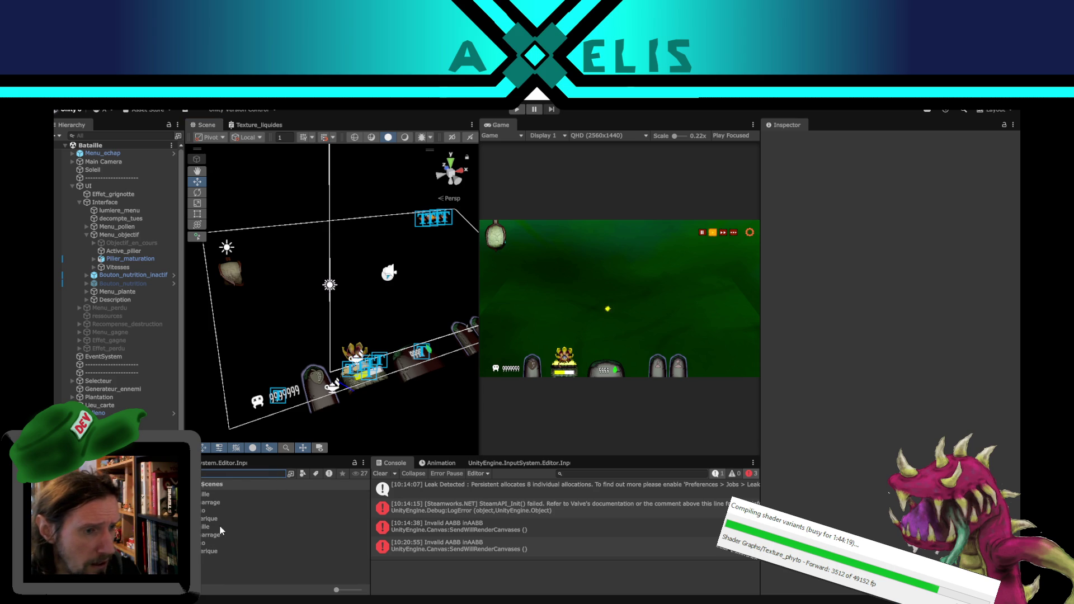
pyautogui.click(211, 535)
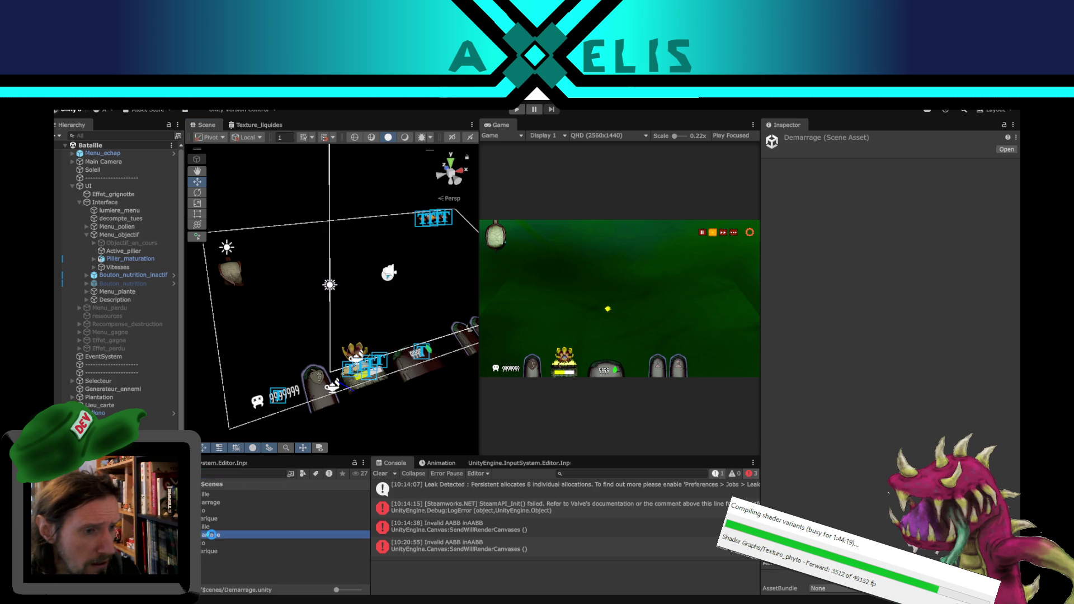
pyautogui.click(519, 116)
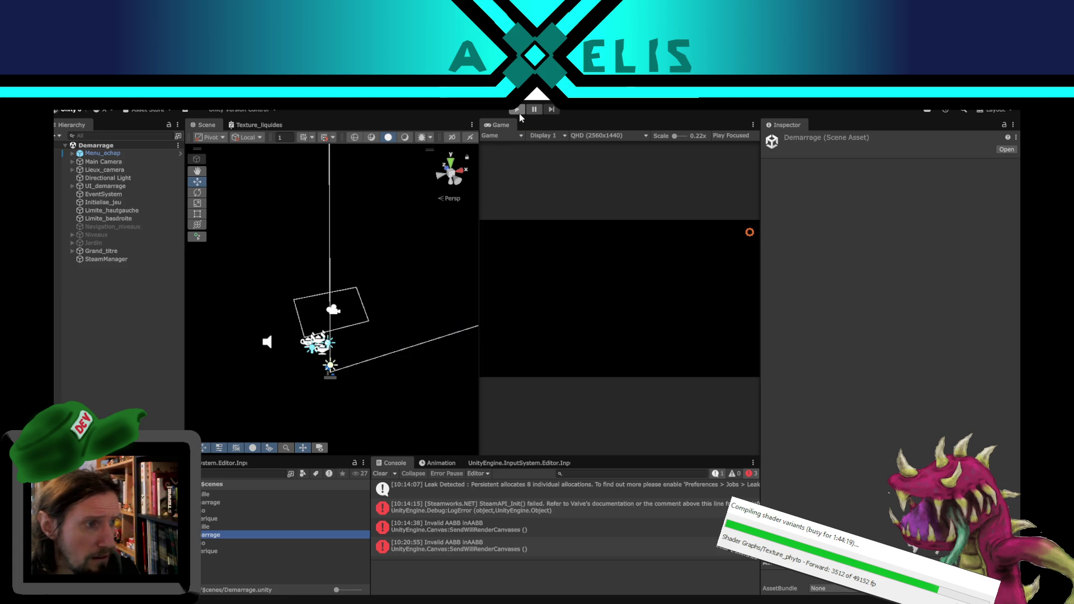
pyautogui.click(519, 110)
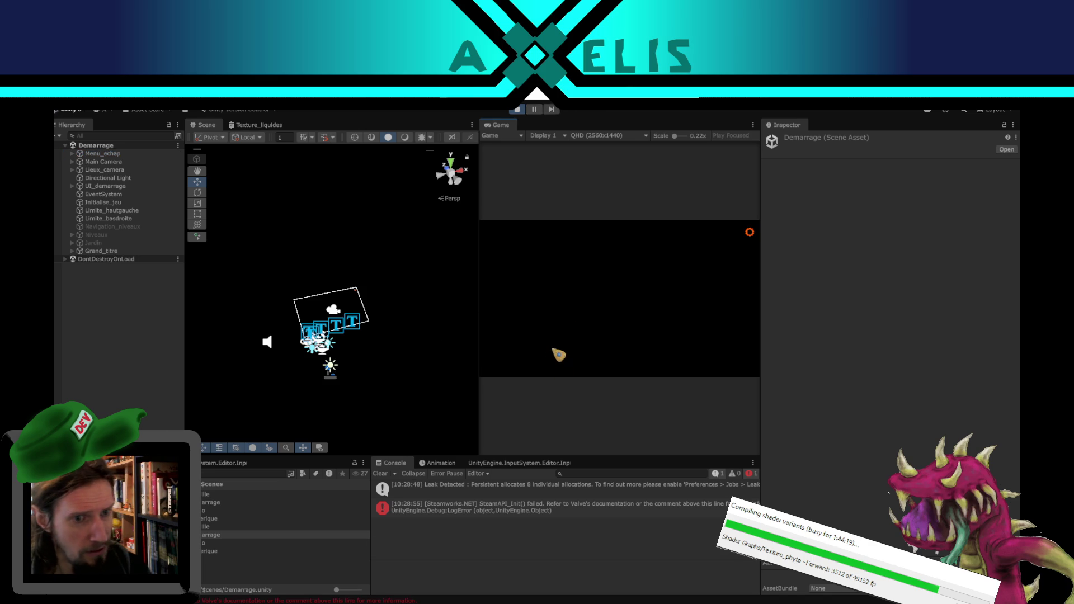
pyautogui.click(564, 370)
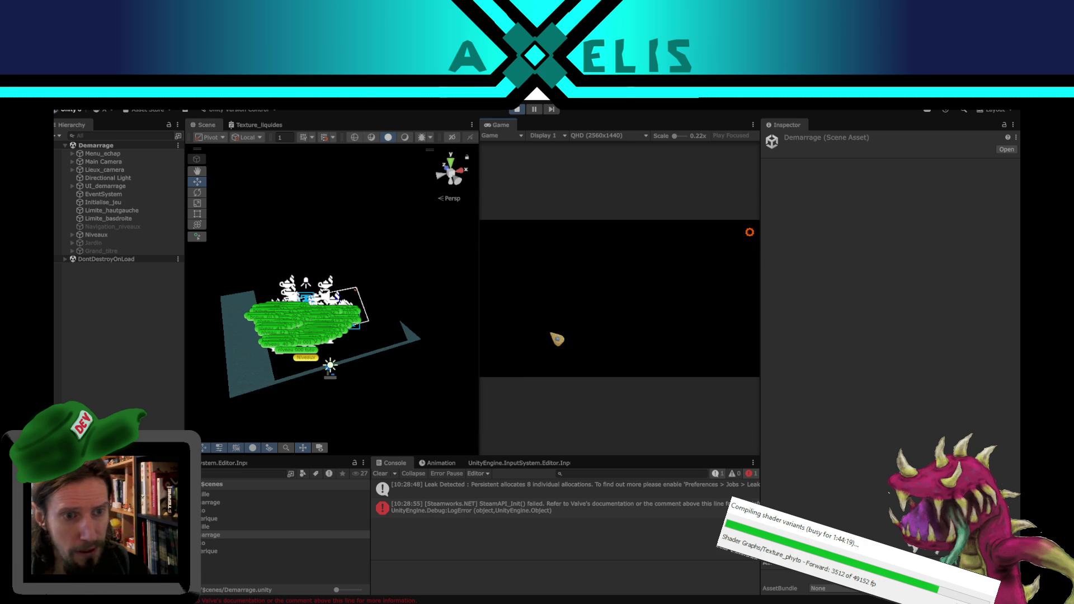
pyautogui.click(553, 305)
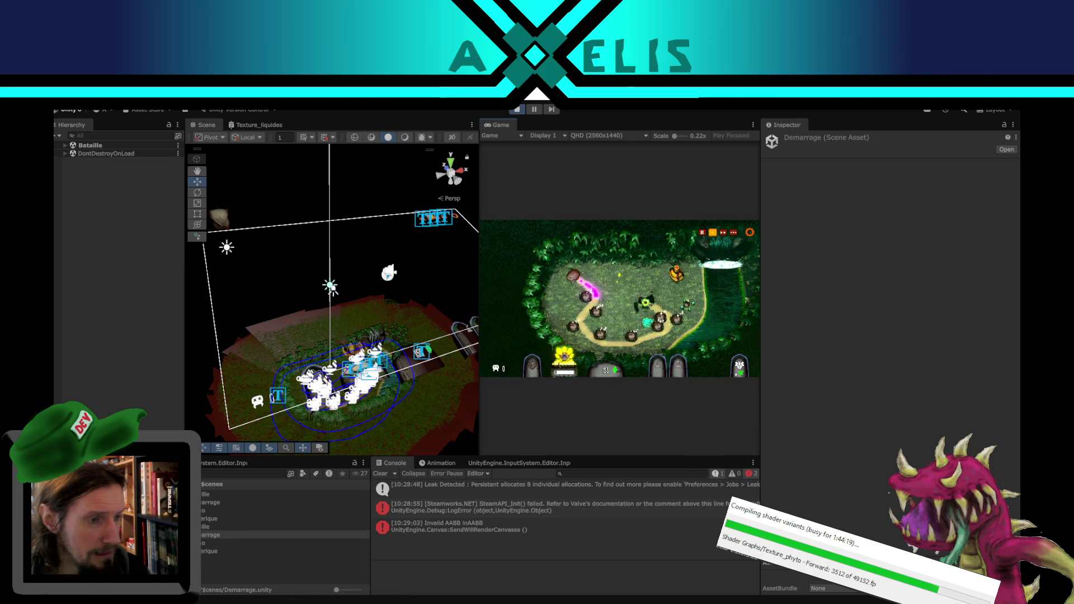
# Step: Search 'phyto' and open the HDRP Phyto asset, scrolling down to its Reflections settings
pyautogui.click(210, 474)
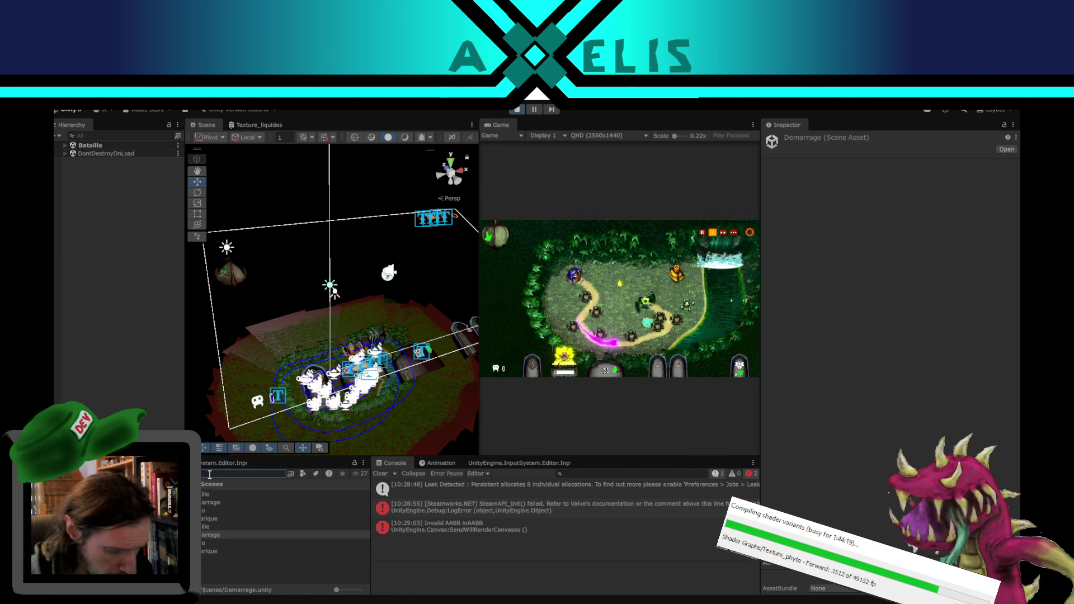
pyautogui.write('phyto')
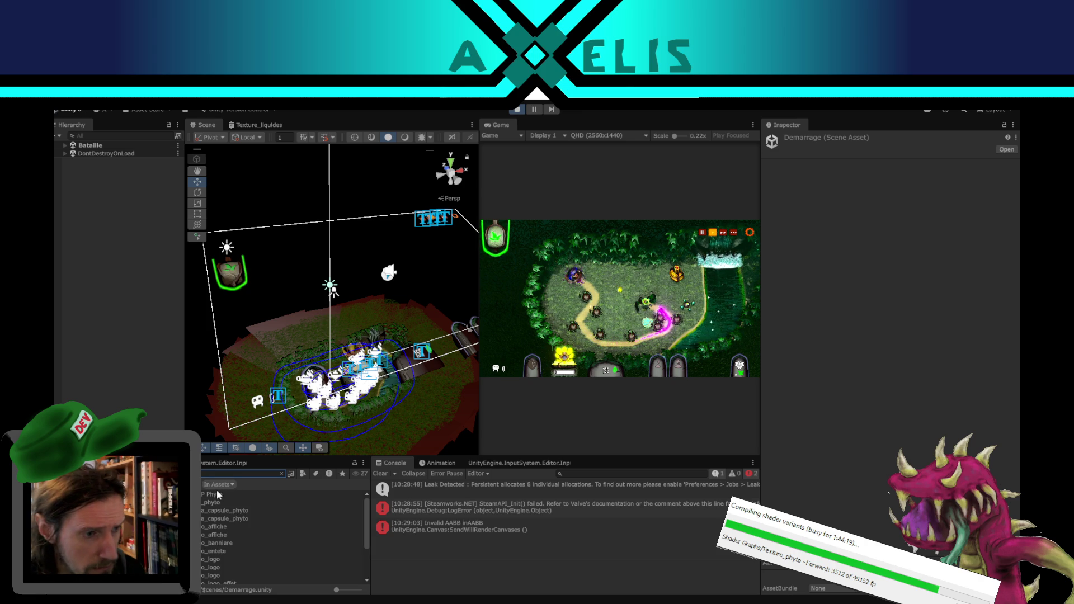
pyautogui.click(216, 494)
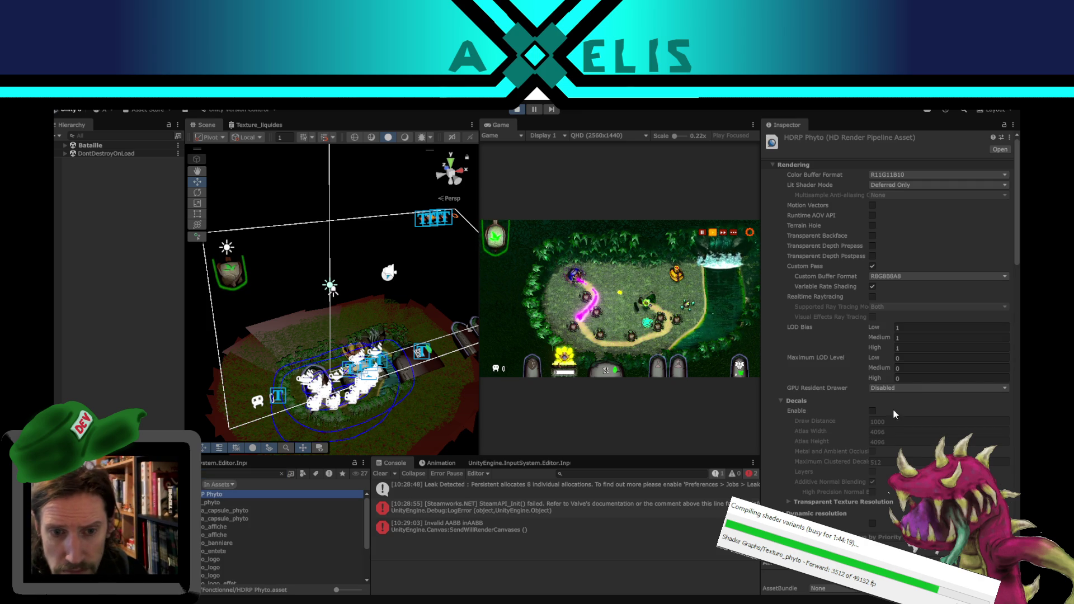
pyautogui.scroll(-5, 802, 331)
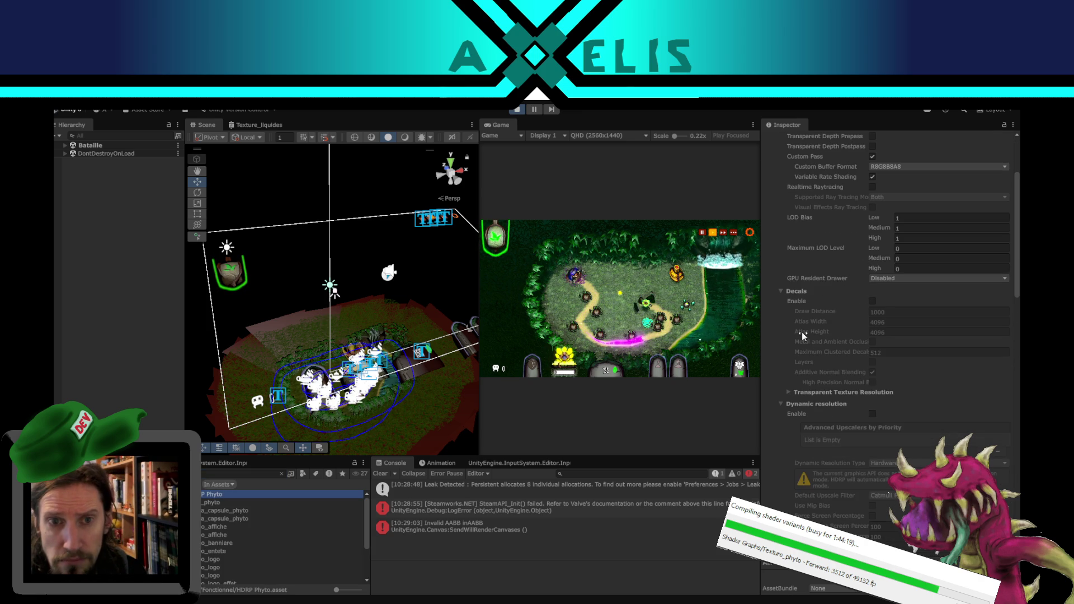
pyautogui.scroll(-15, 828, 379)
pyautogui.scroll(-7, 830, 437)
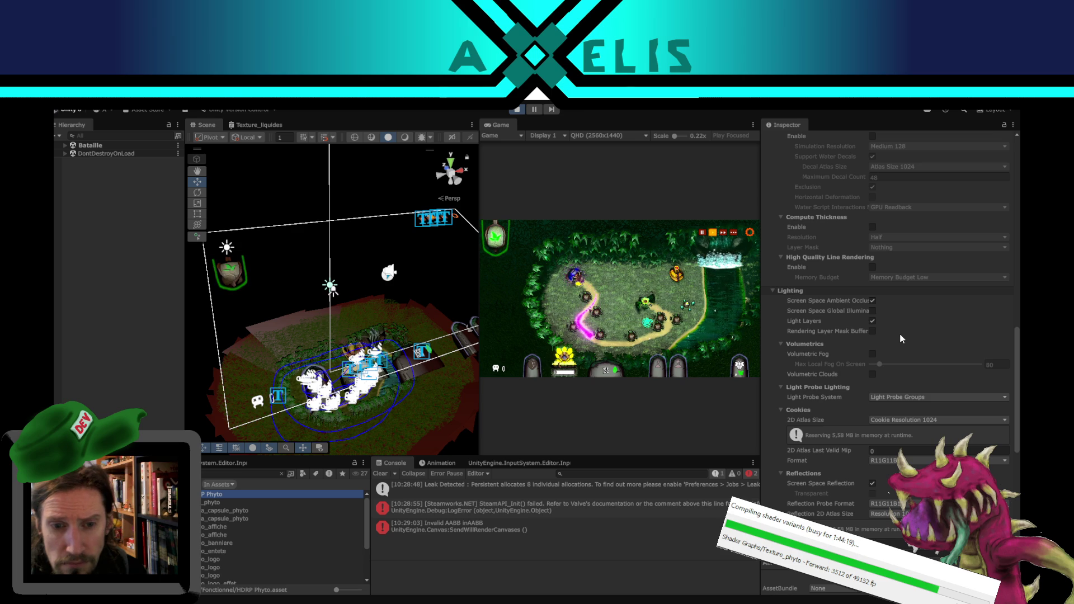
pyautogui.scroll(-2, 900, 334)
# Step: Toggle Screen Space Reflection off and on three times, leaving it enabled, then select eau (1)
pyautogui.click(874, 428)
pyautogui.click(873, 428)
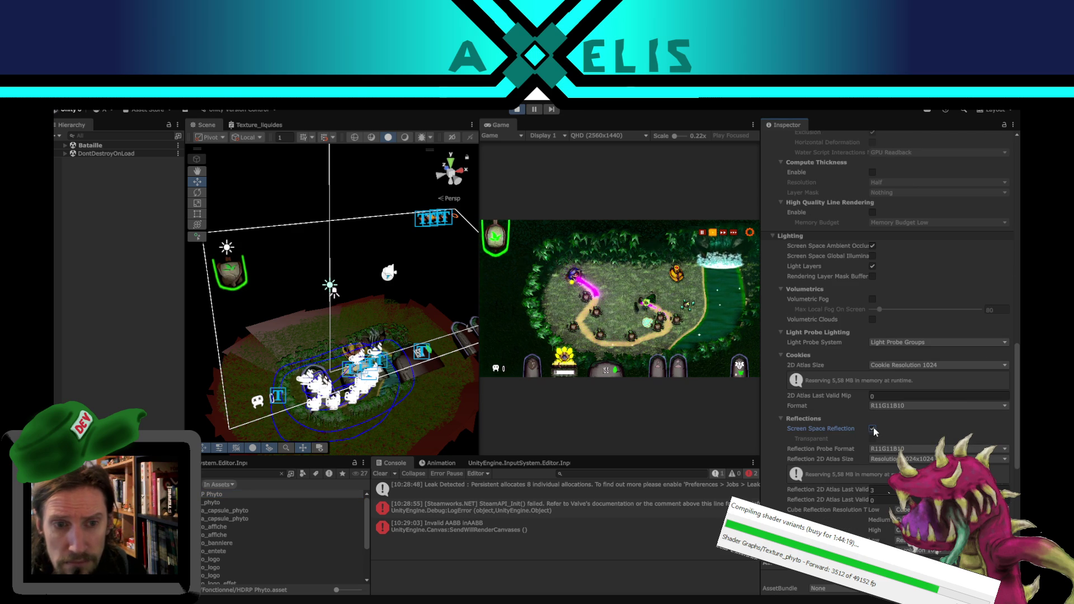
pyautogui.click(872, 428)
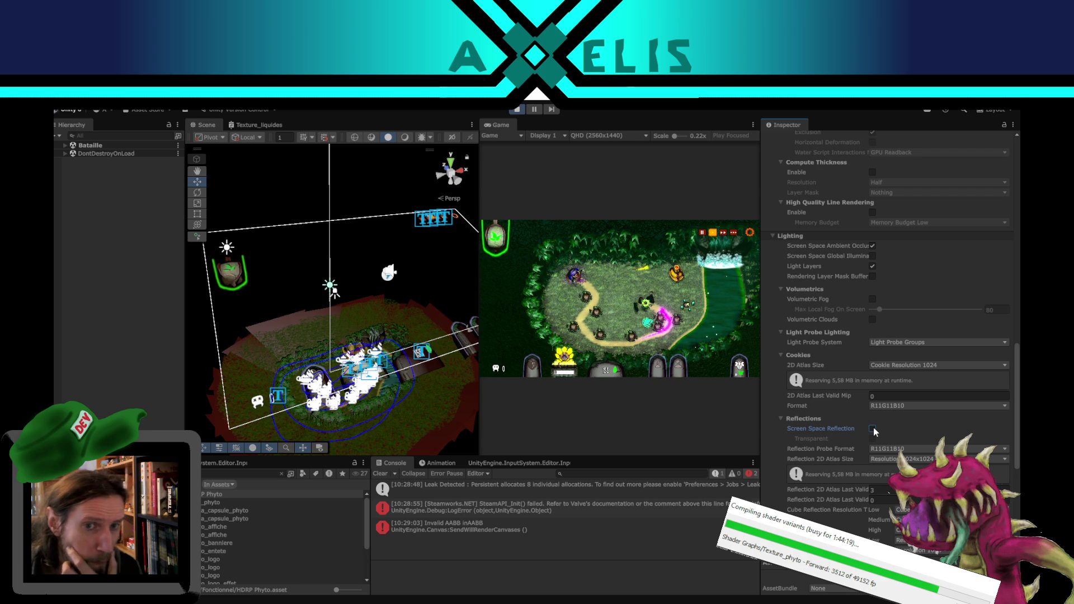
pyautogui.click(873, 428)
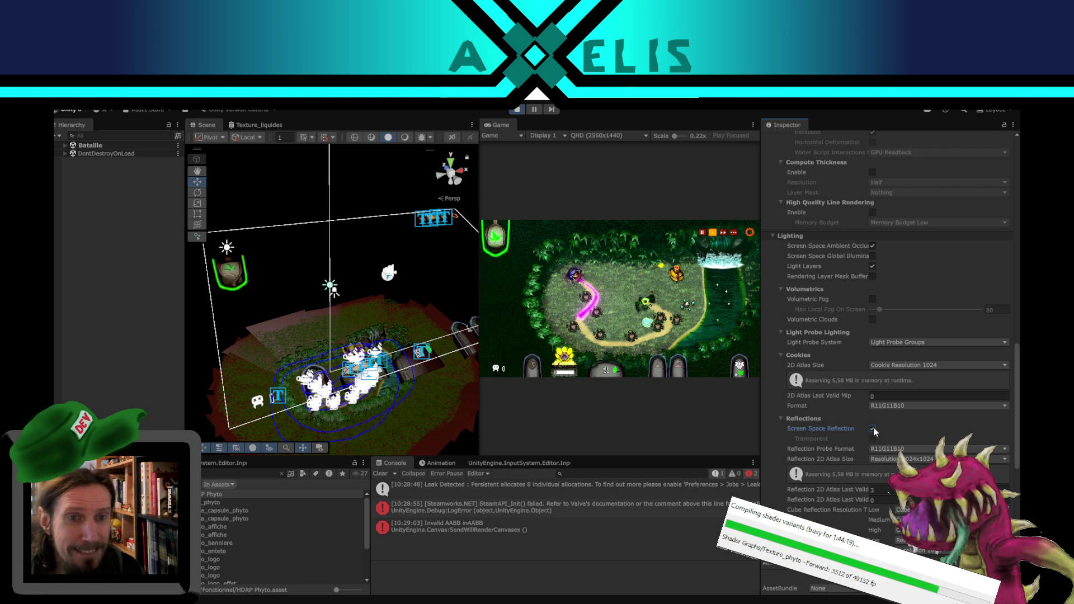
pyautogui.click(873, 428)
pyautogui.click(873, 428)
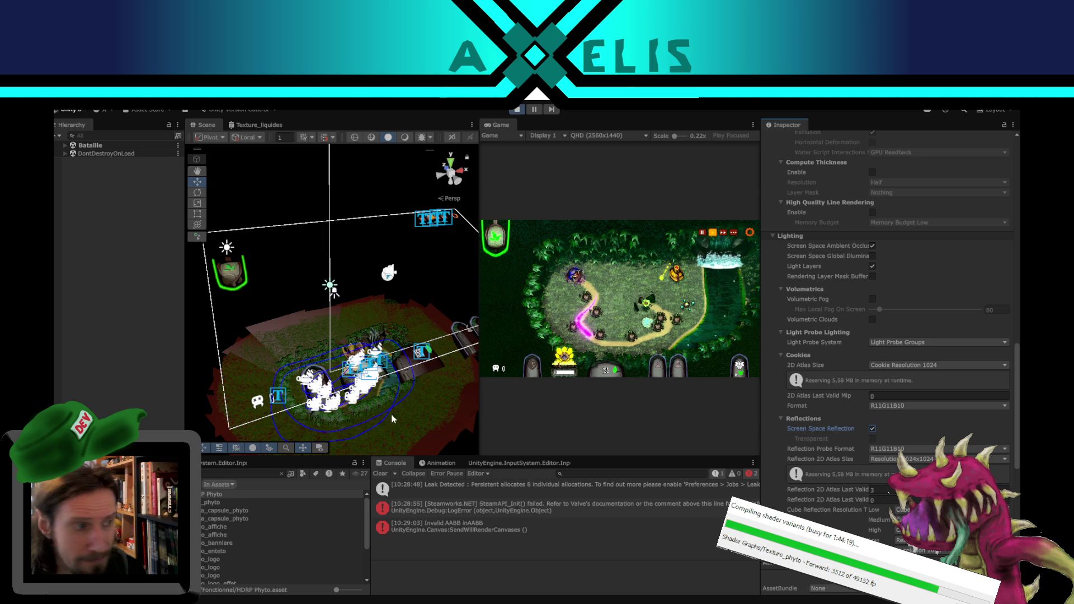
pyautogui.moveTo(388, 419); pyautogui.dragTo(377, 348)
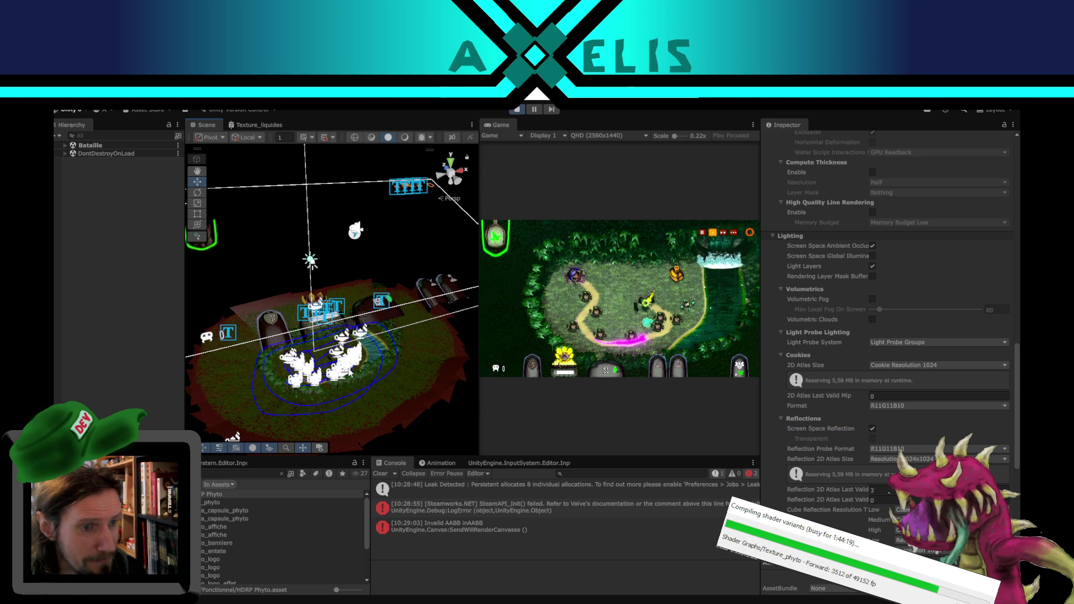
pyautogui.click(378, 348)
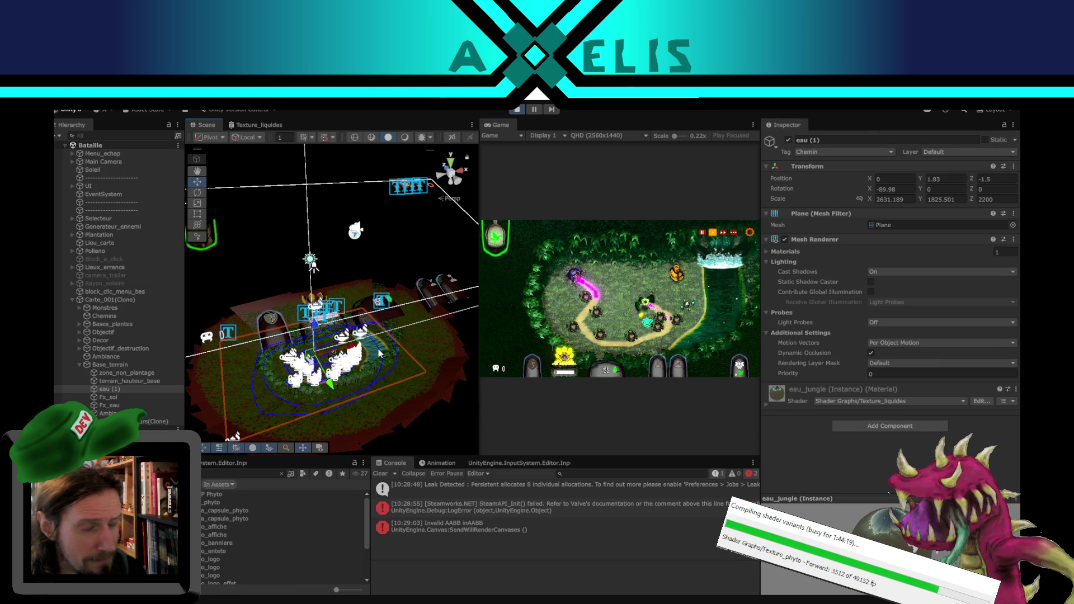
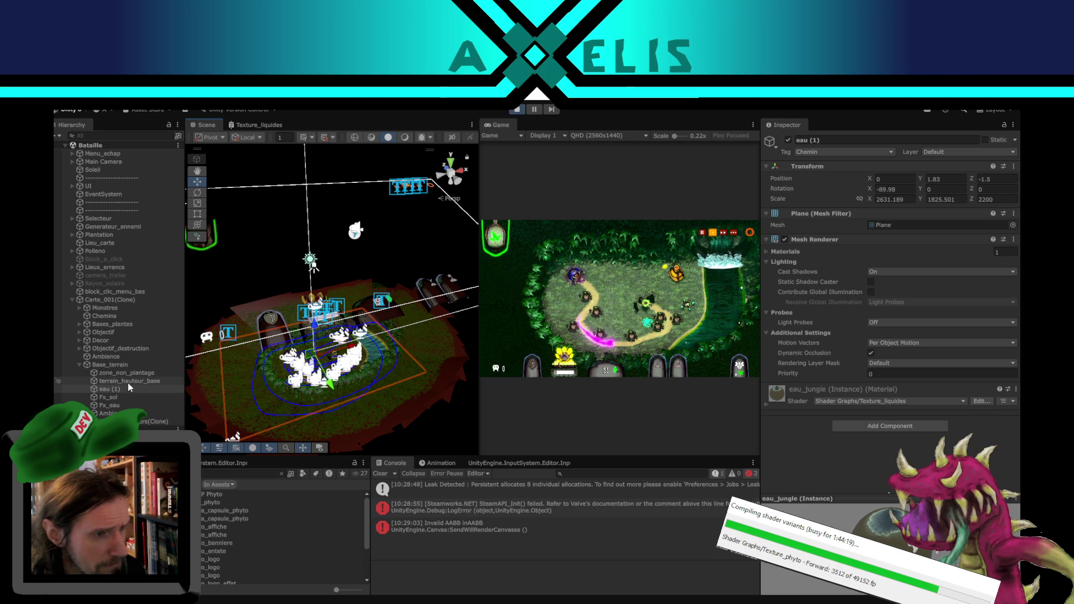
# Step: Orbit the Scene view and select the HDRP Phyto asset so the Inspector shows its settings
pyautogui.moveTo(314, 269)
pyautogui.mouseDown()
pyautogui.moveTo(382, 412)
pyautogui.moveTo(401, 384)
pyautogui.moveTo(251, 473)
pyautogui.mouseUp()
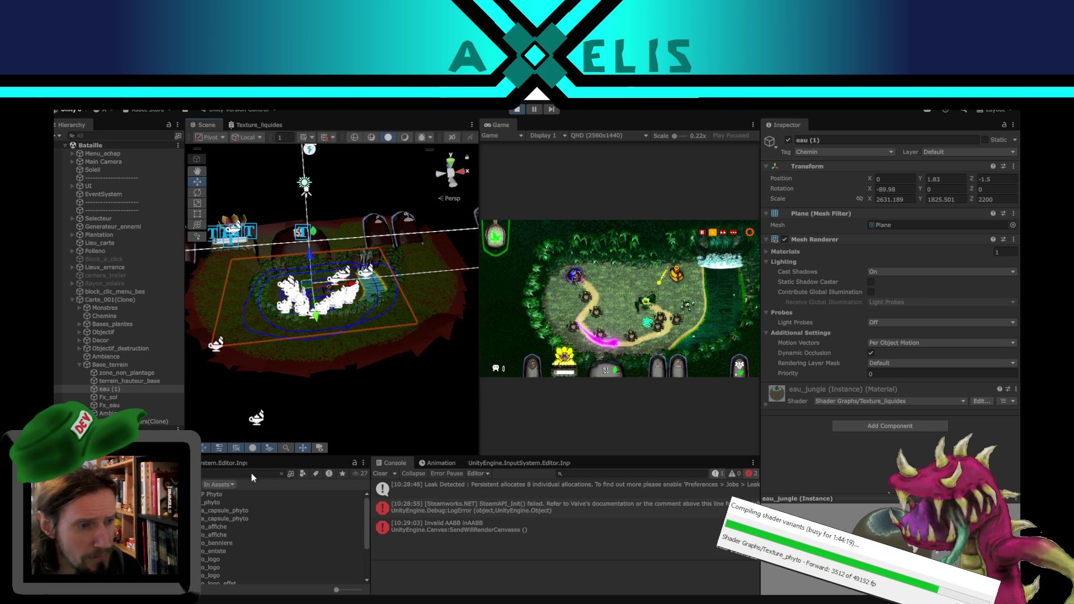
pyautogui.click(223, 494)
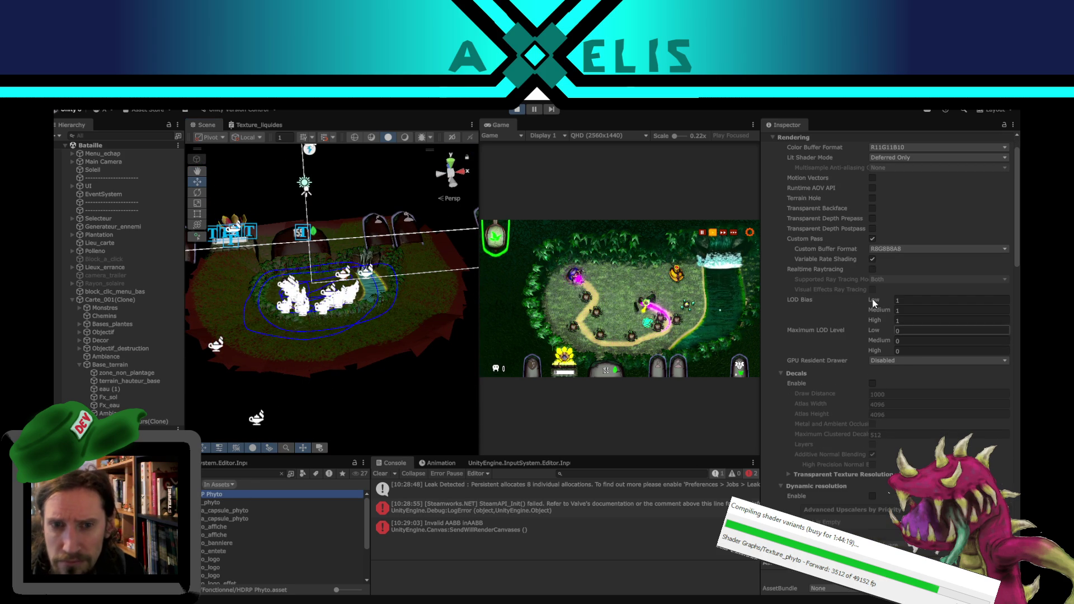
# Step: Scroll down the HDRP Phyto Inspector and expand its Sky and Shadows foldouts
pyautogui.scroll(1, 862, 262)
pyautogui.scroll(-20, 864, 297)
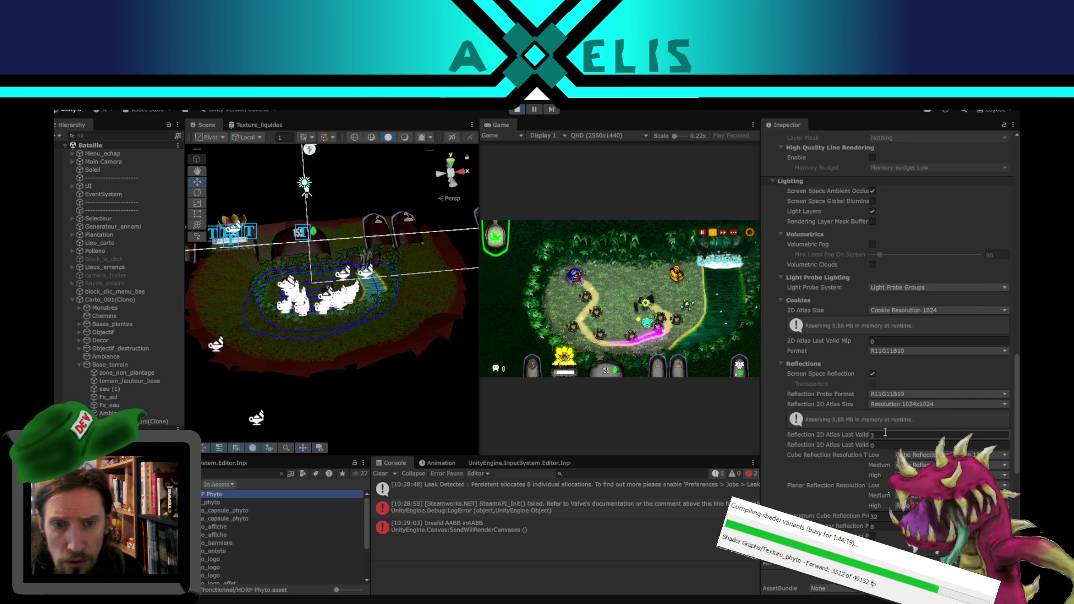
pyautogui.scroll(-6, 885, 433)
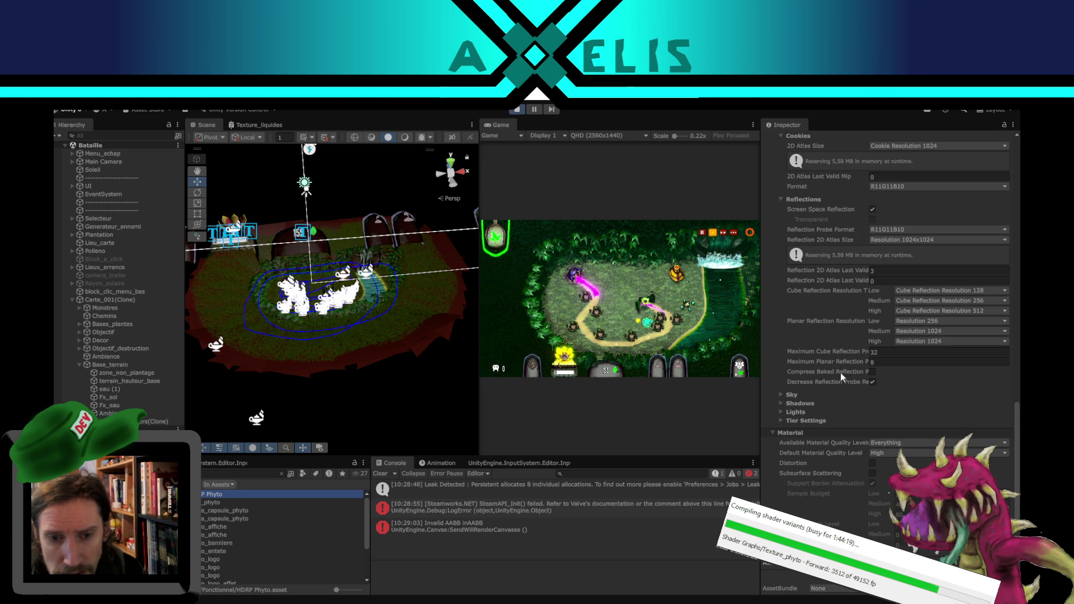
pyautogui.scroll(9, 840, 373)
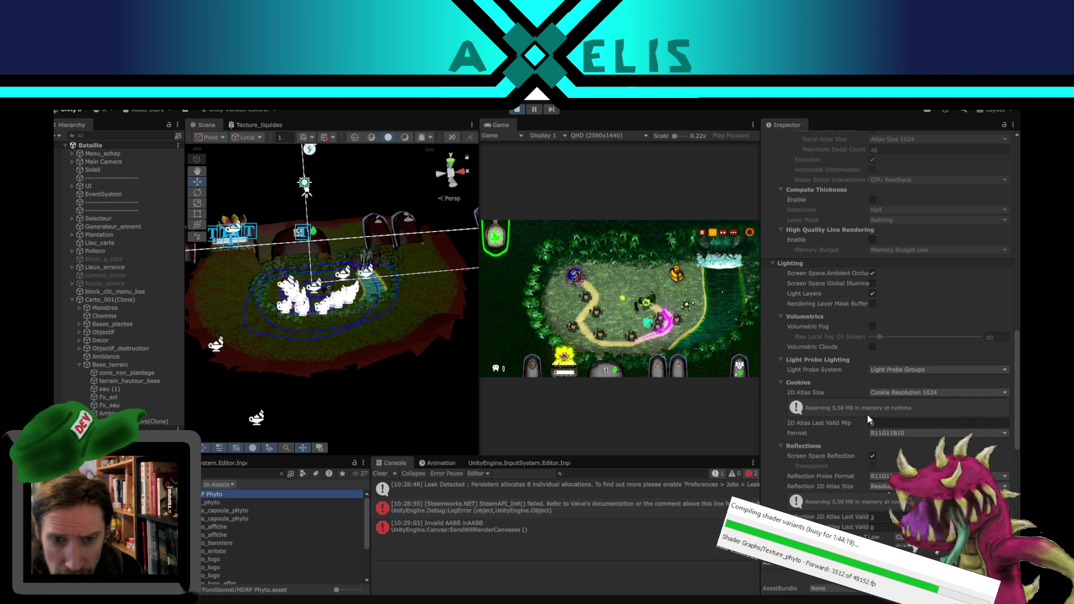
pyautogui.scroll(-2, 881, 457)
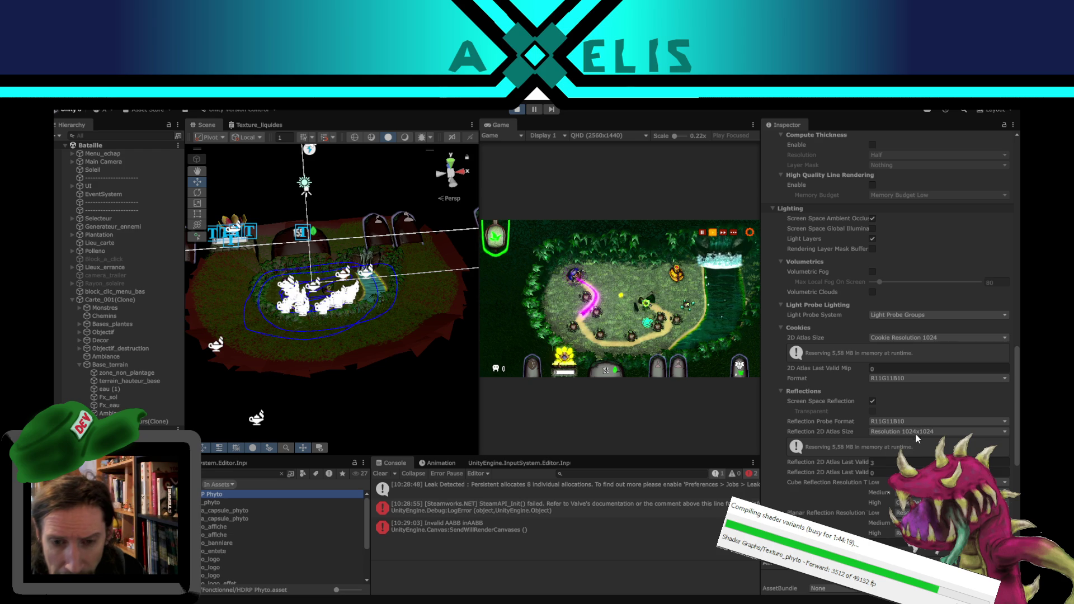
pyautogui.scroll(-2, 831, 485)
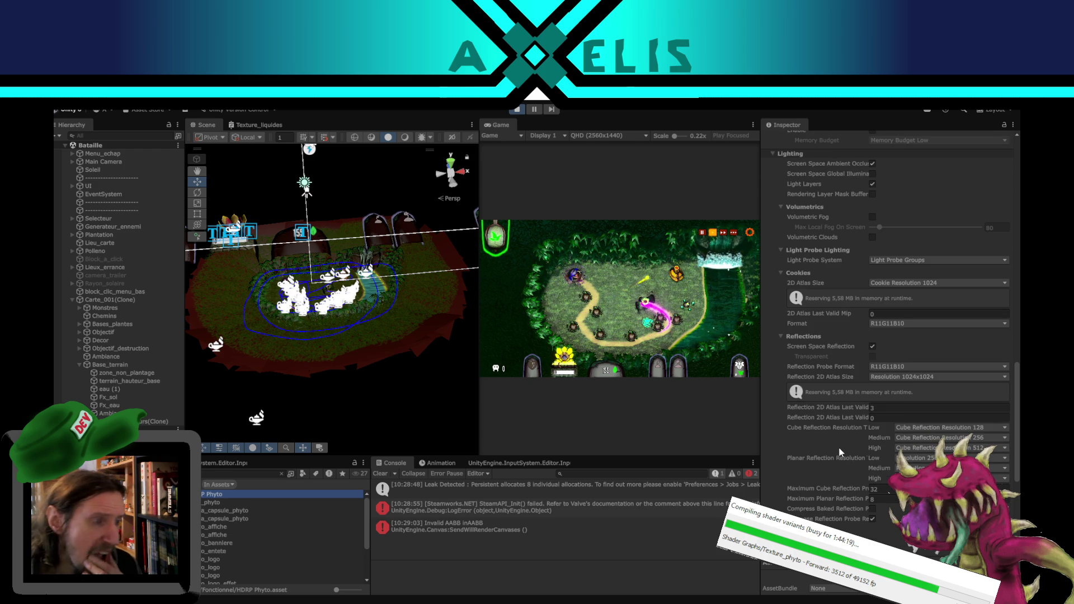
pyautogui.scroll(-2, 848, 430)
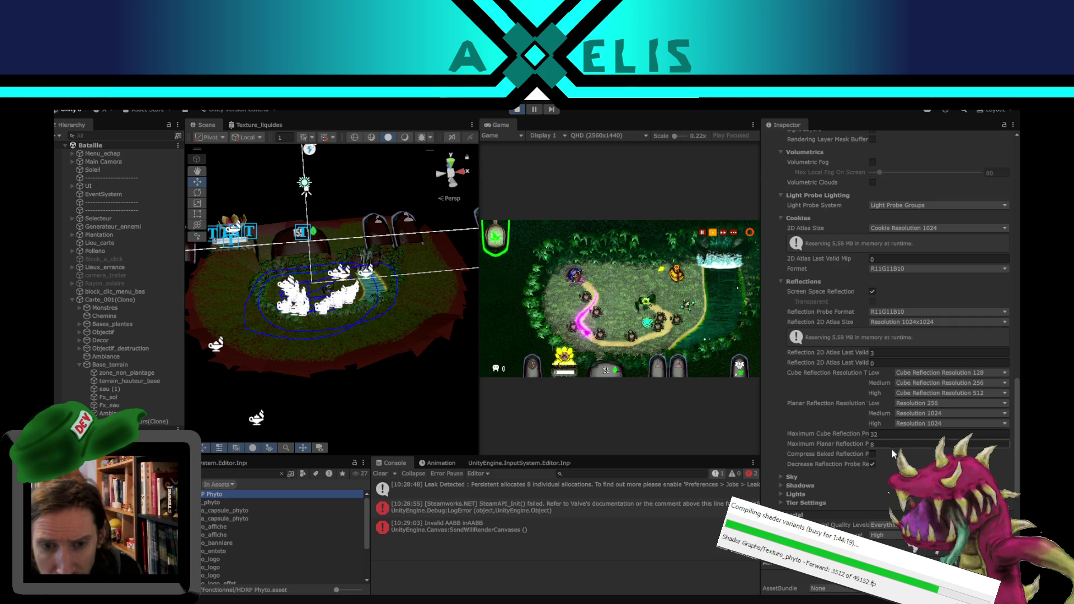
pyautogui.scroll(-2, 895, 456)
pyautogui.click(783, 423)
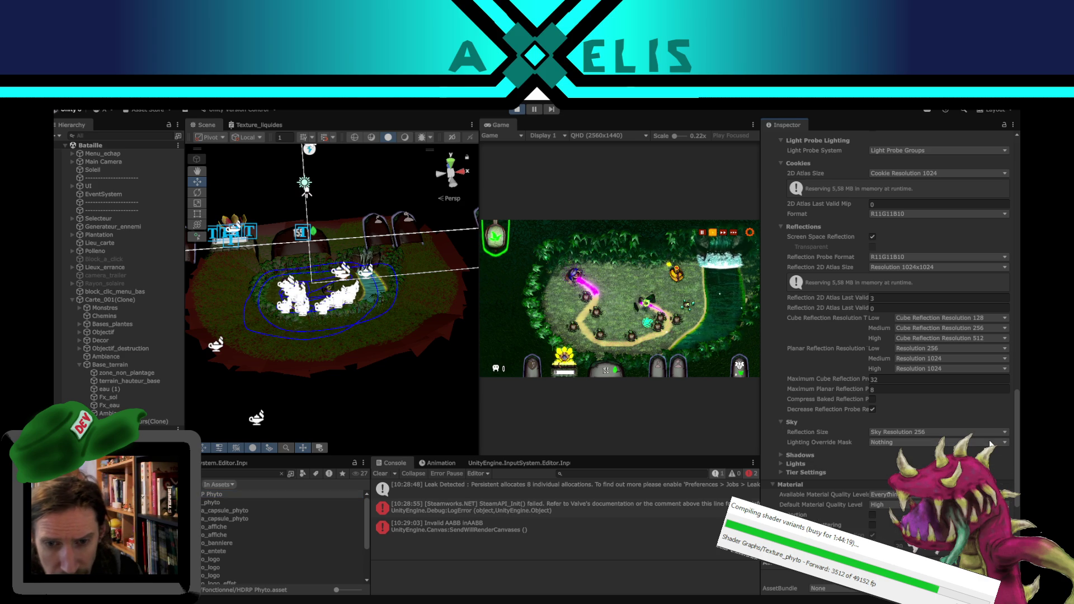
pyautogui.click(778, 454)
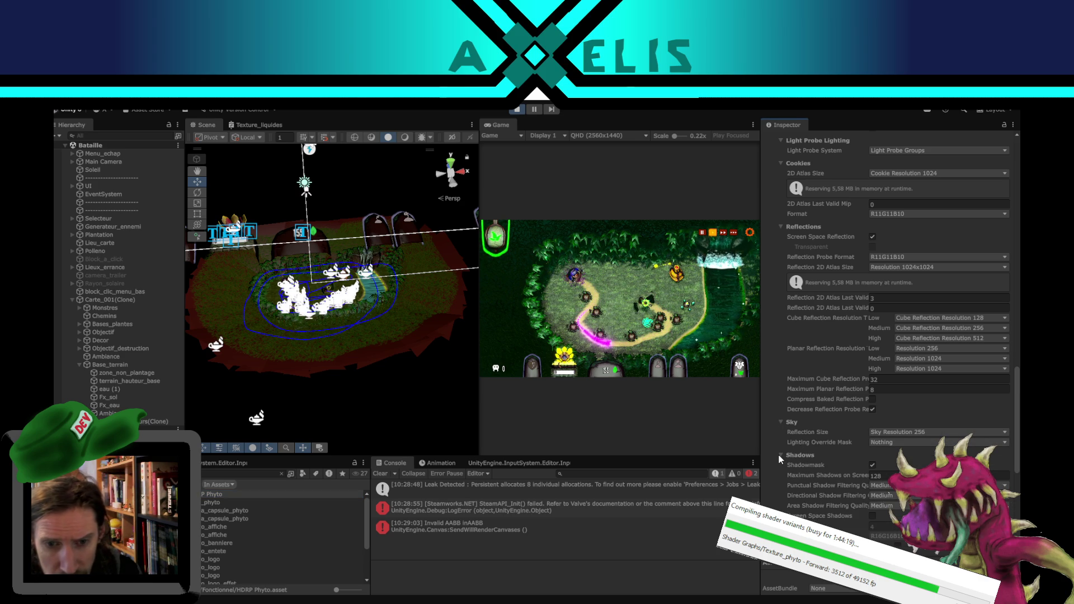
pyautogui.scroll(-2, 873, 379)
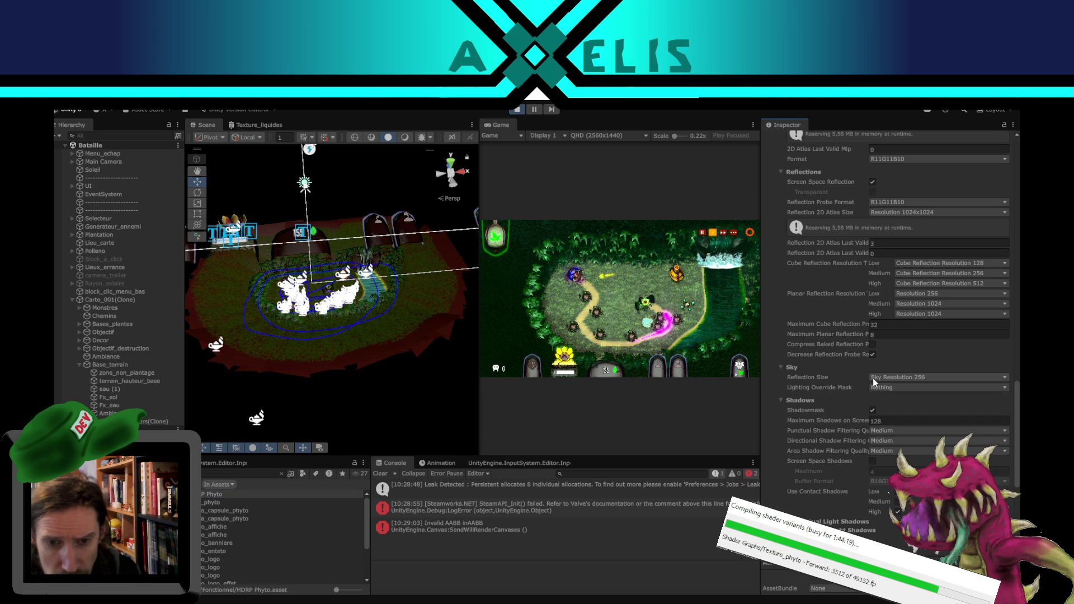
pyautogui.scroll(-2, 873, 378)
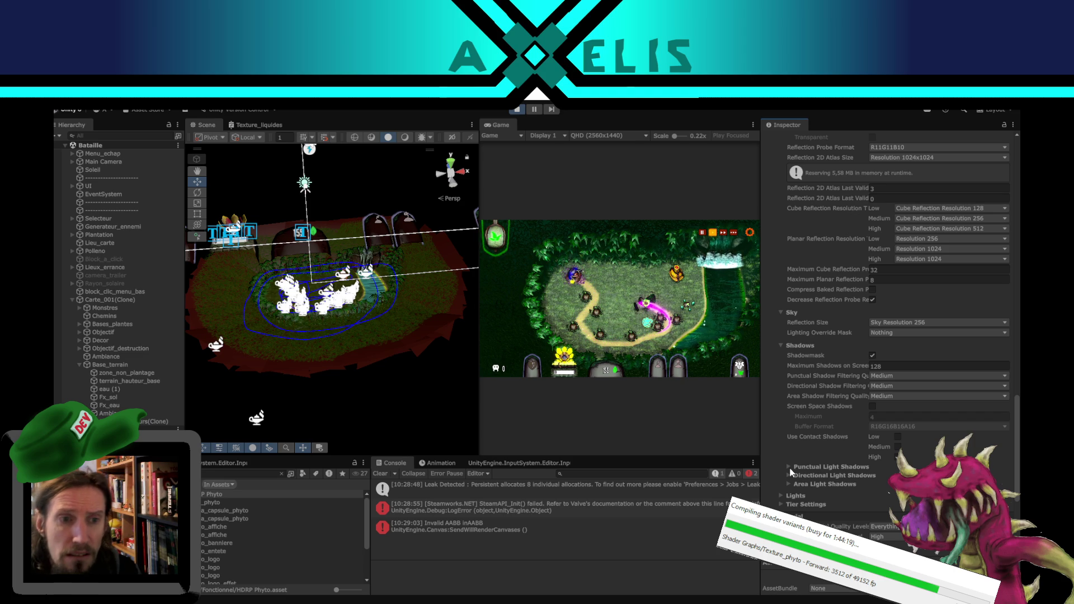
# Step: Enable Low contact shadows, toggling them off and on to compare, then expand Punctual Light Shadows
pyautogui.click(897, 437)
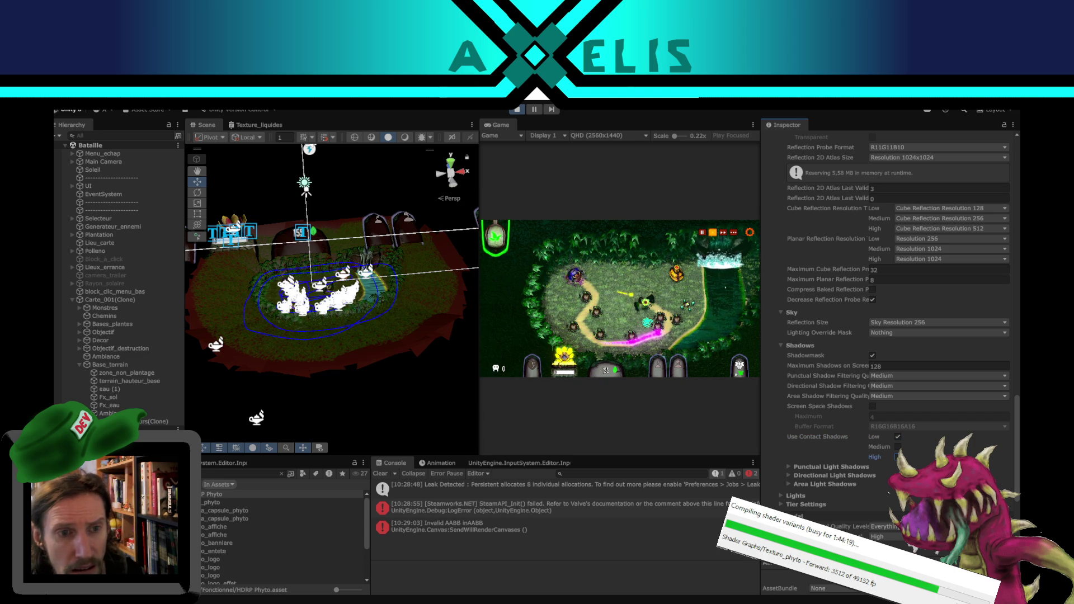
pyautogui.click(897, 436)
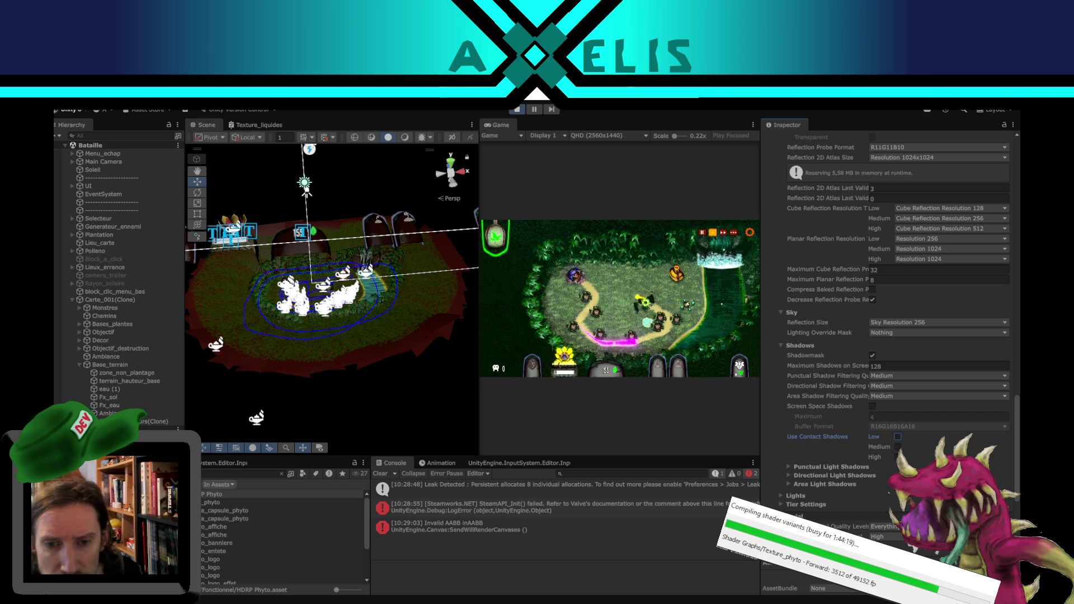
pyautogui.click(898, 436)
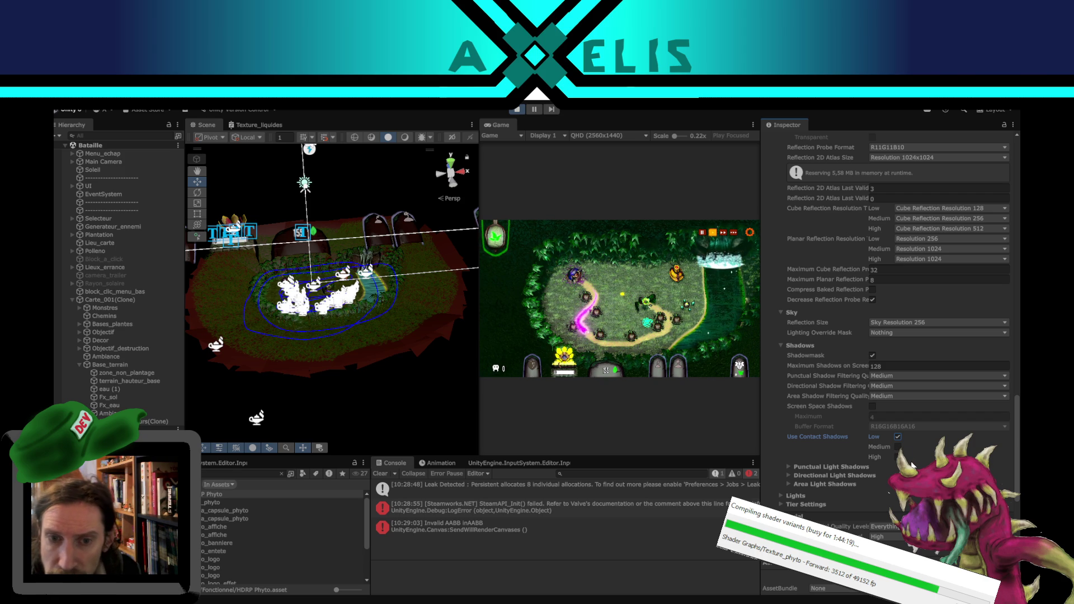
pyautogui.click(788, 465)
pyautogui.scroll(-3, 804, 482)
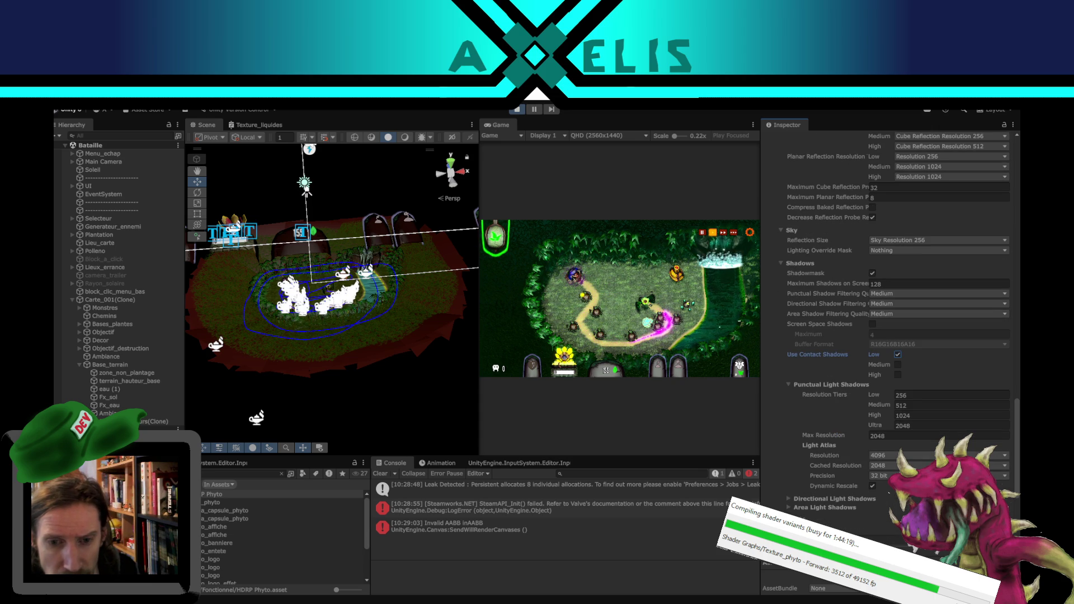
# Step: Expand the Directional Light Shadows and Area Light Shadows sections
pyautogui.click(787, 497)
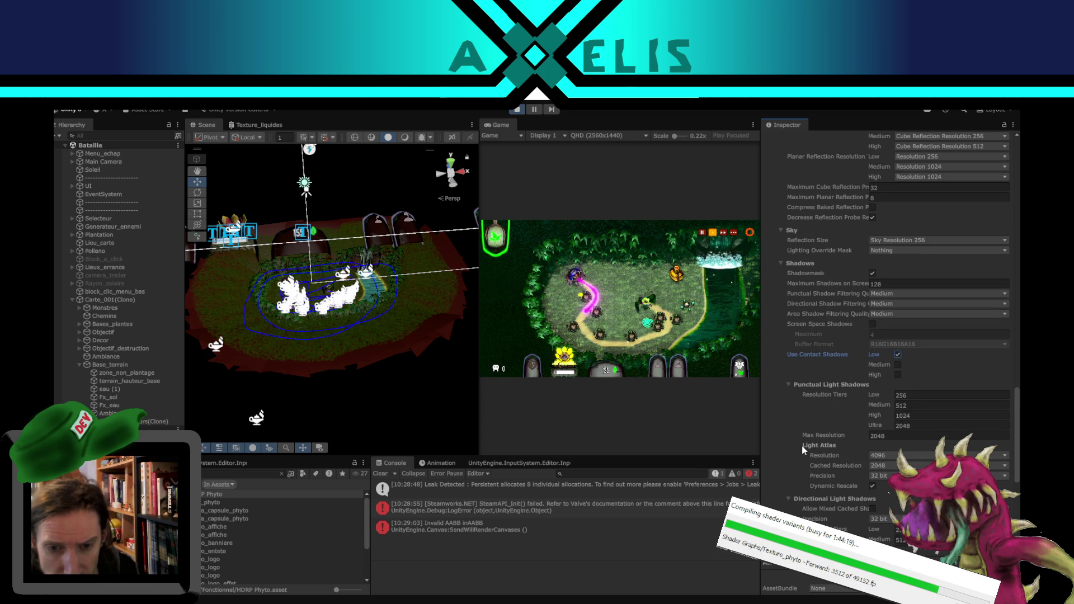
pyautogui.scroll(-3, 803, 448)
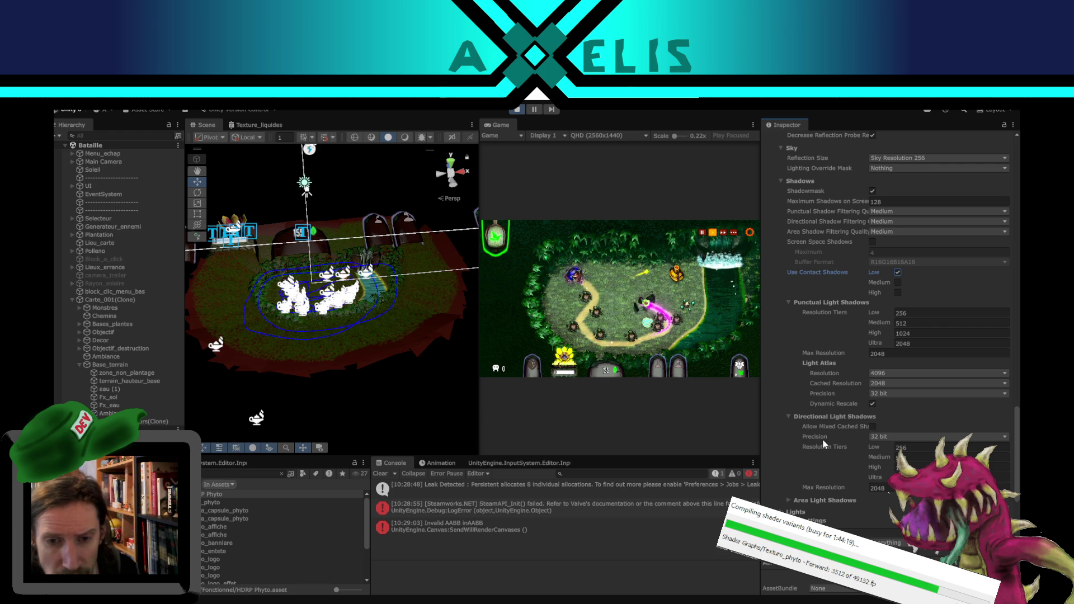
pyautogui.scroll(-3, 823, 443)
pyautogui.click(793, 416)
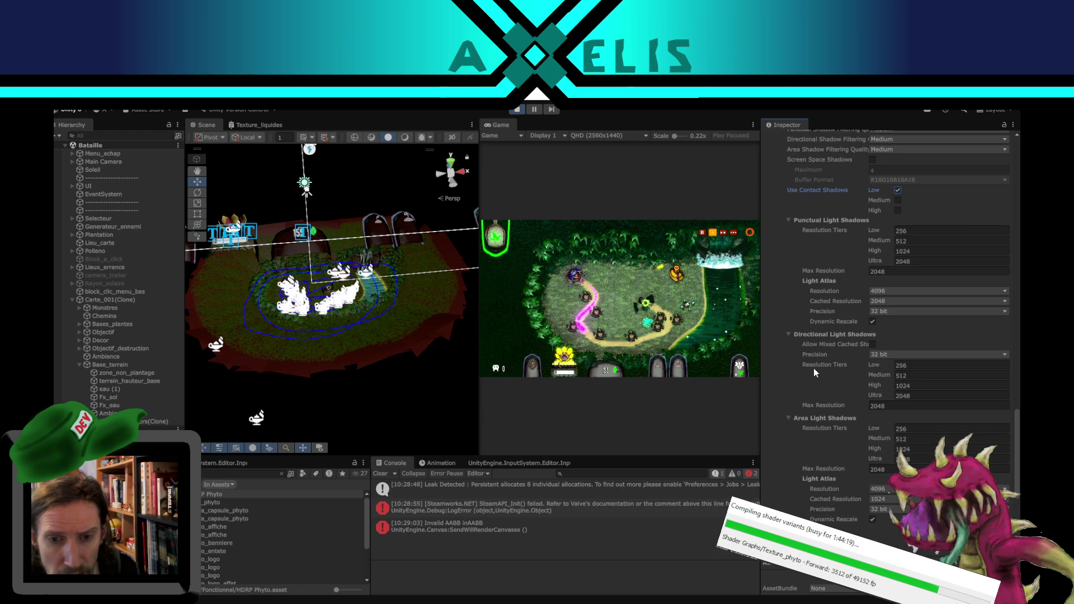
pyautogui.scroll(-5, 811, 375)
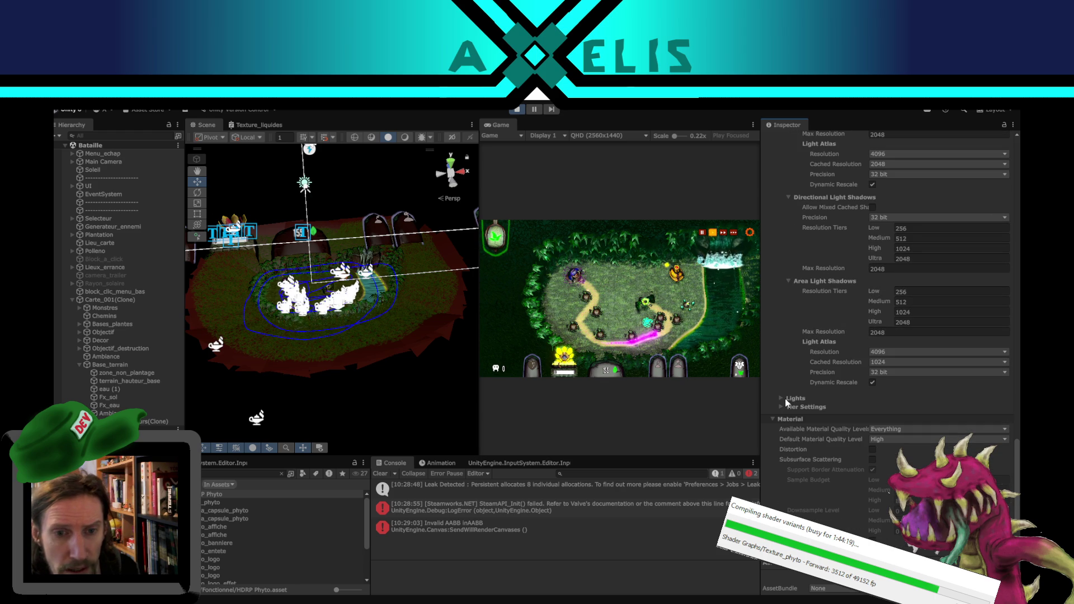
# Step: Expand Lights limit and Tier Settings, briefly opening and closing the Volumetric Fog tier settings
pyautogui.click(787, 399)
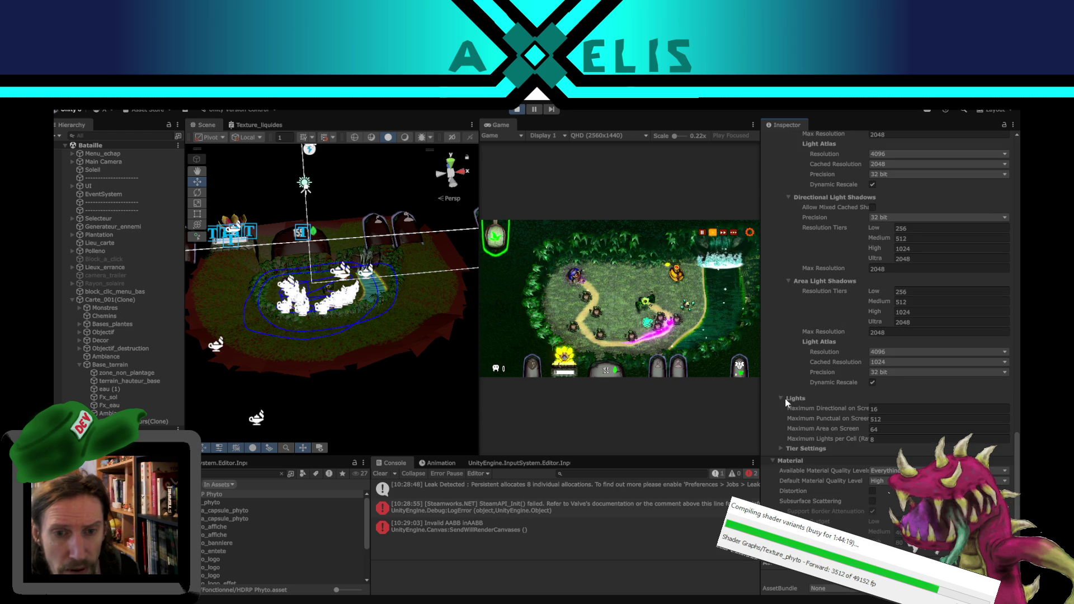
pyautogui.click(779, 447)
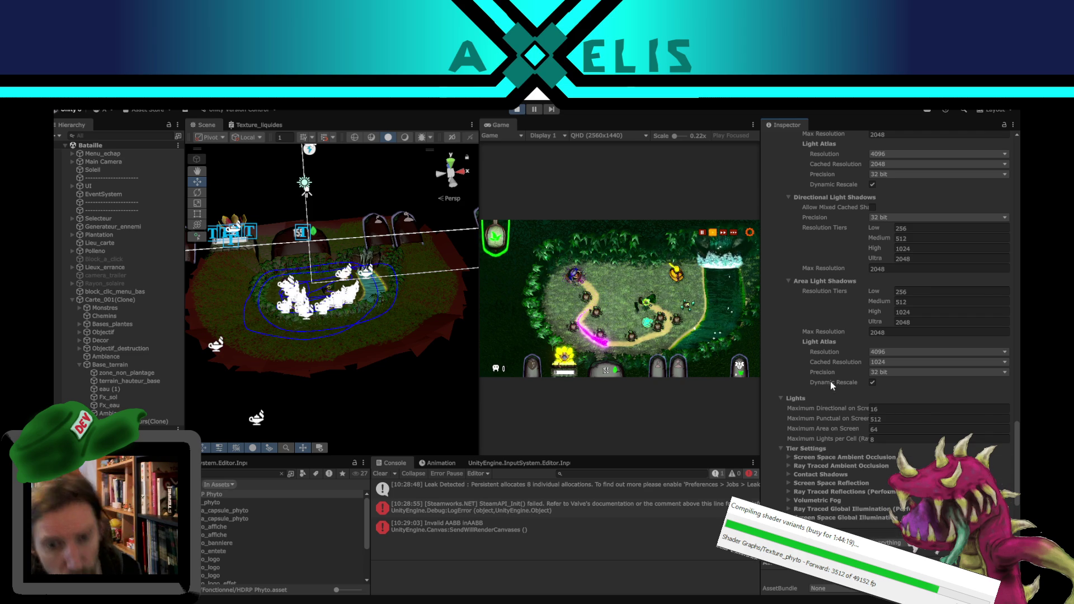
pyautogui.click(788, 500)
pyautogui.scroll(-3, 817, 441)
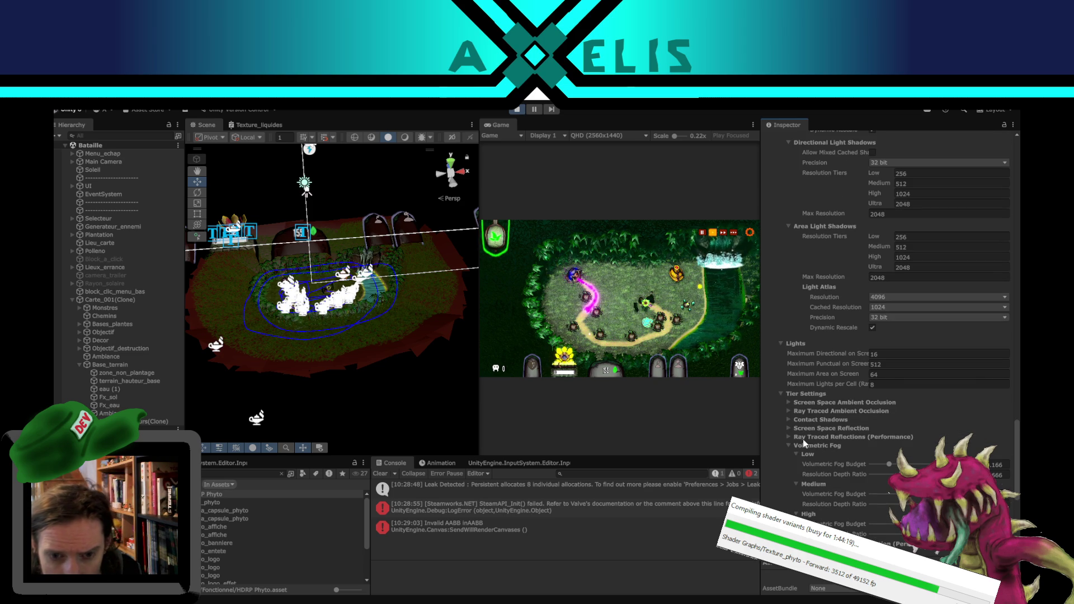
pyautogui.scroll(-3, 795, 451)
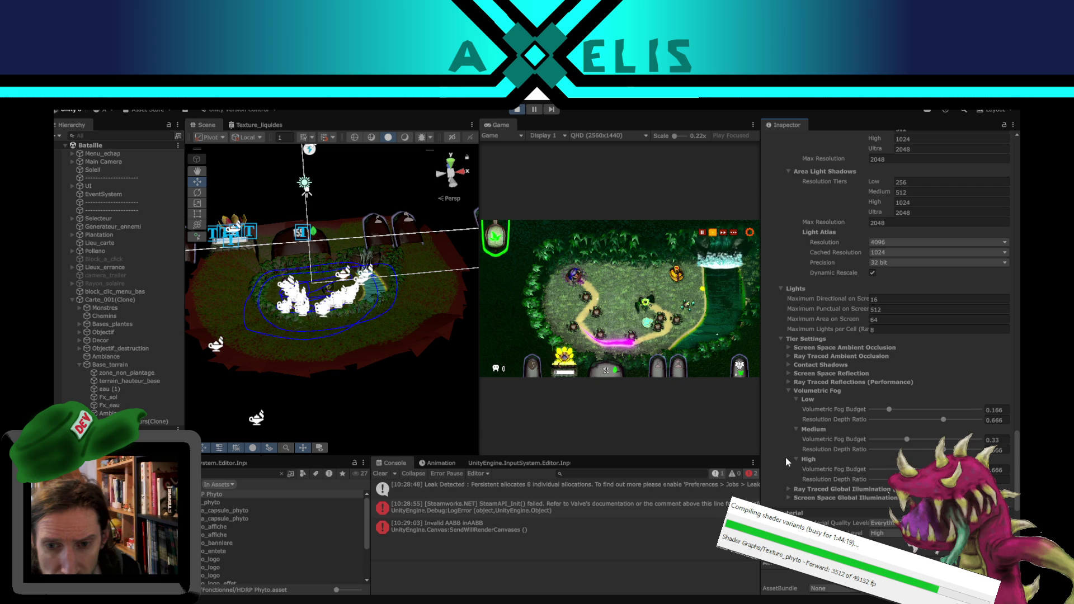
pyautogui.click(790, 390)
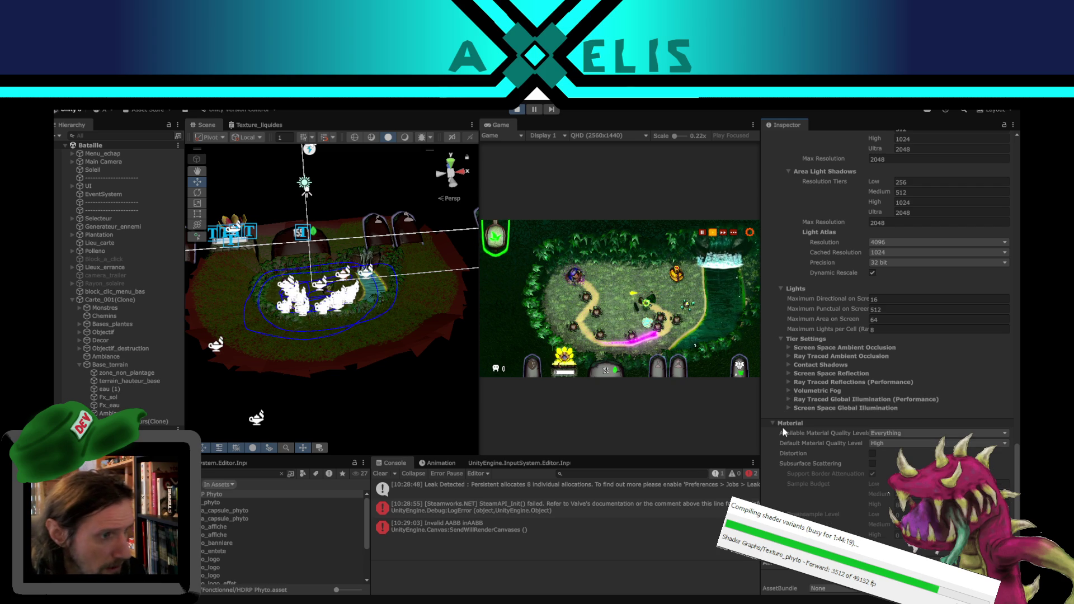
pyautogui.scroll(3, 804, 394)
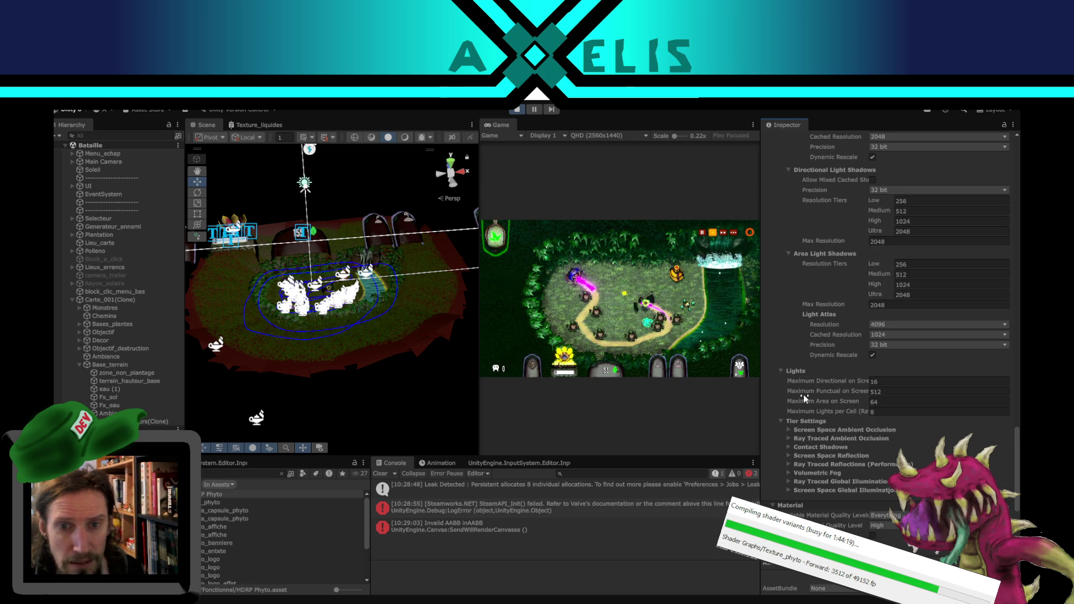
pyautogui.scroll(-4, 804, 394)
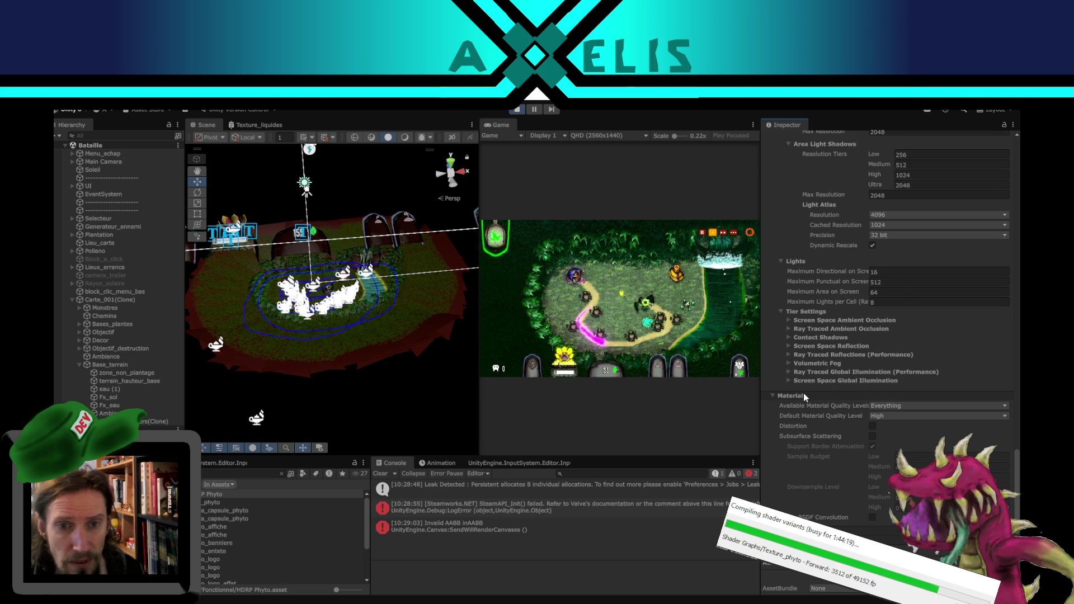
pyautogui.scroll(10, 803, 393)
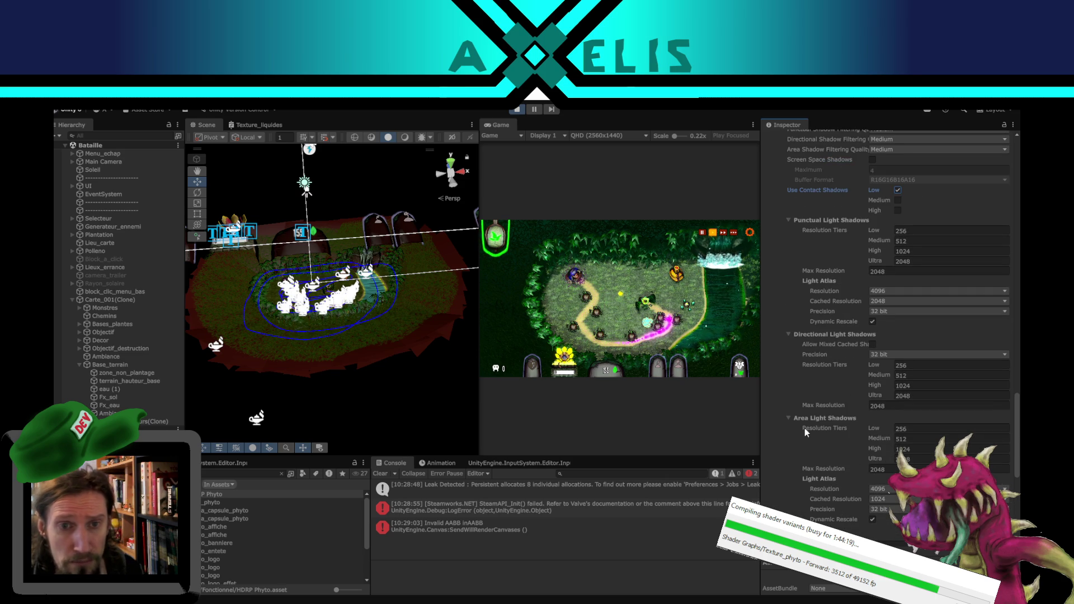
pyautogui.scroll(-10, 818, 403)
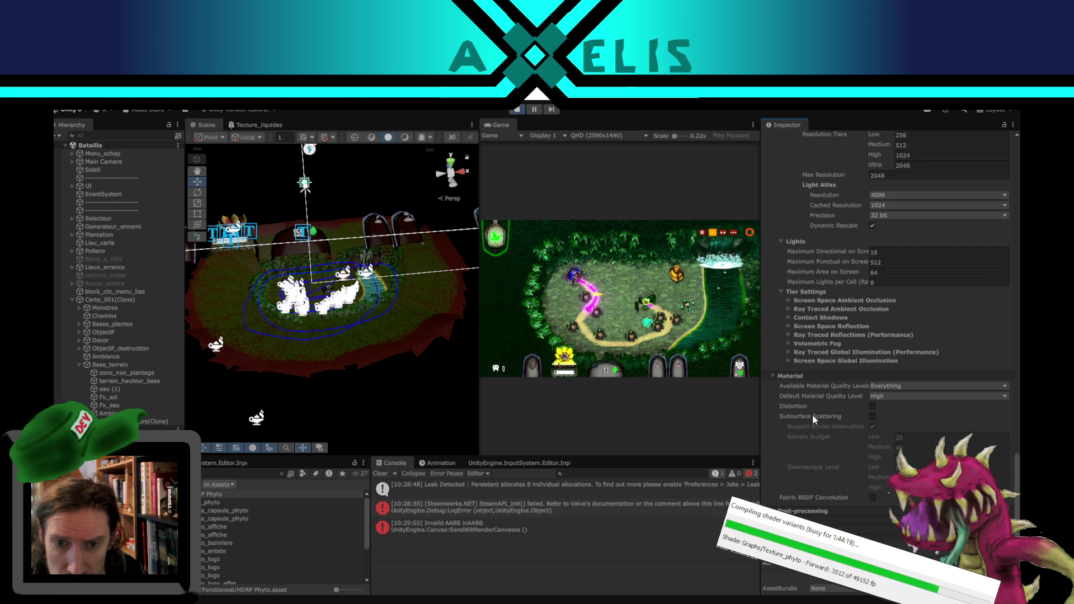
pyautogui.scroll(5, 821, 340)
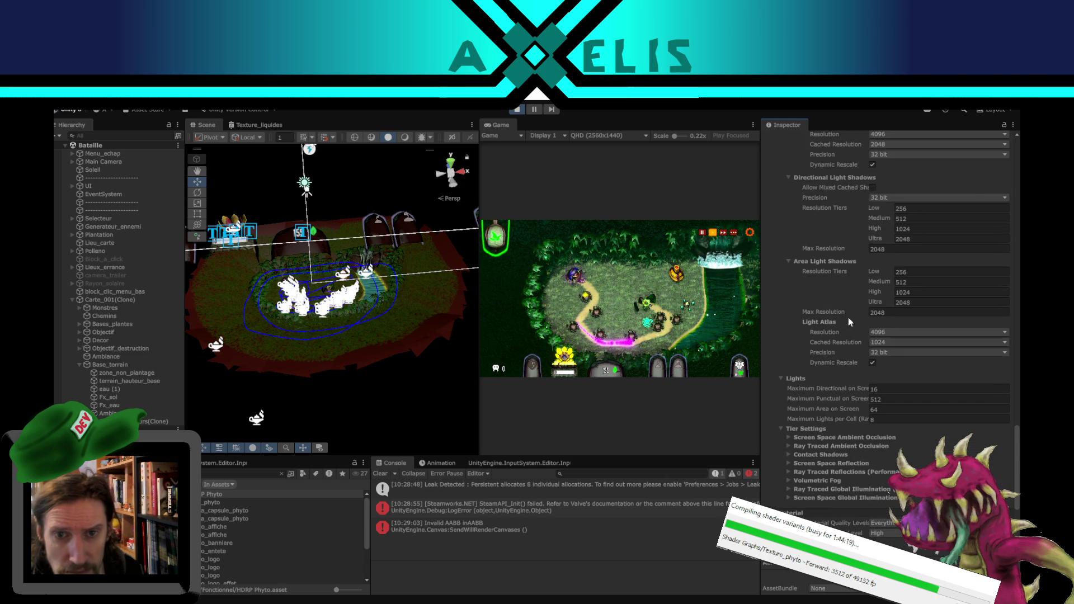
pyautogui.scroll(3, 881, 338)
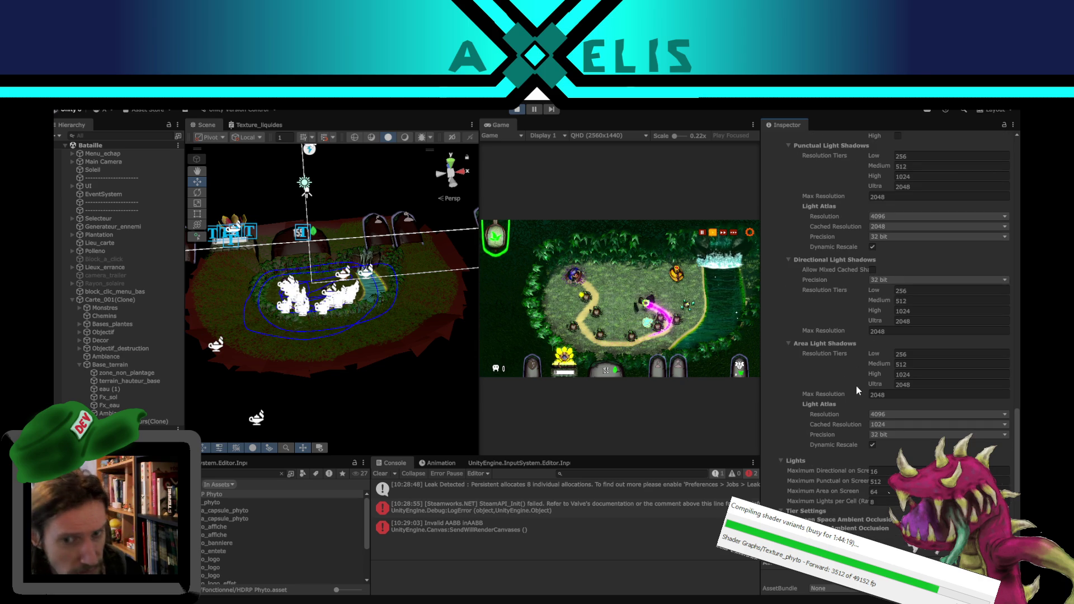
pyautogui.scroll(5, 856, 385)
# Step: Switch Use Contact Shadows from the Low tier to the High tier
pyautogui.click(897, 272)
pyautogui.click(898, 253)
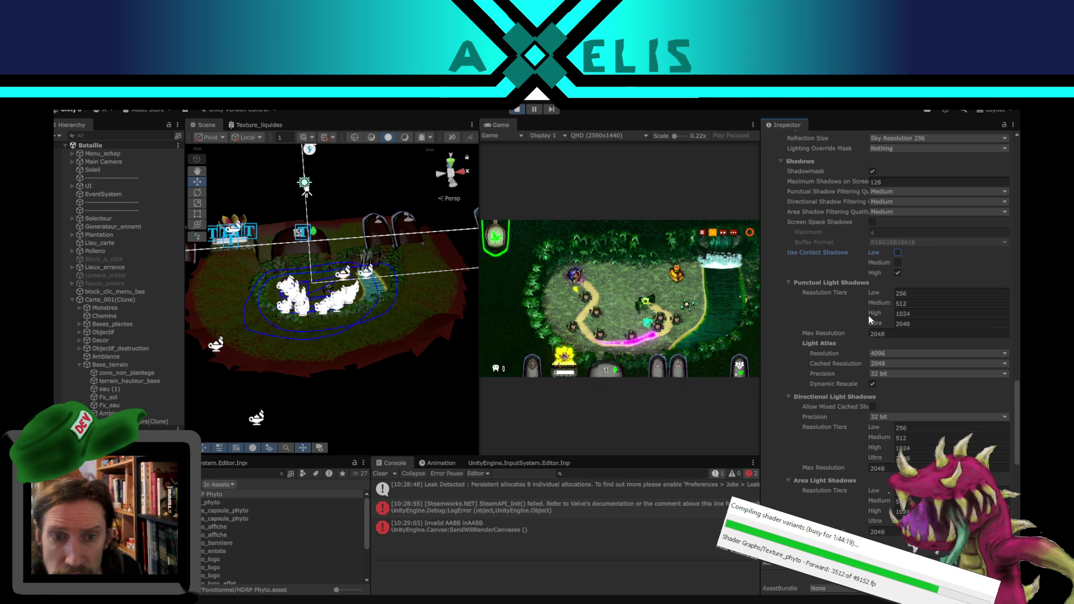
pyautogui.scroll(-11, 853, 386)
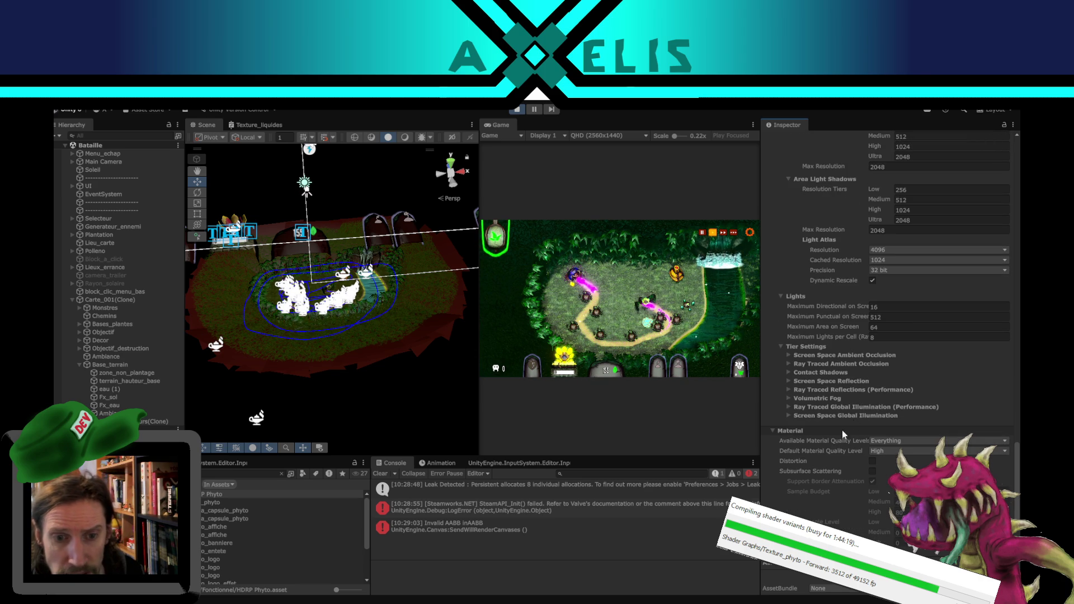
pyautogui.scroll(-2, 851, 431)
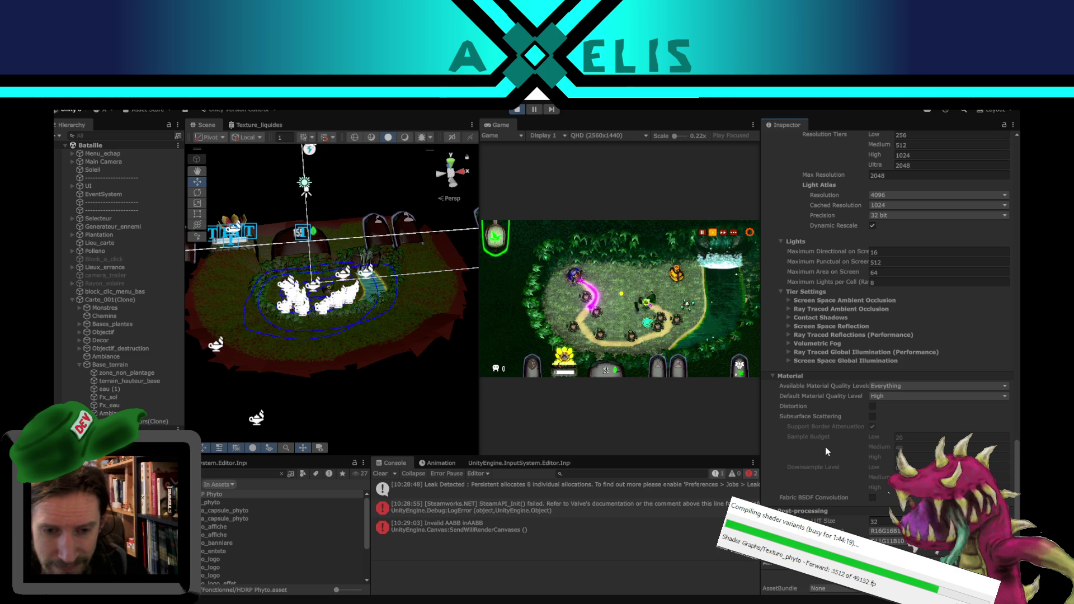
pyautogui.scroll(-4, 825, 447)
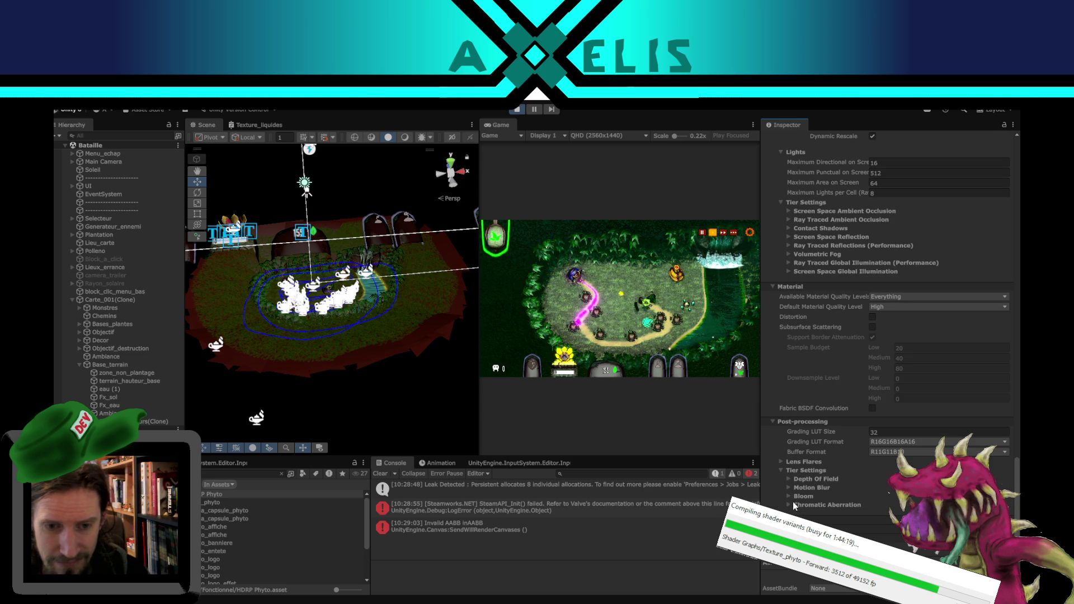
# Step: Uncheck Data Driven Lens Flare and Screen Space Lens Flare in the Lens Flares section
pyautogui.click(781, 471)
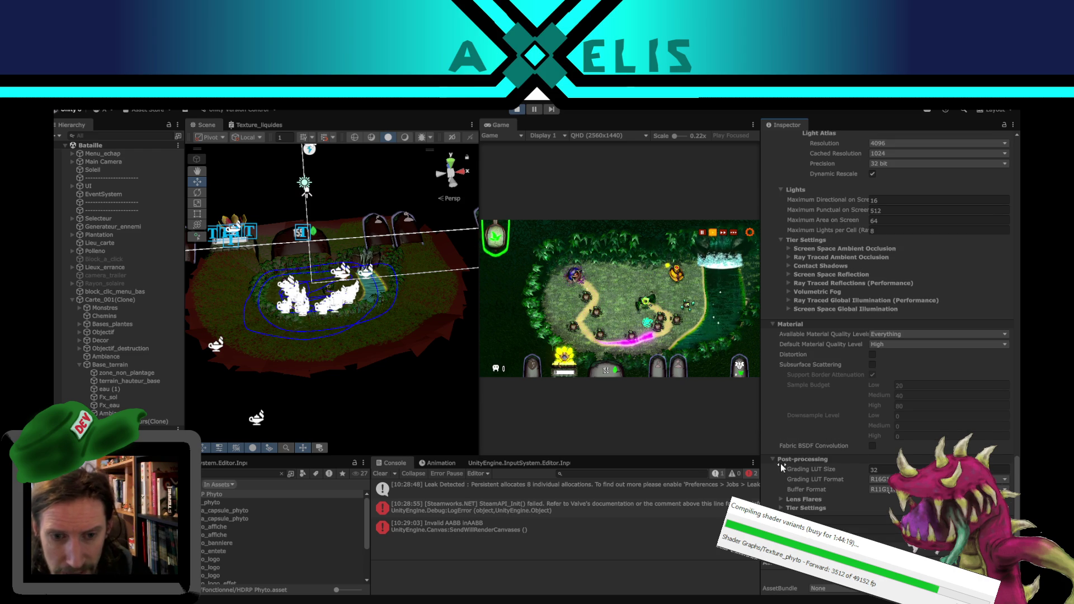
pyautogui.click(781, 498)
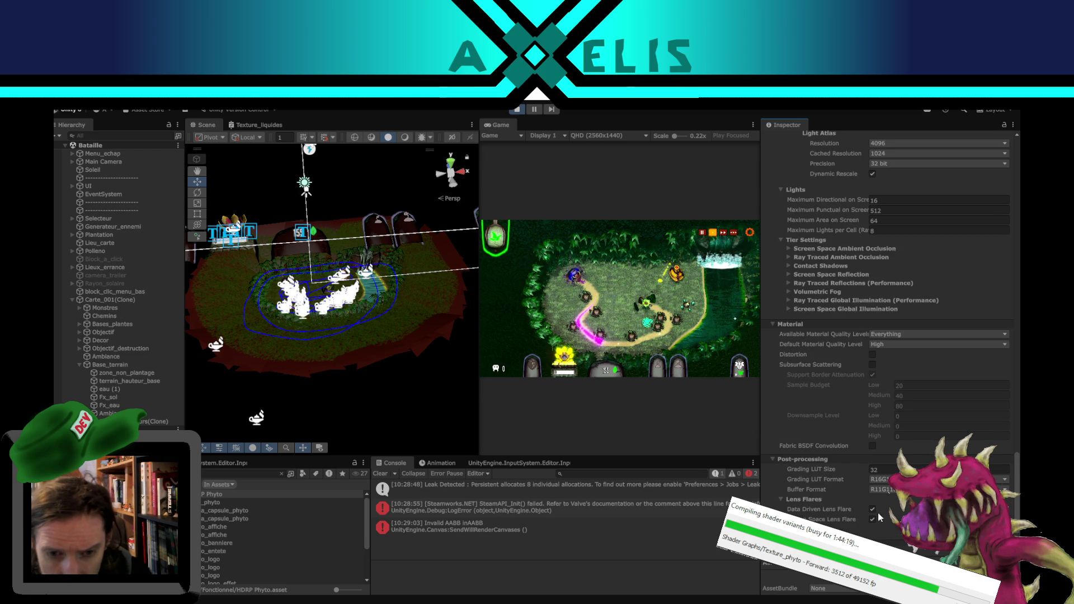
pyautogui.click(873, 509)
pyautogui.click(872, 520)
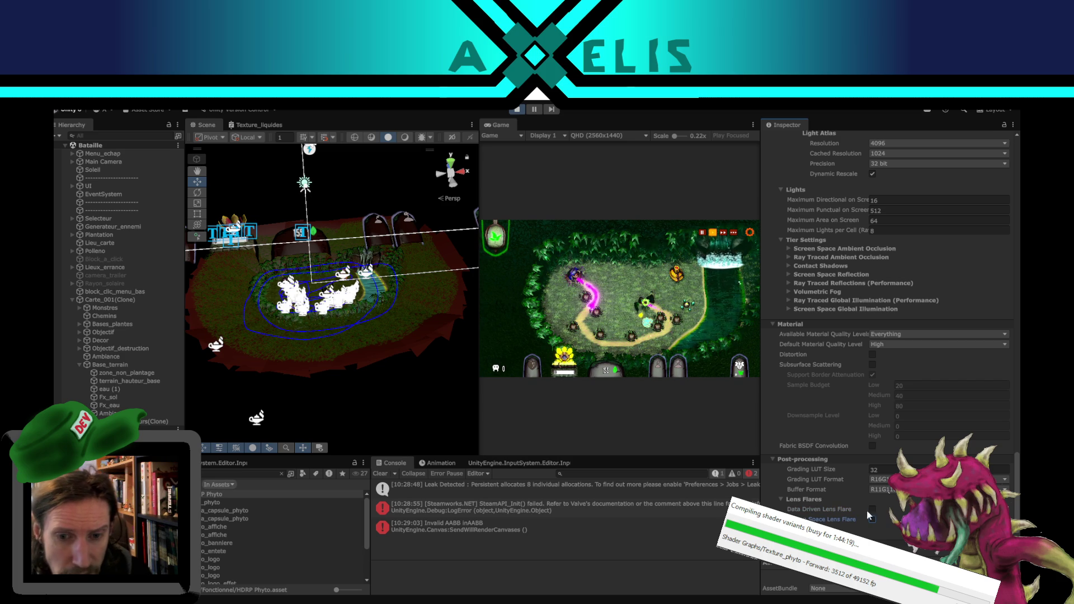
pyautogui.click(781, 499)
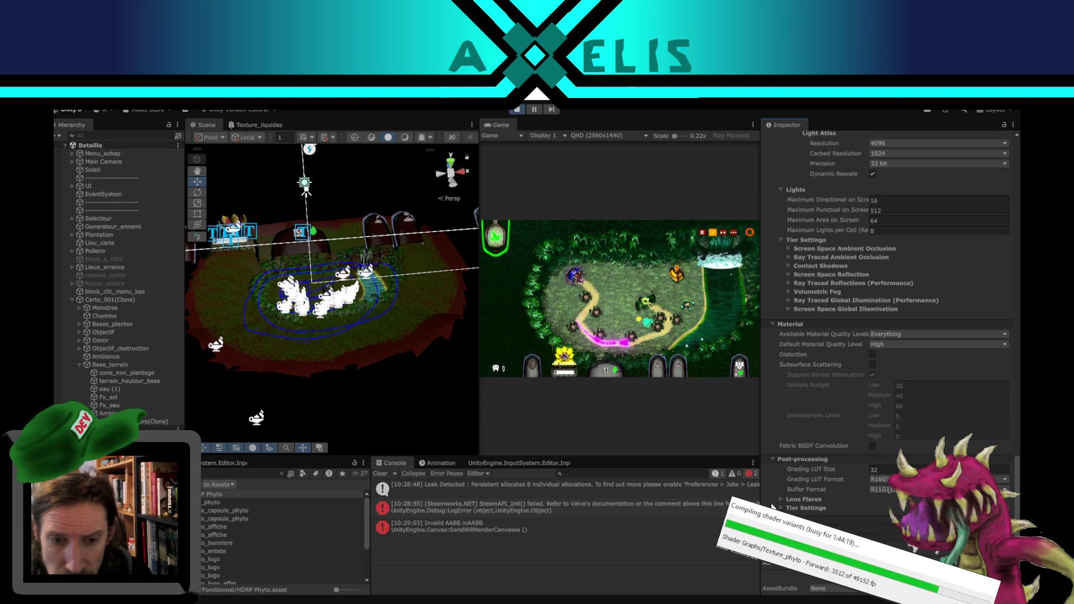
# Step: Collapse the Volumes section and exit play mode
pyautogui.scroll(-5, 807, 472)
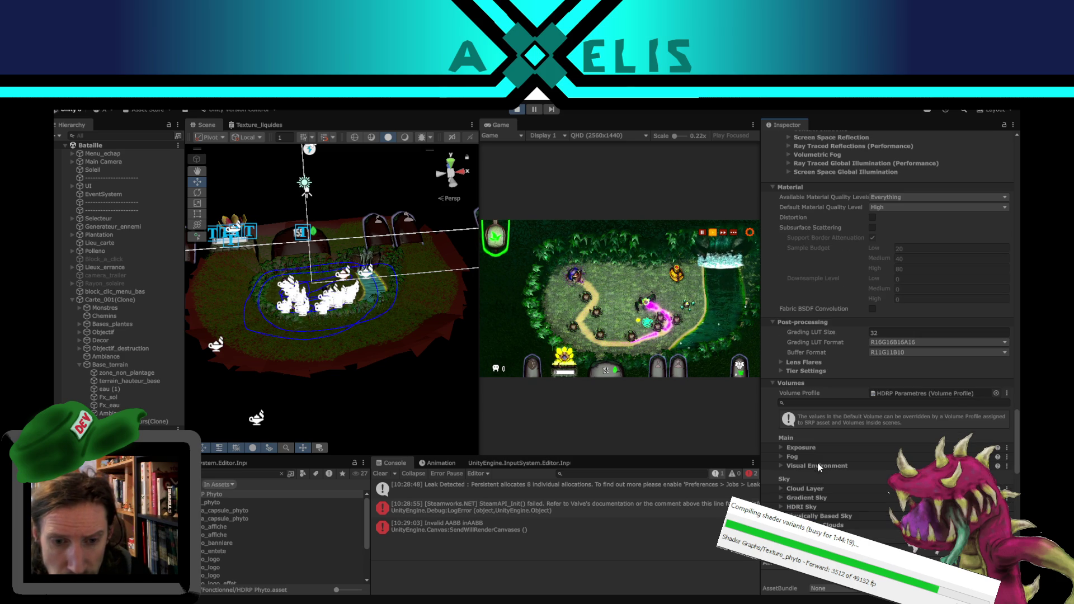
pyautogui.click(774, 383)
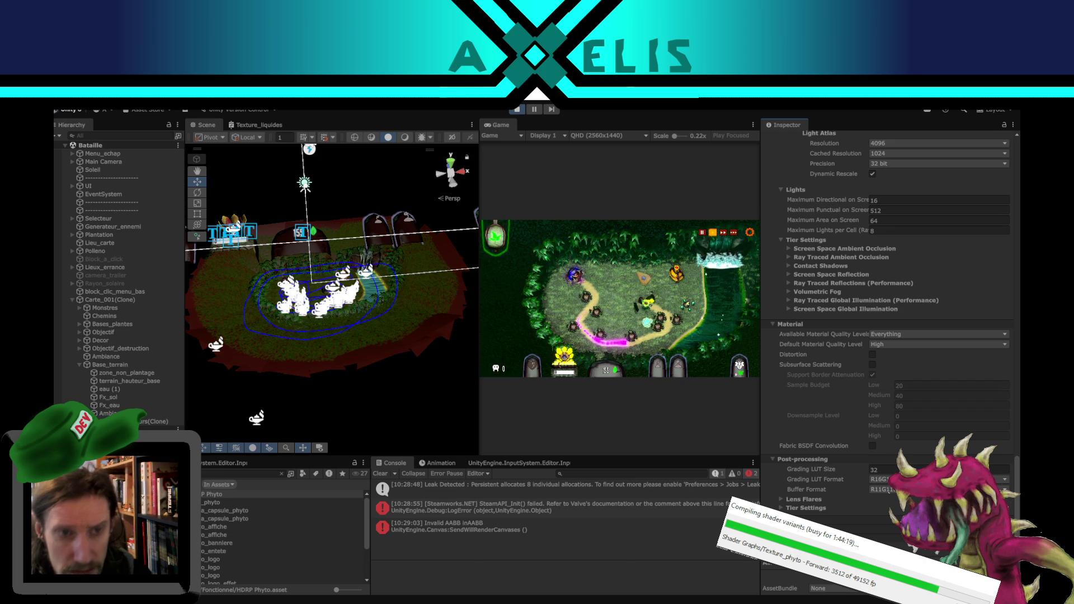
pyautogui.click(516, 111)
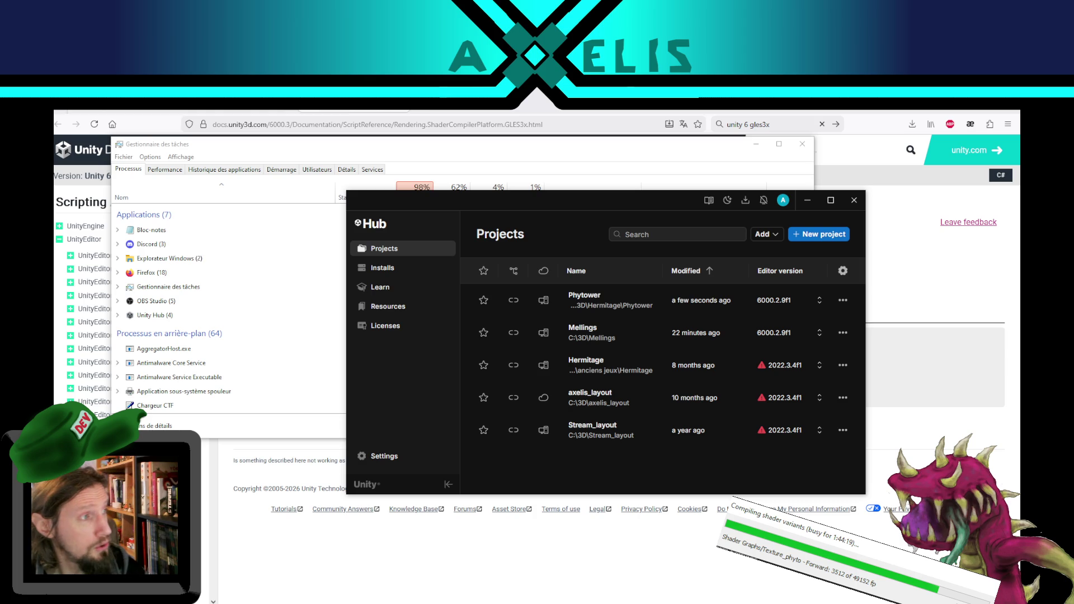
# Step: Minimize Firefox to reach the desktop, dismissing the Recycle Bin context menu
pyautogui.click(956, 101)
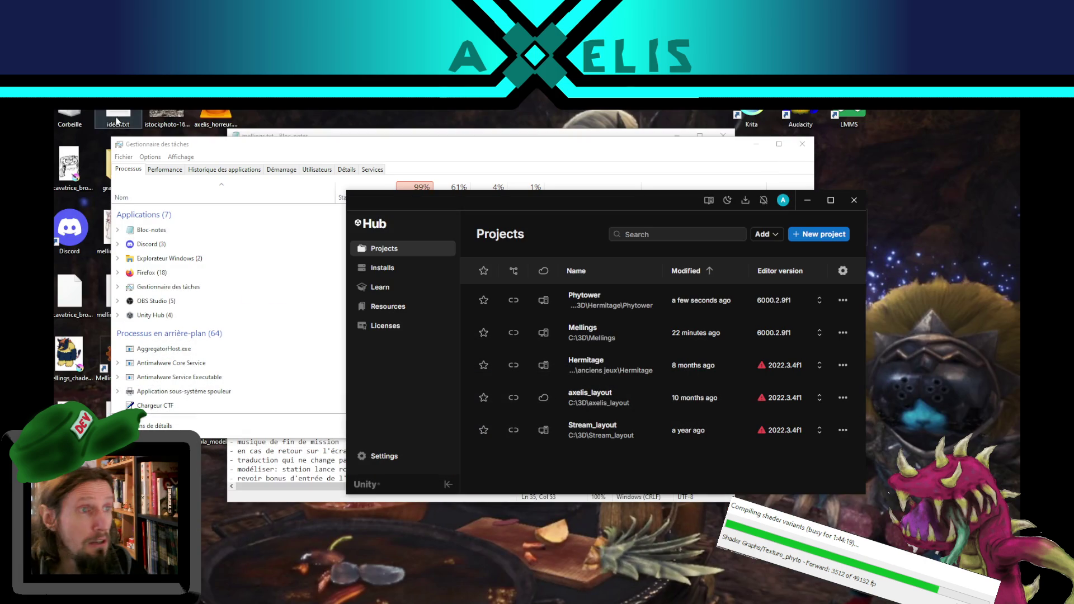
pyautogui.rightClick(68, 116)
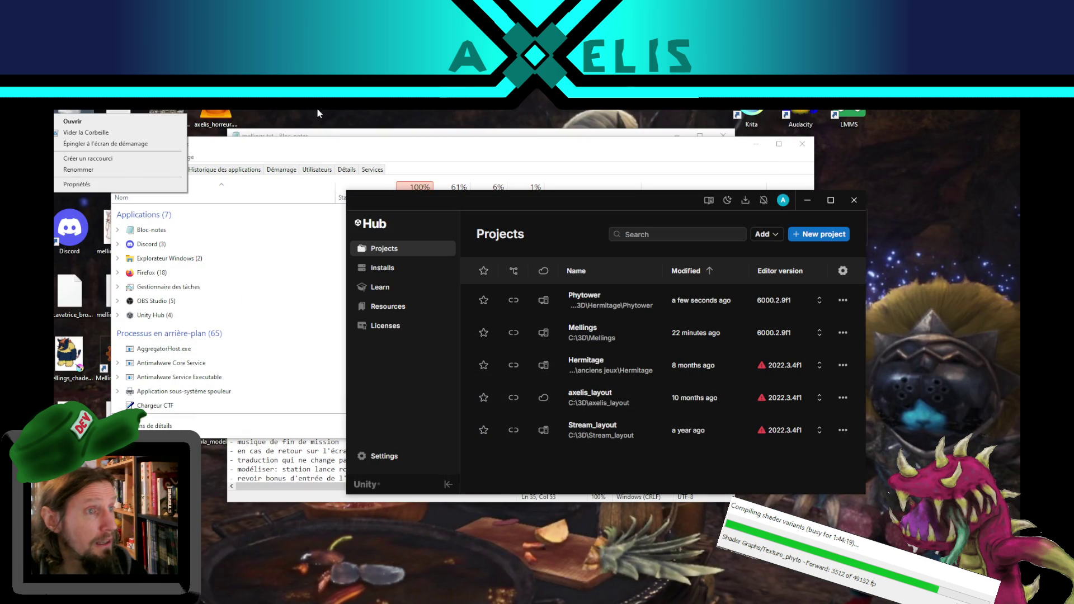
pyautogui.click(348, 112)
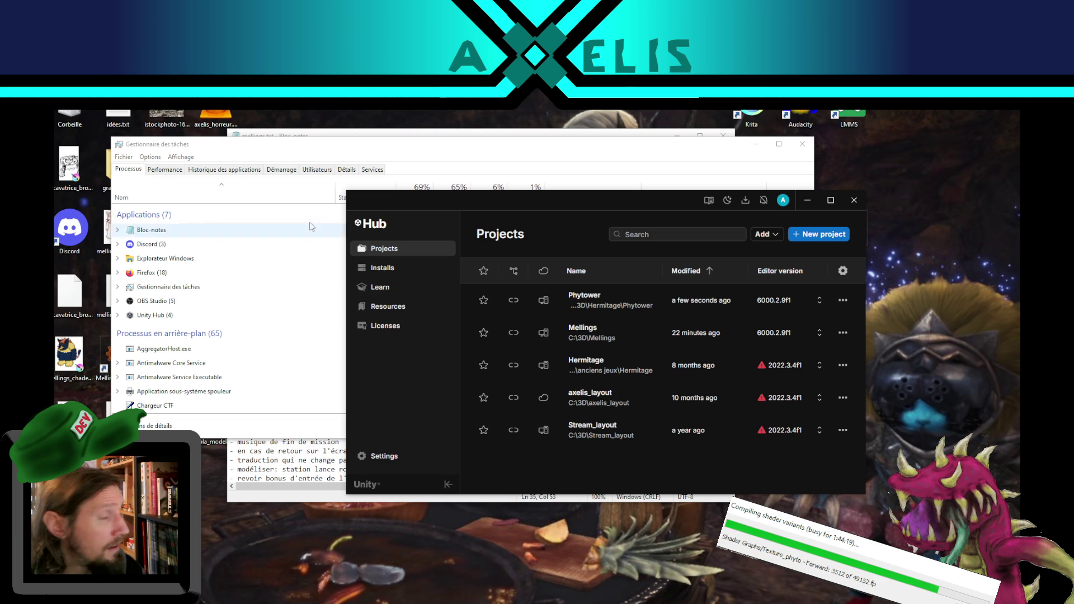
# Step: Close Unity Hub and Task Manager, then clear the file selection
pyautogui.click(855, 201)
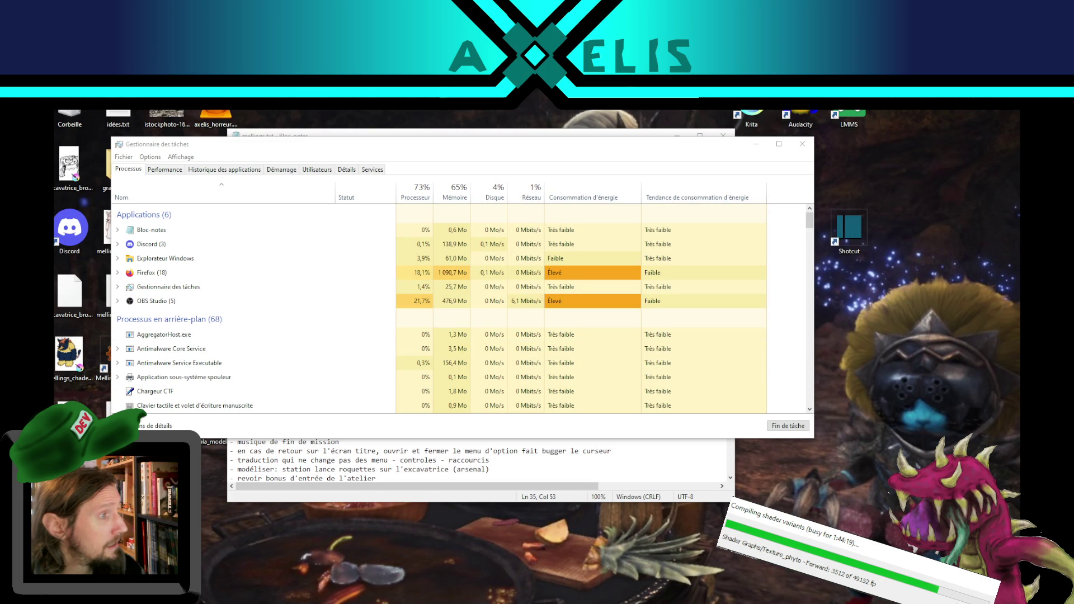
pyautogui.click(802, 143)
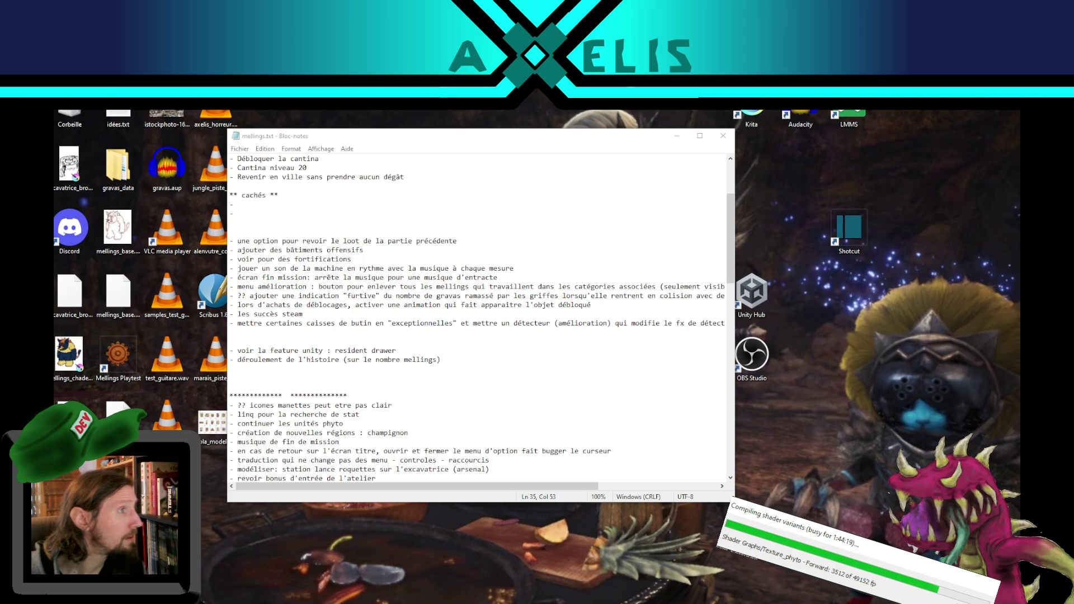
pyautogui.click(268, 319)
# Step: Delete the four Library files, skipping every file Unity still has locked
pyautogui.moveTo(274, 324); pyautogui.dragTo(176, 238)
pyautogui.press('Delete')
pyautogui.press('Return')
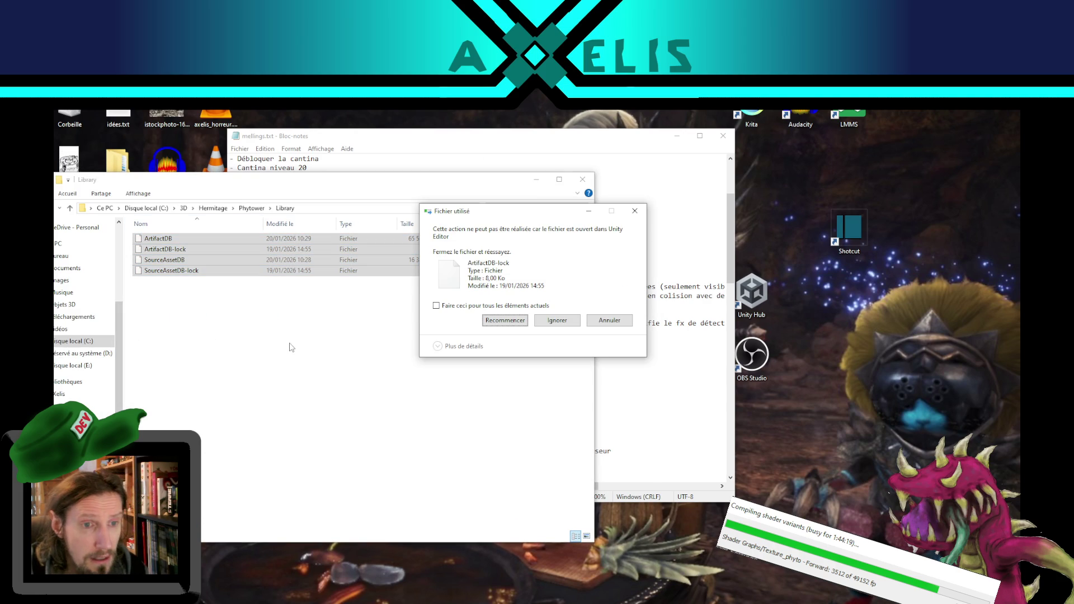
pyautogui.press('Return')
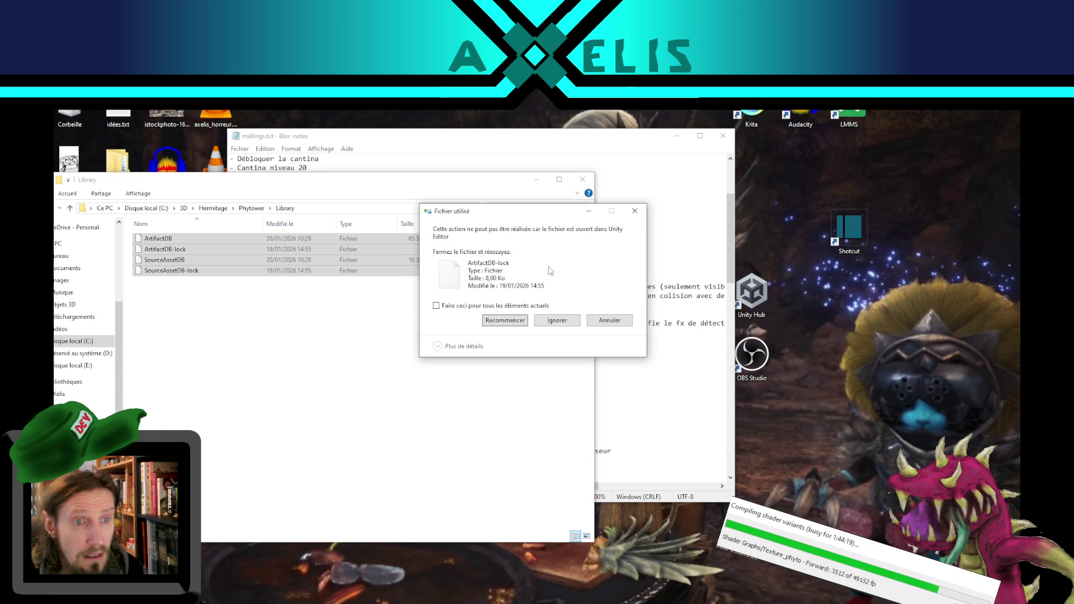
pyautogui.click(560, 327)
pyautogui.click(468, 307)
pyautogui.click(557, 320)
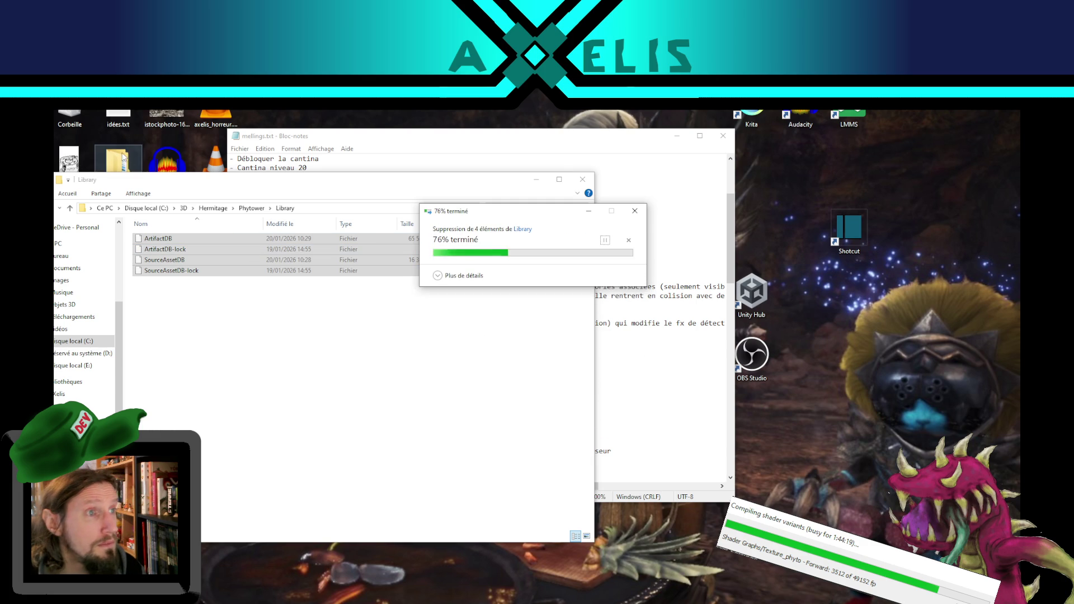
# Step: Permanently delete the Library folder's remaining 44 items, confirming with Oui
pyautogui.click(188, 292)
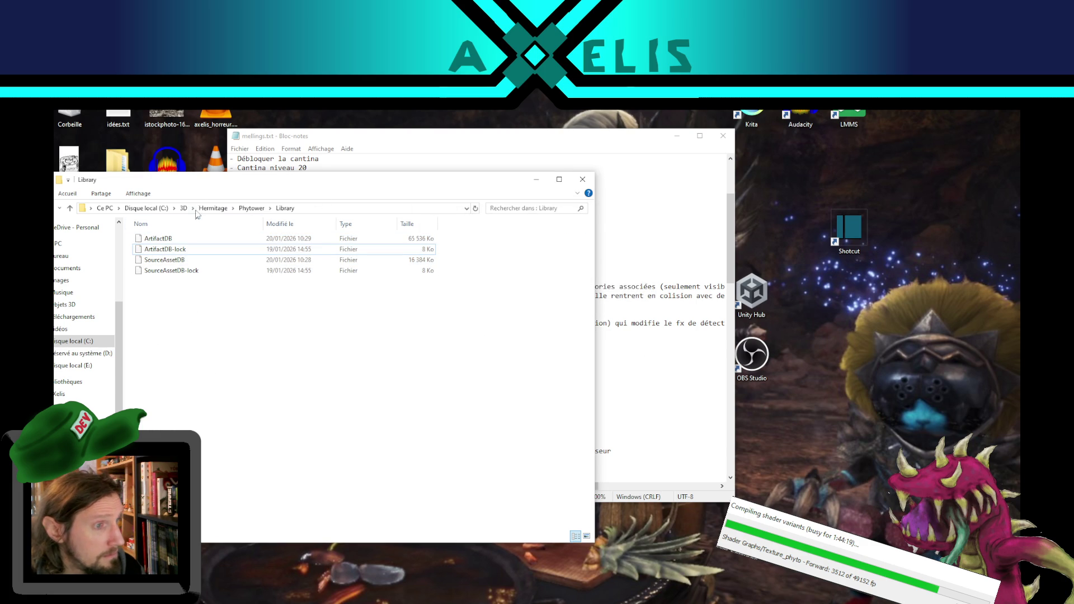
pyautogui.hotkey('alt', 'F4')
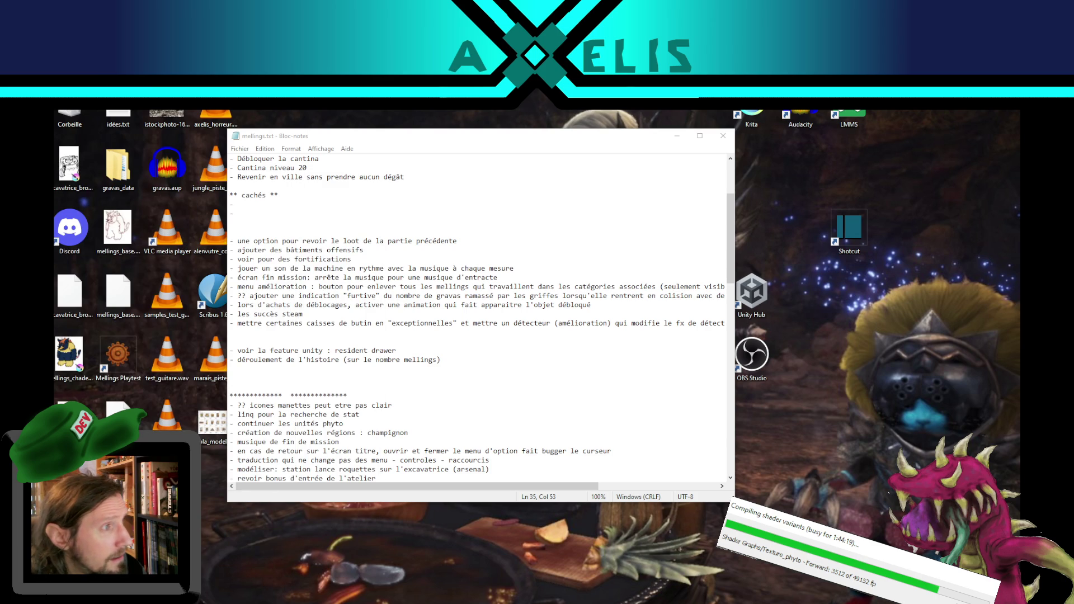
pyautogui.hotkey('alt', 'Tab')
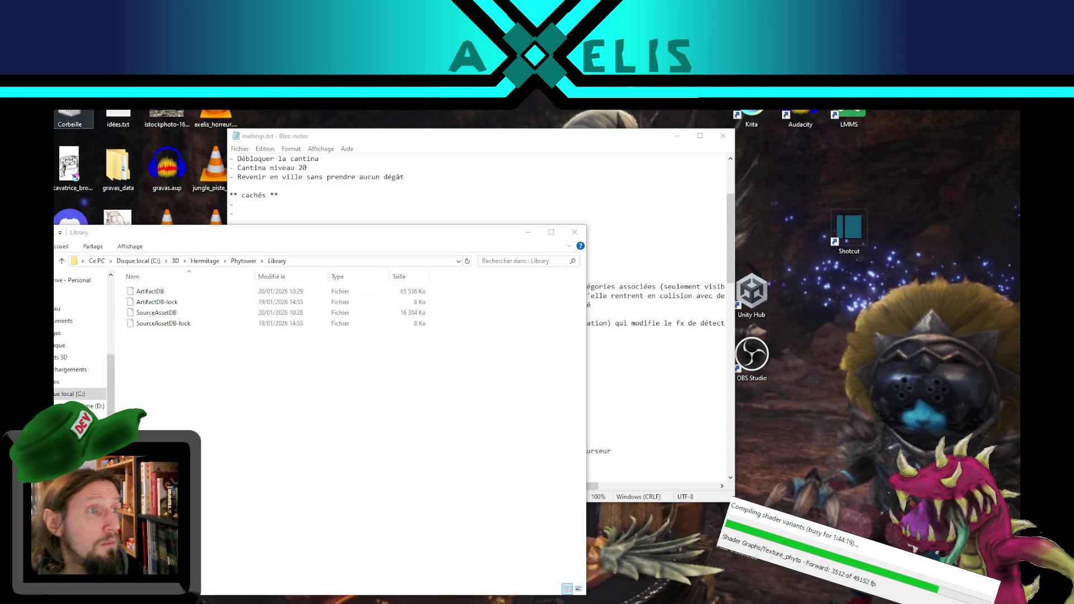
pyautogui.click(112, 129)
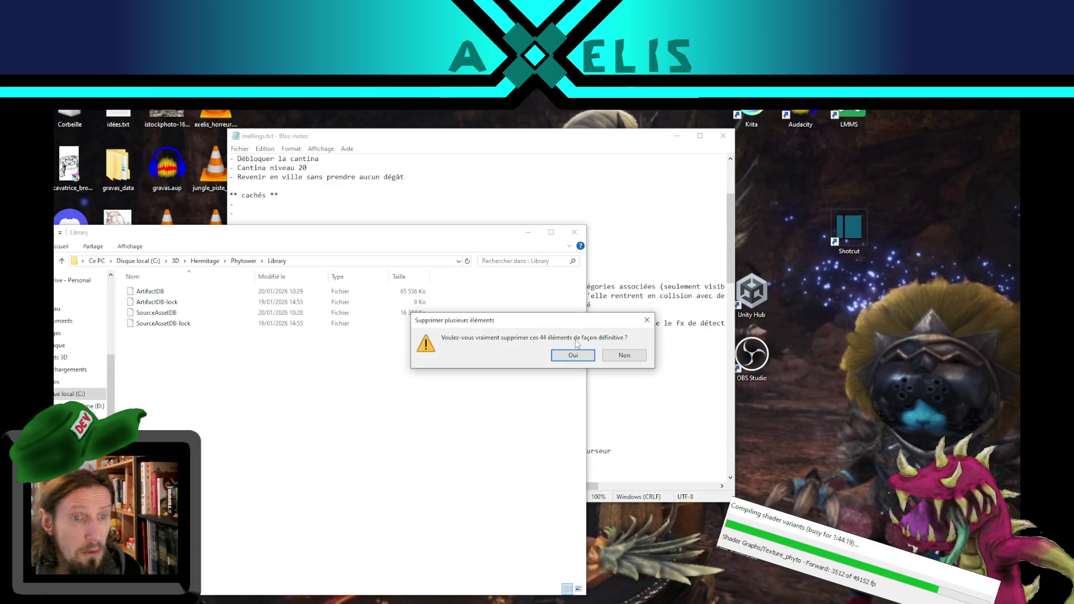
pyautogui.click(573, 356)
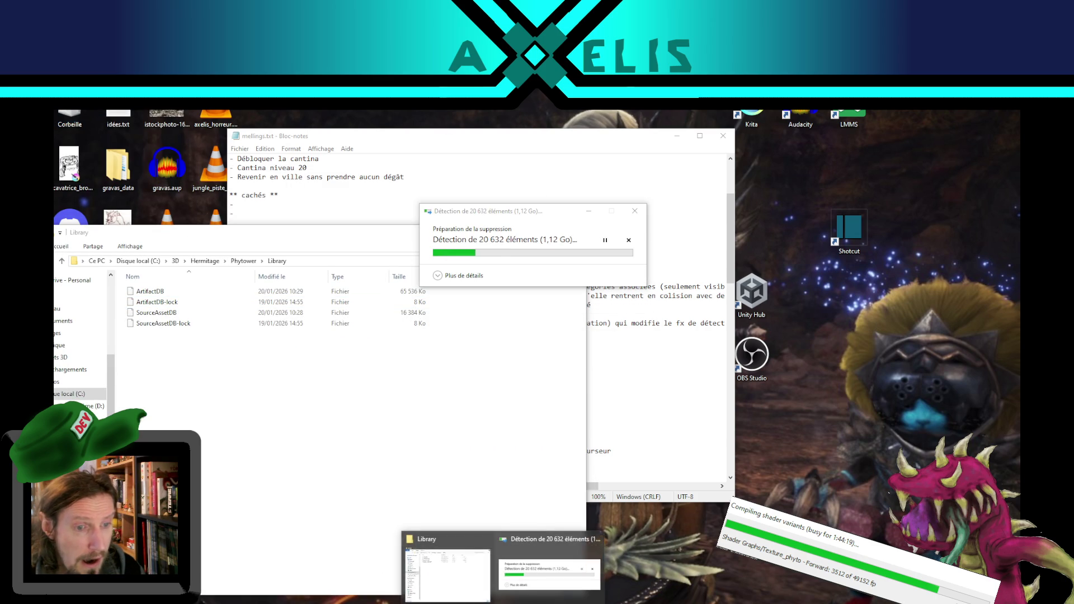
# Step: Switch the Explorer window to Ce PC, select the C: drive, and minimize it
pyautogui.click(447, 568)
pyautogui.moveTo(177, 236); pyautogui.dragTo(310, 162)
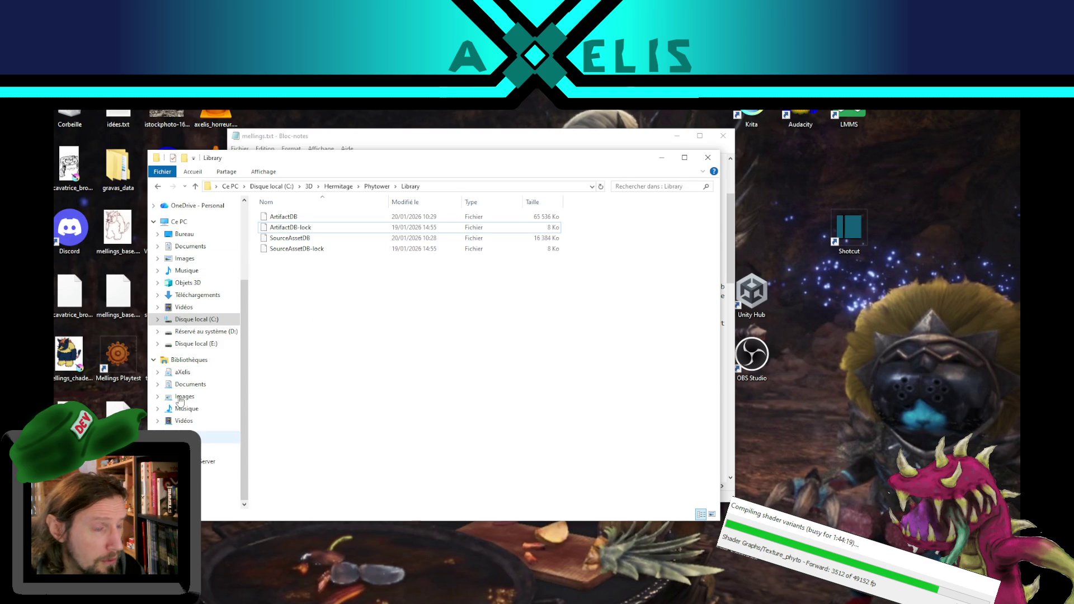
pyautogui.click(179, 221)
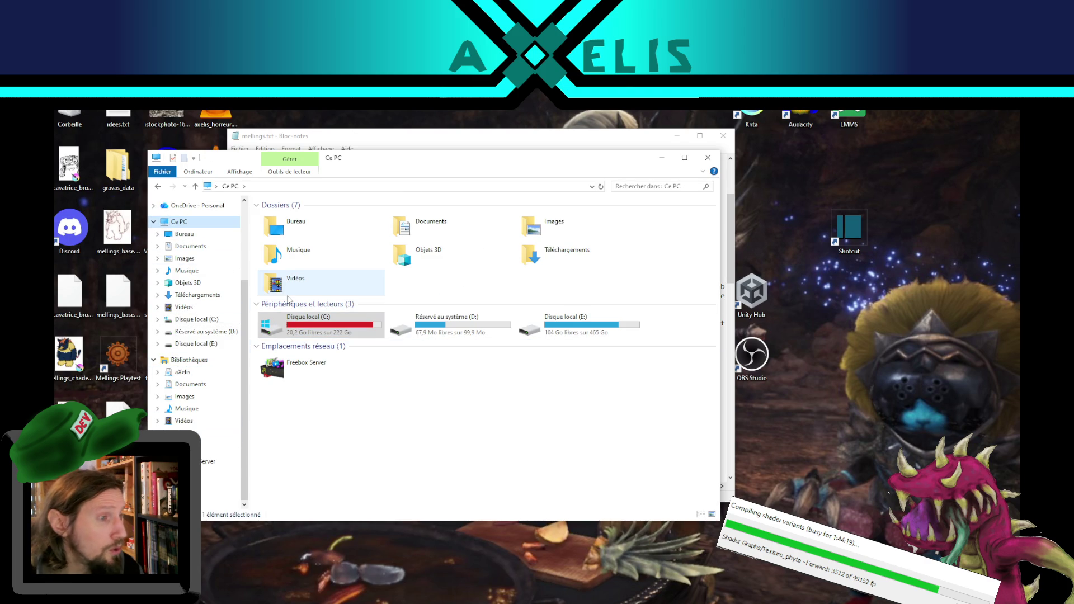
pyautogui.click(370, 465)
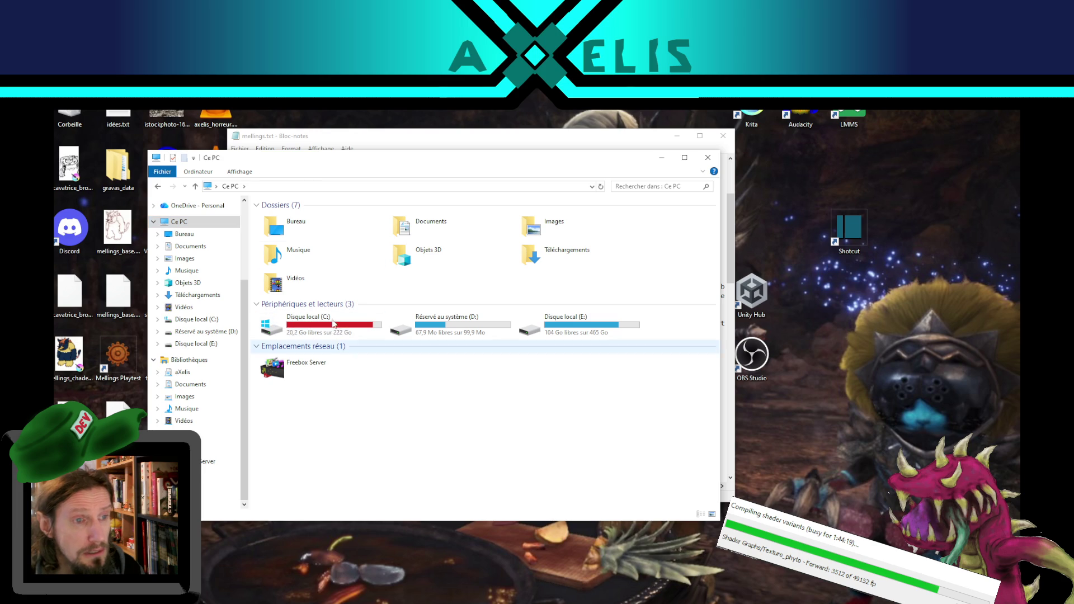
pyautogui.click(313, 328)
pyautogui.moveTo(417, 159); pyautogui.dragTo(163, 174)
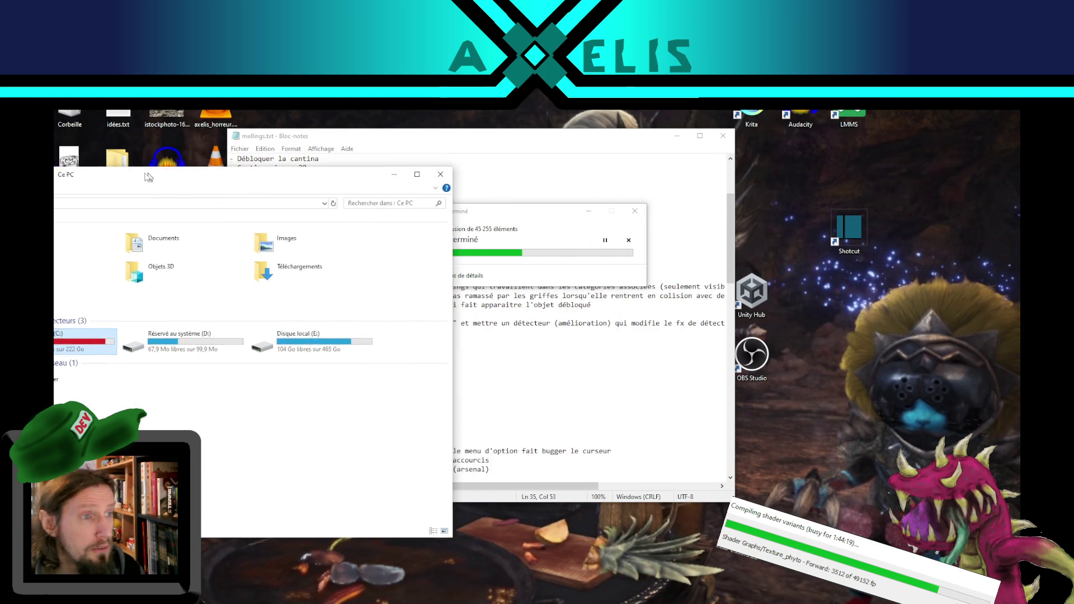
pyautogui.hotkey('alt', 'F4')
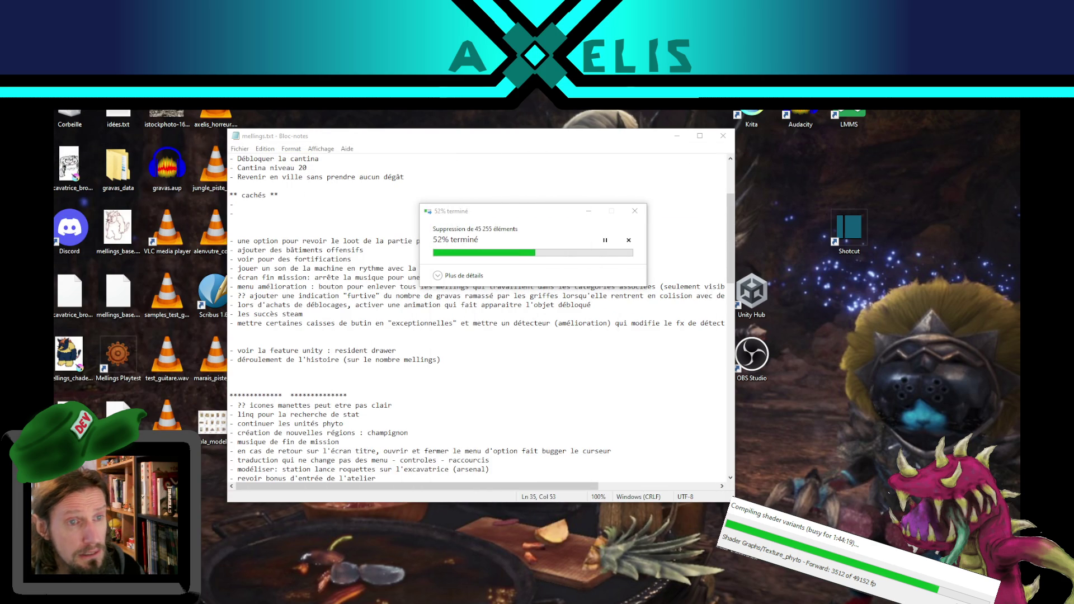